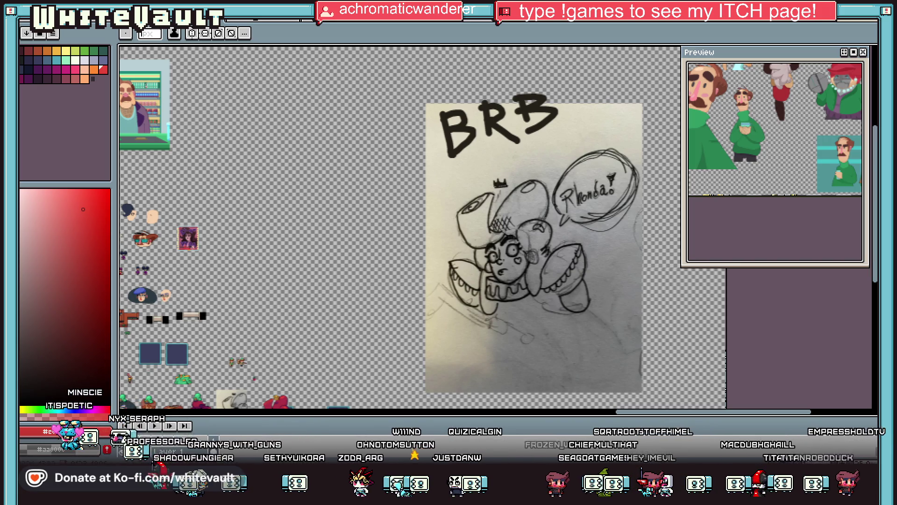
Locate the small green-haired maid sprite on the sheet and box it with the Rectangular Marquee.
{"action": "scroll", "coordinate": [185, 334], "scroll_direction": "up", "scroll_amount": 1}
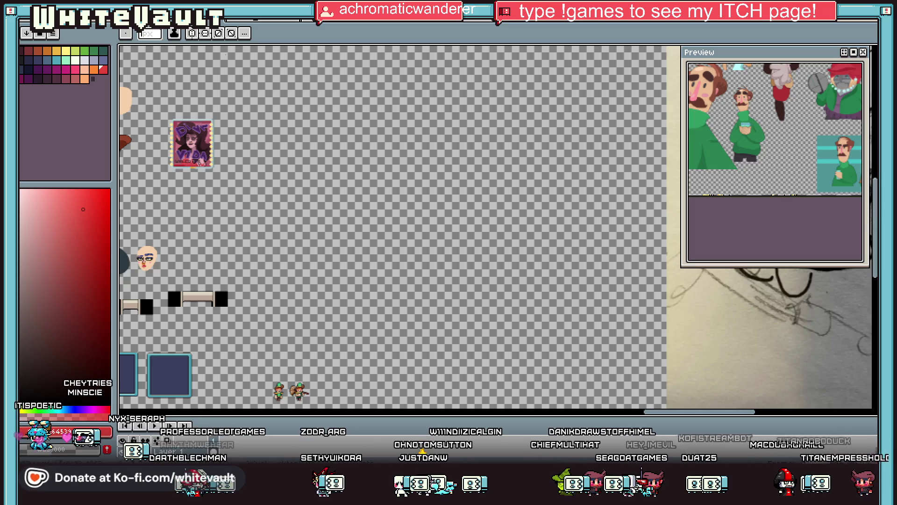
{"action": "left_click_drag", "start_coordinate": [875, 196], "coordinate": [868, 240]}
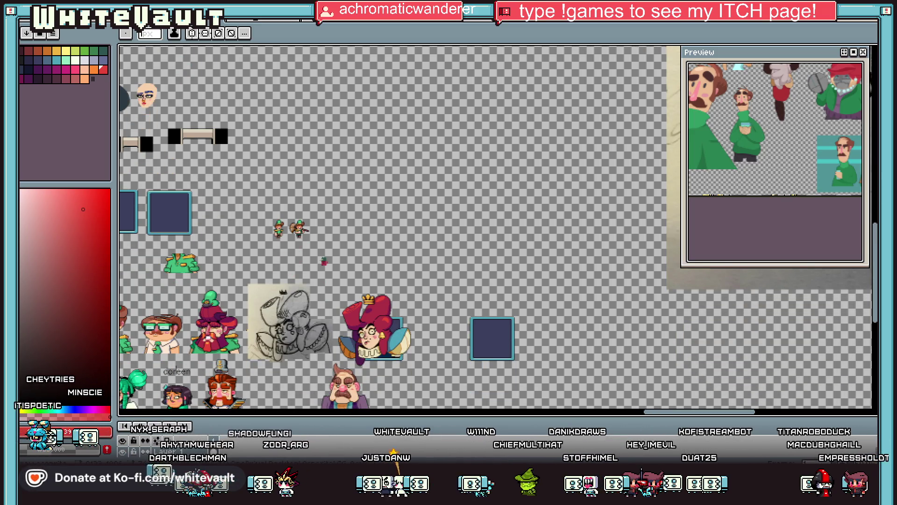
{"action": "scroll", "coordinate": [364, 371], "scroll_direction": "up", "scroll_amount": 1}
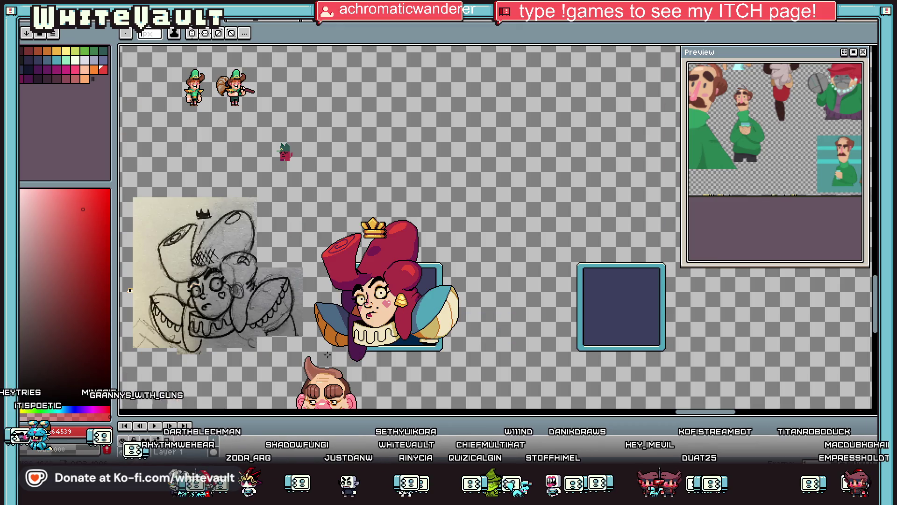
{"action": "scroll", "coordinate": [218, 123], "scroll_direction": "down", "scroll_amount": 1}
{"action": "scroll", "coordinate": [179, 86], "scroll_direction": "up", "scroll_amount": 1}
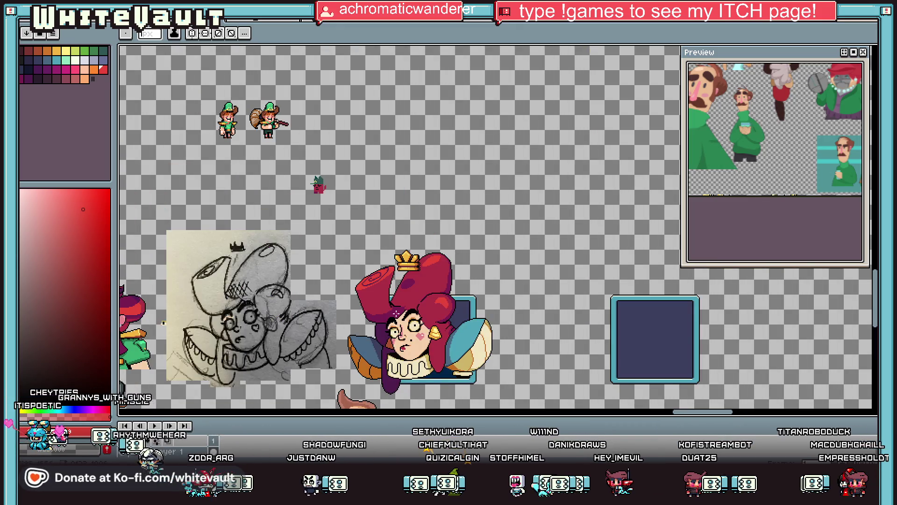
{"action": "left_click_drag", "start_coordinate": [720, 415], "coordinate": [663, 415]}
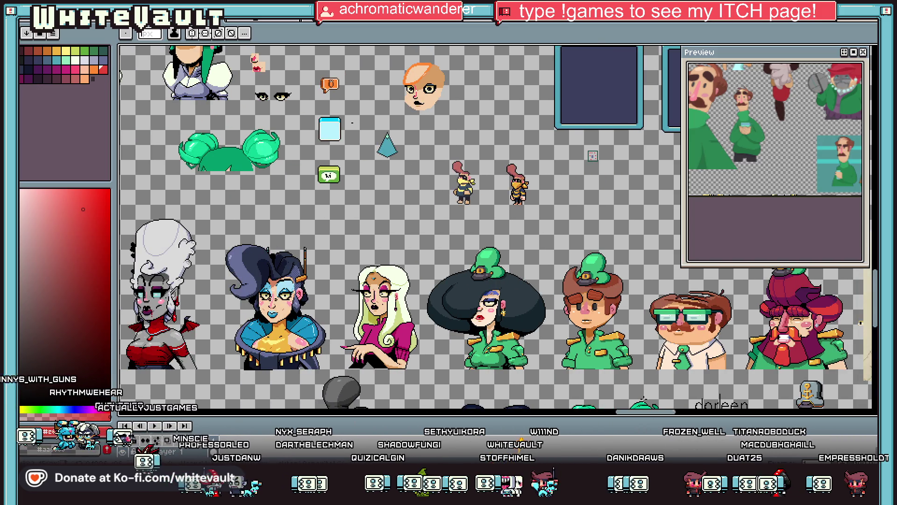
{"action": "scroll", "coordinate": [520, 277], "scroll_direction": "down", "scroll_amount": 1}
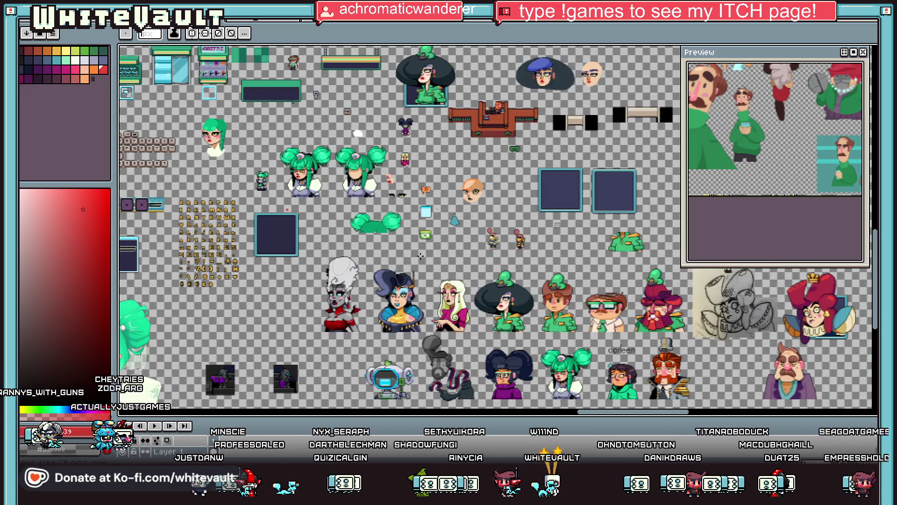
{"action": "scroll", "coordinate": [539, 254], "scroll_direction": "up", "scroll_amount": 1}
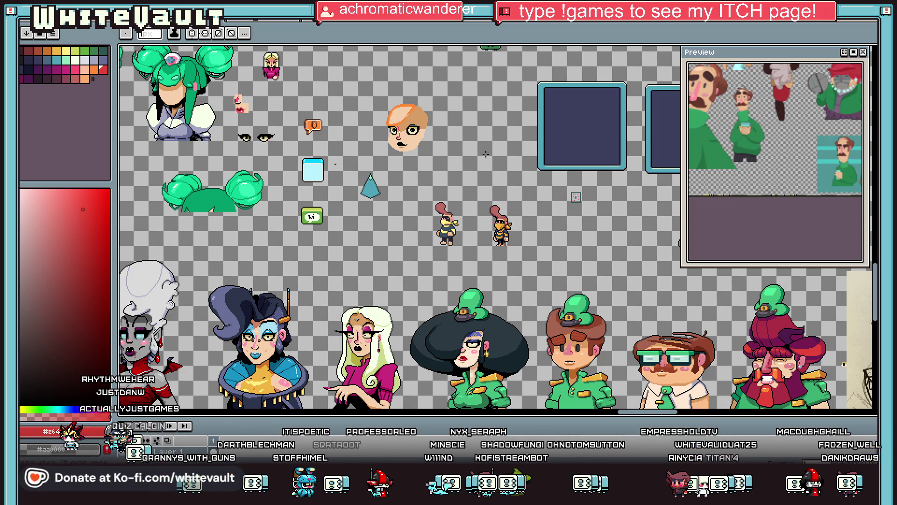
{"action": "scroll", "coordinate": [212, 337], "scroll_direction": "down", "scroll_amount": 2}
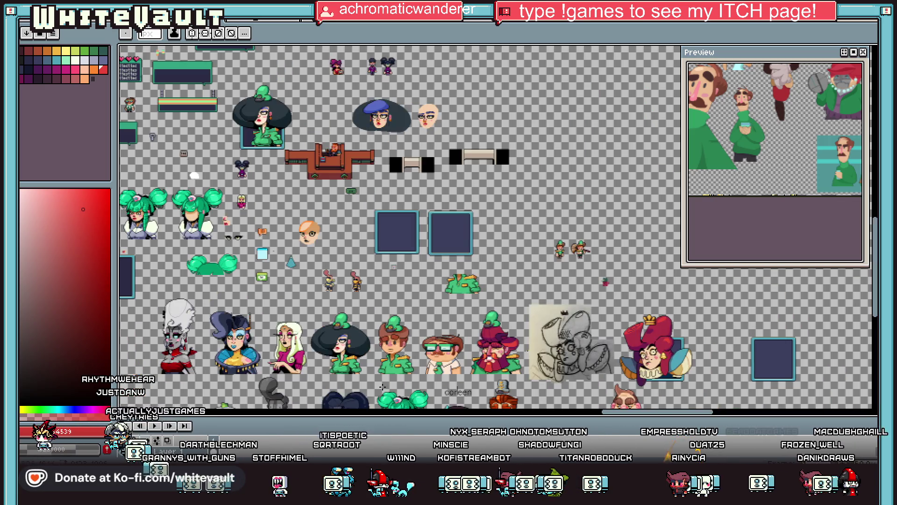
{"action": "left_click_drag", "start_coordinate": [619, 413], "coordinate": [580, 413]}
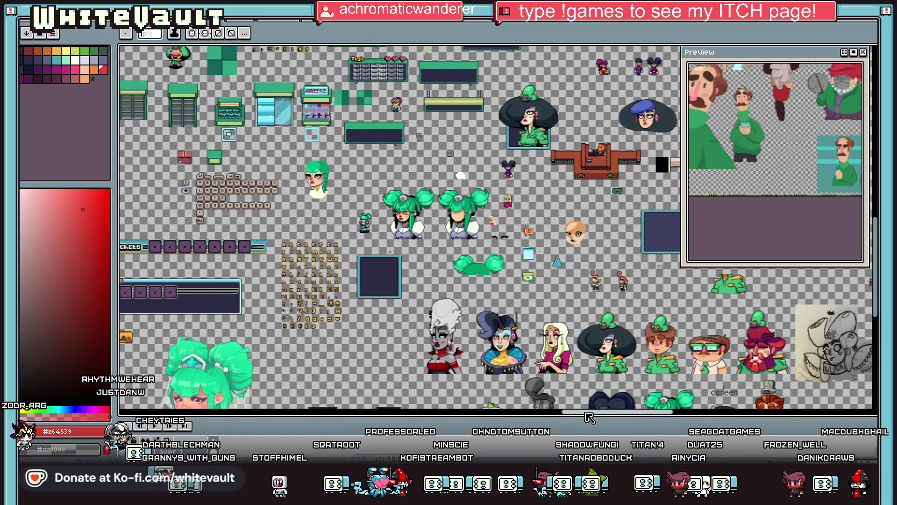
{"action": "left_click_drag", "start_coordinate": [875, 248], "coordinate": [876, 270]}
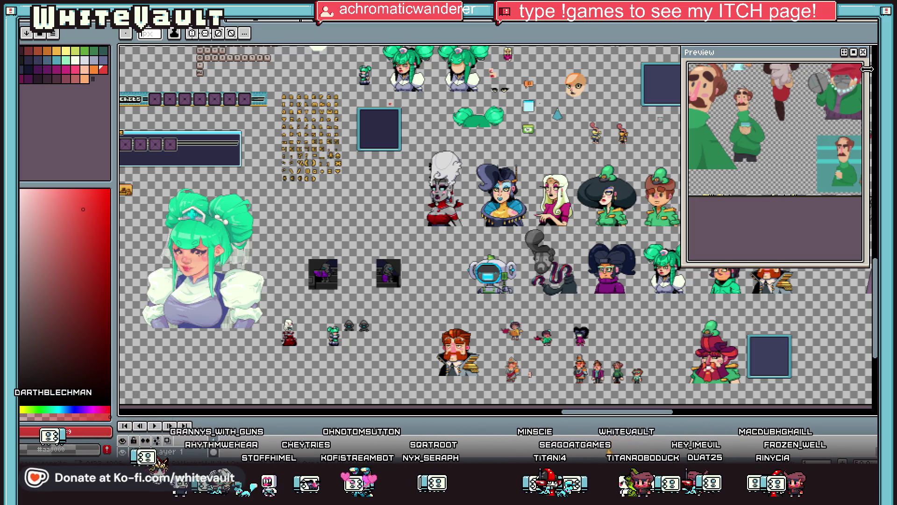
{"action": "key", "text": "m"}
{"action": "left_click_drag", "start_coordinate": [319, 321], "coordinate": [344, 348]}
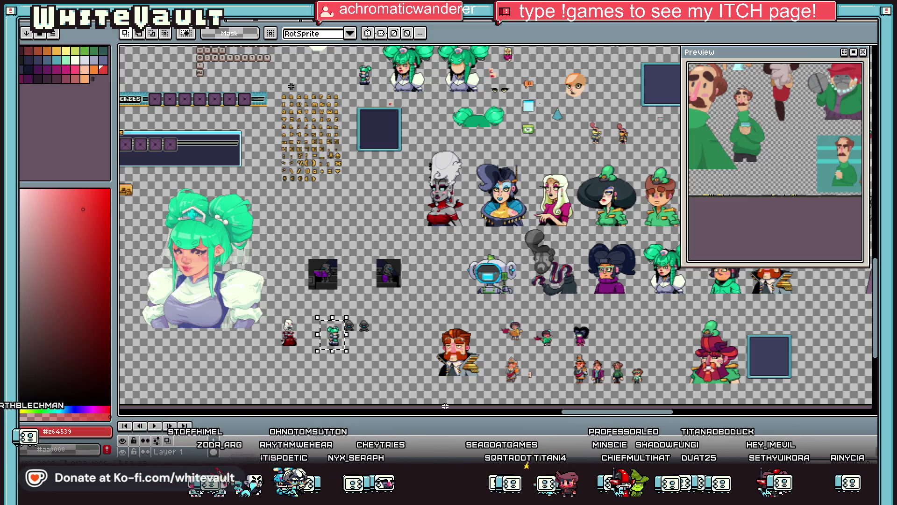
Move the view to the empty space beside the jester portrait and drop the current selection.
{"action": "scroll", "coordinate": [460, 248], "scroll_direction": "right", "scroll_amount": 10}
{"action": "scroll", "coordinate": [460, 248], "scroll_direction": "up", "scroll_amount": 3}
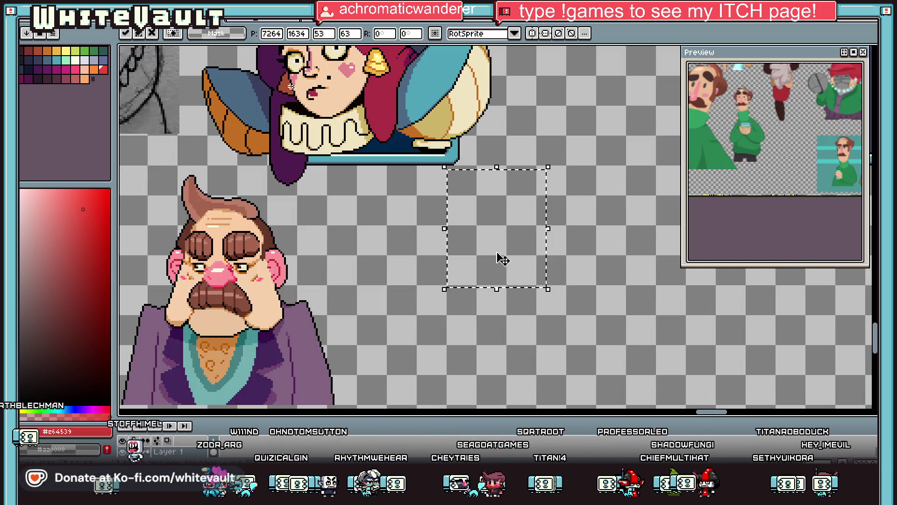
{"action": "scroll", "coordinate": [321, 393], "scroll_direction": "down", "scroll_amount": 5}
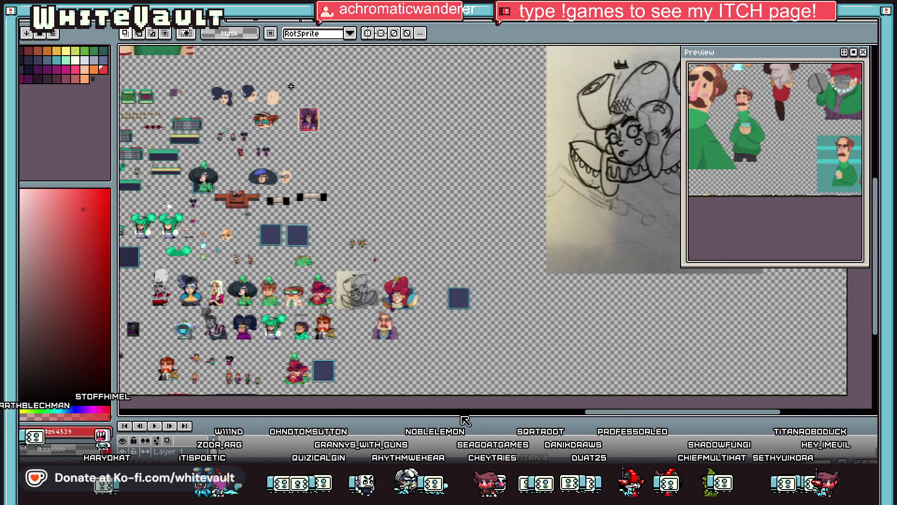
{"action": "mouse_move", "coordinate": [661, 415]}
{"action": "left_mouse_down"}
{"action": "mouse_move", "coordinate": [236, 397]}
{"action": "mouse_move", "coordinate": [196, 380]}
{"action": "left_mouse_up"}
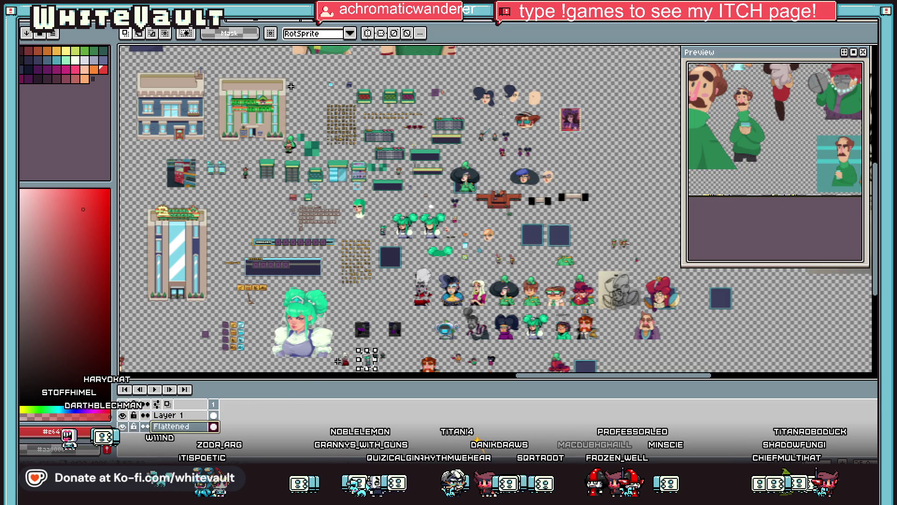
{"action": "scroll", "coordinate": [336, 362], "scroll_direction": "up", "scroll_amount": 3}
{"action": "left_click", "coordinate": [427, 360]}
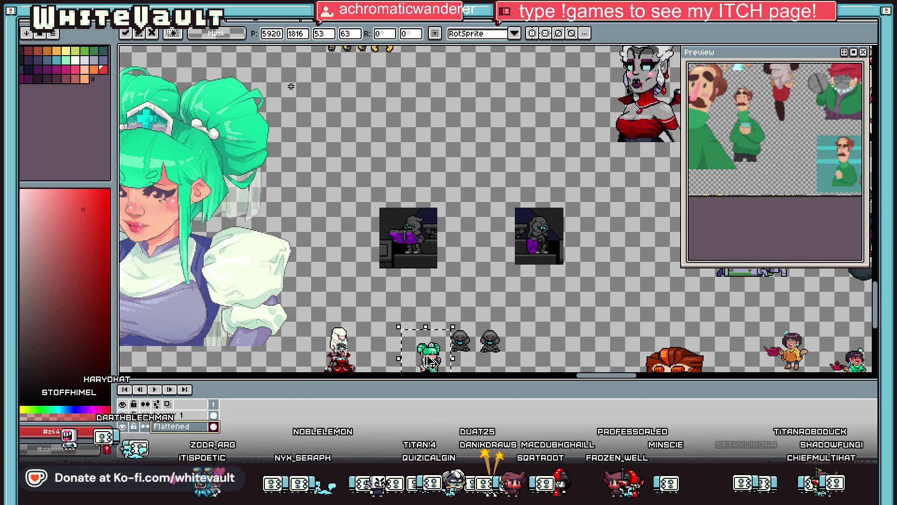
{"action": "left_click", "coordinate": [609, 302]}
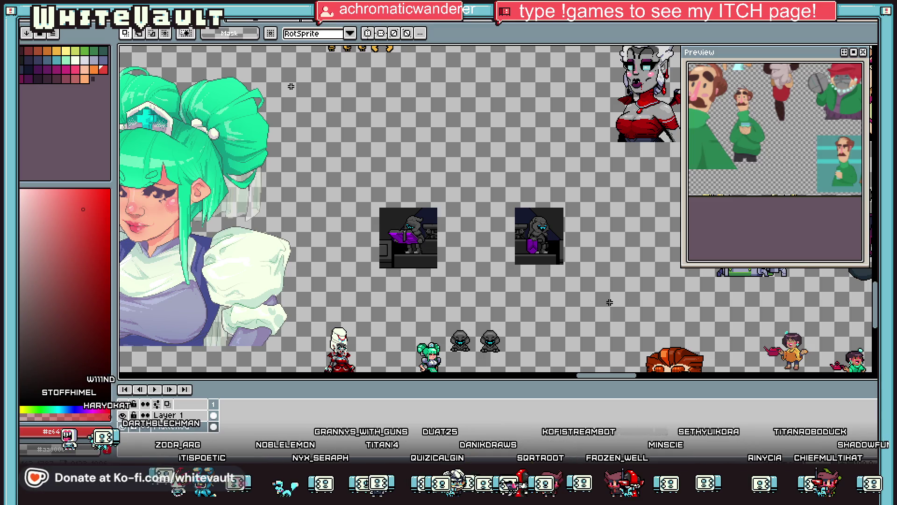
{"action": "scroll", "coordinate": [609, 306], "scroll_direction": "down", "scroll_amount": 1}
{"action": "left_click_drag", "start_coordinate": [615, 376], "coordinate": [723, 375]}
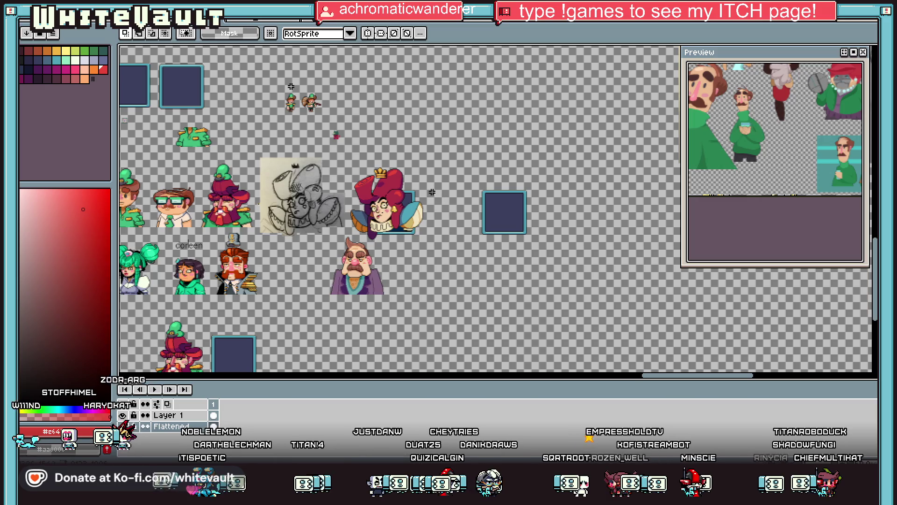
{"action": "scroll", "coordinate": [426, 250], "scroll_direction": "up", "scroll_amount": 2}
Paste the maid sprite below the jester portrait, flipped horizontally, and commit it.
{"action": "key", "text": "ctrl+v"}
{"action": "mouse_move", "coordinate": [481, 244]}
{"action": "left_mouse_down"}
{"action": "mouse_move", "coordinate": [471, 347]}
{"action": "mouse_move", "coordinate": [474, 315]}
{"action": "left_mouse_up"}
{"action": "key", "text": "shift+h"}
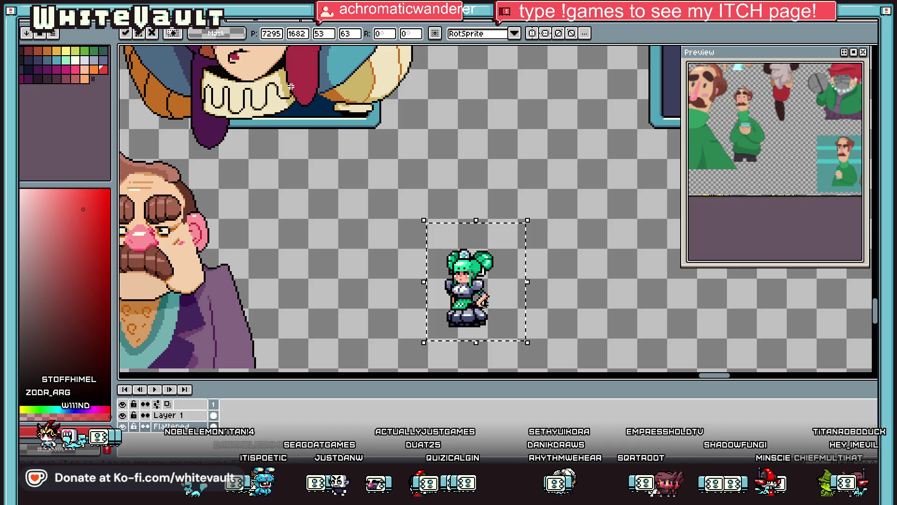
{"action": "scroll", "coordinate": [762, 167], "scroll_direction": "down", "scroll_amount": 3}
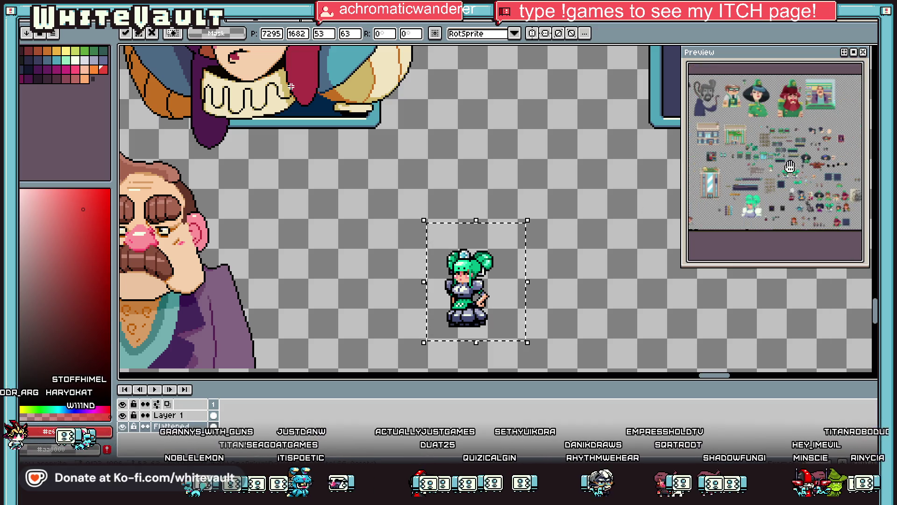
{"action": "scroll", "coordinate": [769, 209], "scroll_direction": "up", "scroll_amount": 3}
{"action": "scroll", "coordinate": [769, 209], "scroll_direction": "up", "scroll_amount": 4}
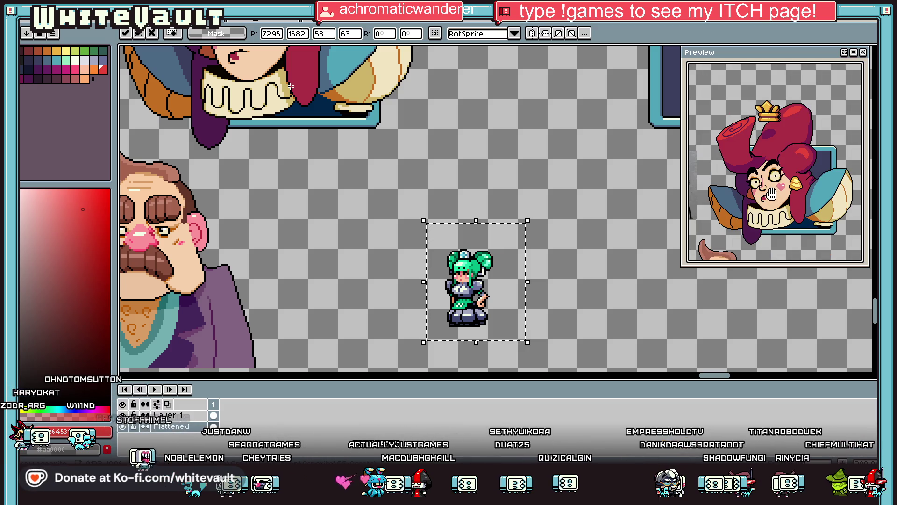
{"action": "key", "text": "Return"}
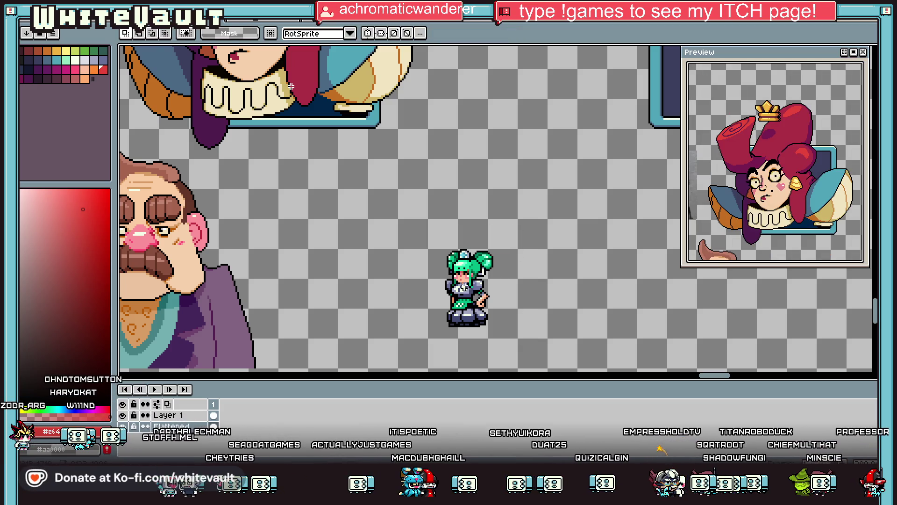
Copy the placed maid sprite and commit a second copy beside it.
{"action": "scroll", "coordinate": [468, 287], "scroll_direction": "up", "scroll_amount": 2}
{"action": "scroll", "coordinate": [468, 287], "scroll_direction": "down", "scroll_amount": 1}
{"action": "mouse_move", "coordinate": [393, 211]}
{"action": "left_mouse_down"}
{"action": "mouse_move", "coordinate": [537, 358]}
{"action": "mouse_move", "coordinate": [380, 327]}
{"action": "left_mouse_up"}
{"action": "key", "text": "ctrl+c"}
{"action": "key", "text": "ctrl+v"}
{"action": "key", "text": "Return"}
Raise the right-hand maid copy by one pixel.
{"action": "mouse_move", "coordinate": [397, 201]}
{"action": "left_mouse_down"}
{"action": "mouse_move", "coordinate": [512, 291]}
{"action": "mouse_move", "coordinate": [541, 341]}
{"action": "left_mouse_up"}
{"action": "scroll", "coordinate": [458, 337], "scroll_direction": "up", "scroll_amount": 1}
{"action": "left_click_drag", "start_coordinate": [466, 339], "coordinate": [460, 328]}
{"action": "key", "text": "Return"}
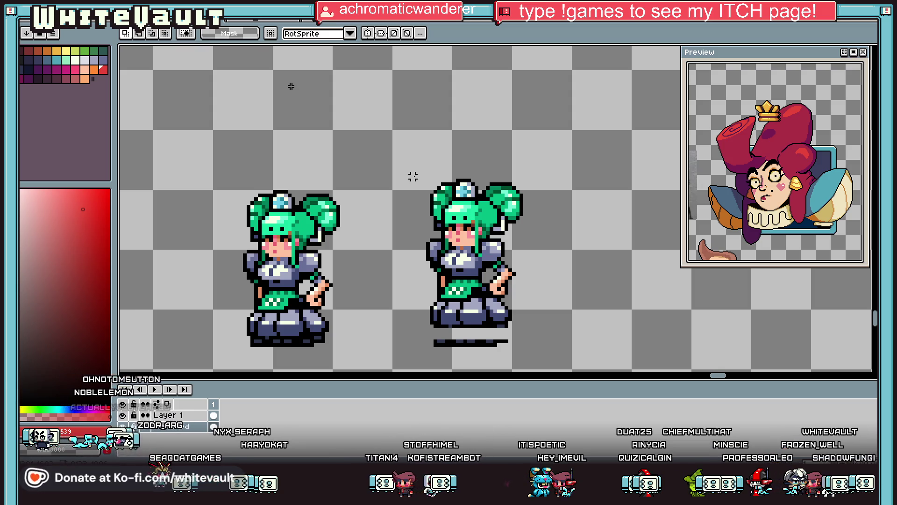
Reselect the right-hand maid copy and commit its position.
{"action": "mouse_move", "coordinate": [382, 137]}
{"action": "left_mouse_down"}
{"action": "mouse_move", "coordinate": [501, 190]}
{"action": "mouse_move", "coordinate": [545, 280]}
{"action": "mouse_move", "coordinate": [535, 276]}
{"action": "left_mouse_up"}
{"action": "scroll", "coordinate": [538, 280], "scroll_direction": "up", "scroll_amount": 1}
{"action": "key", "text": "Return"}
{"action": "scroll", "coordinate": [464, 244], "scroll_direction": "up", "scroll_amount": 1}
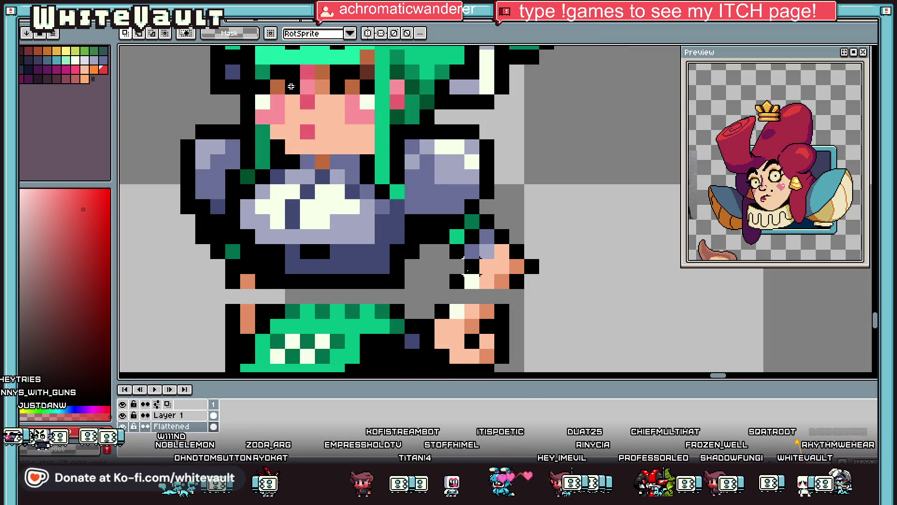
Outline the lowered hand with black pixels and fill it with skin colour.
{"action": "key", "text": "i"}
{"action": "key", "text": "b"}
{"action": "left_click_drag", "start_coordinate": [457, 295], "coordinate": [472, 280]}
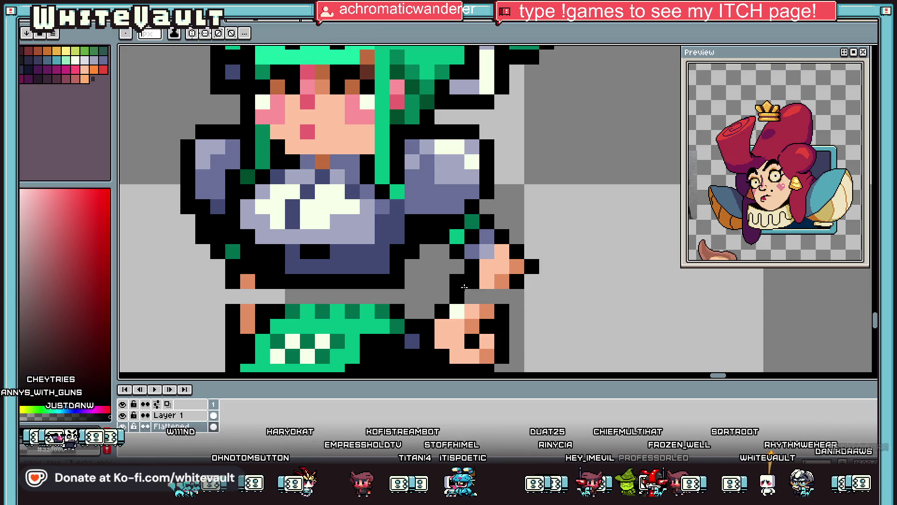
{"action": "left_click", "coordinate": [510, 292]}
{"action": "left_click", "coordinate": [504, 264], "text": "alt"}
{"action": "mouse_move", "coordinate": [518, 279]}
{"action": "left_mouse_down"}
{"action": "mouse_move", "coordinate": [502, 295]}
{"action": "mouse_move", "coordinate": [470, 296]}
{"action": "left_mouse_up"}
{"action": "left_click", "coordinate": [486, 296]}
Sample colours from the sprite and paint the hand pixels cream-white as a cuff.
{"action": "scroll", "coordinate": [484, 297], "scroll_direction": "down", "scroll_amount": 4}
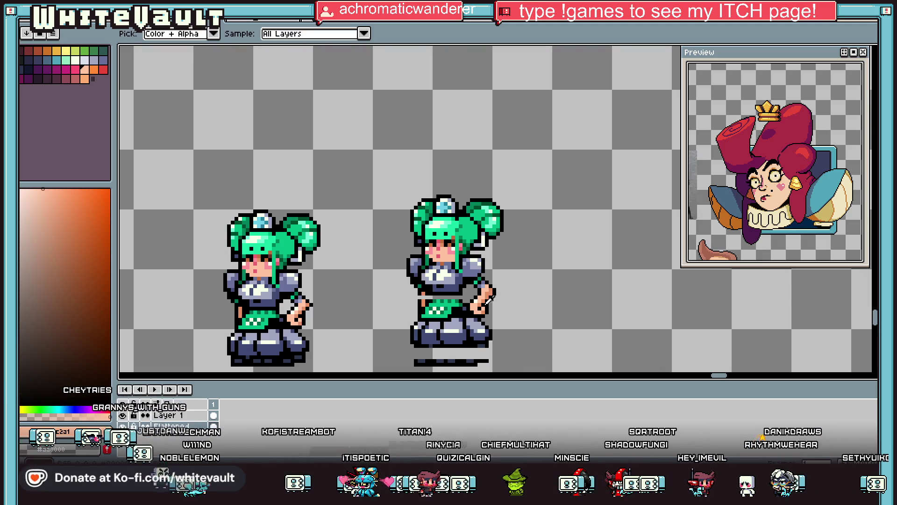
{"action": "scroll", "coordinate": [493, 297], "scroll_direction": "up", "scroll_amount": 2}
{"action": "left_click", "coordinate": [390, 284], "text": "alt"}
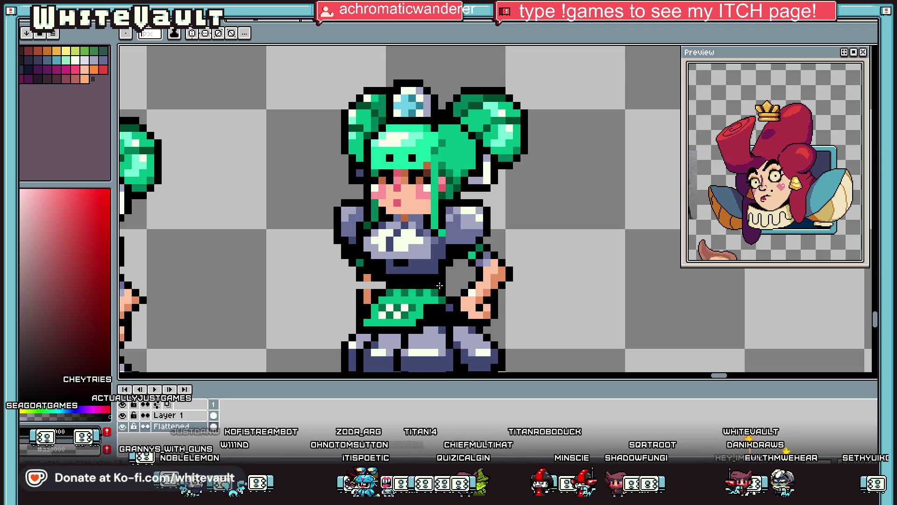
{"action": "left_click", "coordinate": [368, 285], "text": "alt"}
{"action": "left_click", "coordinate": [368, 280], "text": "alt"}
{"action": "scroll", "coordinate": [500, 290], "scroll_direction": "down", "scroll_amount": 1}
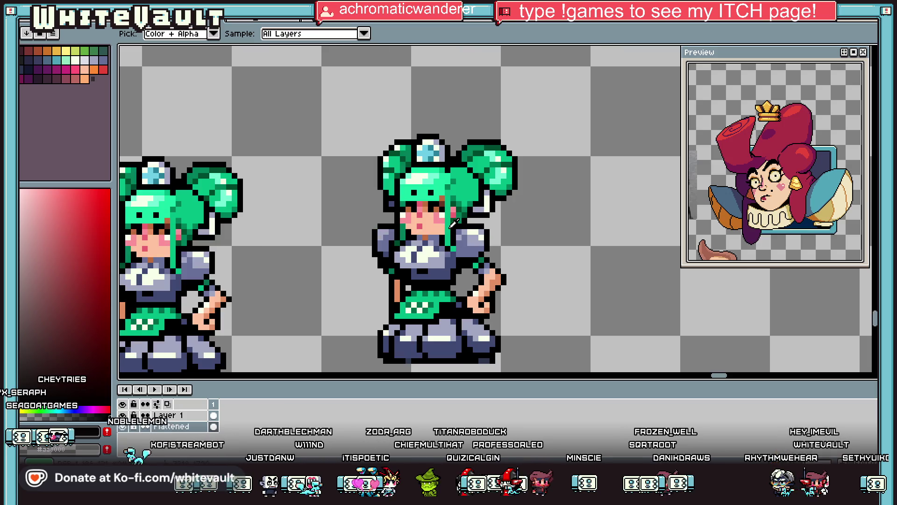
{"action": "left_click", "coordinate": [447, 210], "text": "alt"}
{"action": "scroll", "coordinate": [463, 292], "scroll_direction": "up", "scroll_amount": 4}
{"action": "scroll", "coordinate": [463, 292], "scroll_direction": "up", "scroll_amount": 2}
{"action": "mouse_move", "coordinate": [456, 271]}
{"action": "left_mouse_down"}
{"action": "mouse_move", "coordinate": [448, 260]}
{"action": "mouse_move", "coordinate": [467, 300]}
{"action": "mouse_move", "coordinate": [502, 285]}
{"action": "left_mouse_up"}
Repaint stray hand pixels in lavender and sample the sleeve's lavender-blue.
{"action": "left_click", "coordinate": [511, 149], "text": "alt"}
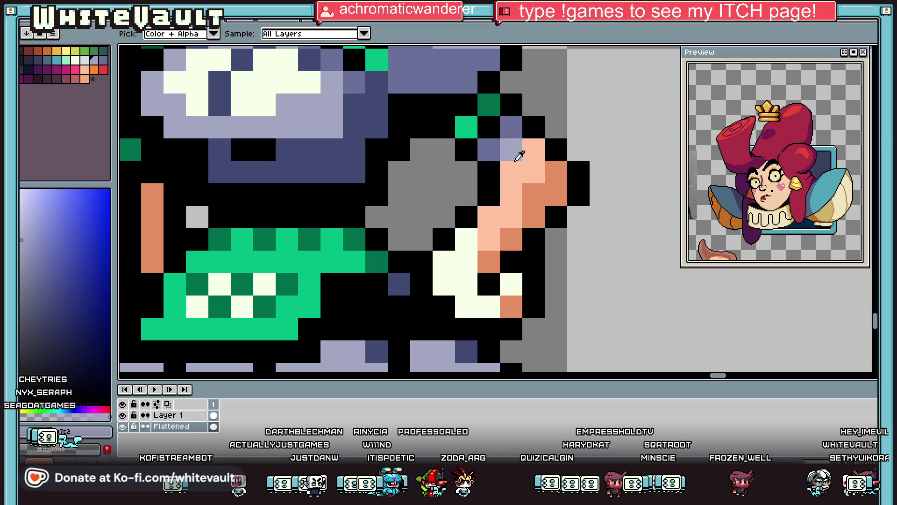
{"action": "left_click", "coordinate": [489, 261]}
{"action": "left_click", "coordinate": [511, 306]}
{"action": "left_click", "coordinate": [484, 262], "text": "alt"}
{"action": "scroll", "coordinate": [484, 262], "scroll_direction": "down", "scroll_amount": 5}
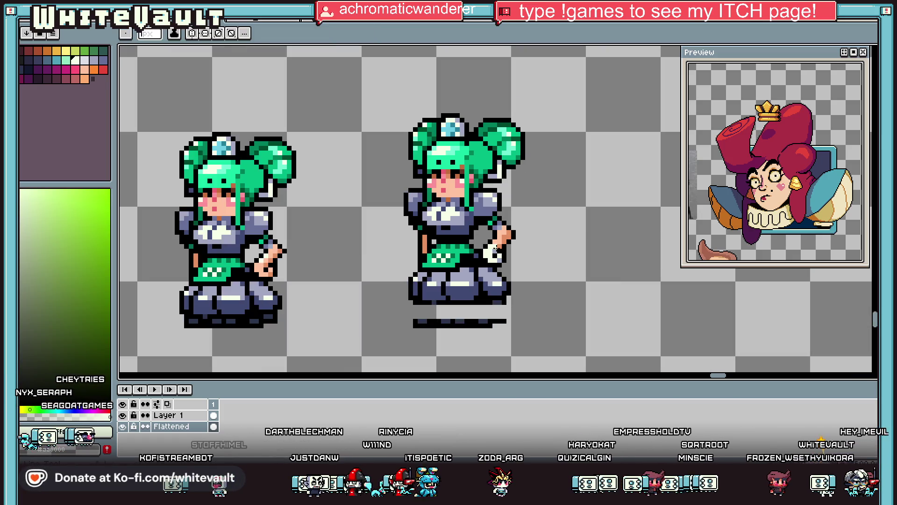
{"action": "scroll", "coordinate": [511, 229], "scroll_direction": "up", "scroll_amount": 4}
{"action": "left_click", "coordinate": [481, 156], "text": "alt"}
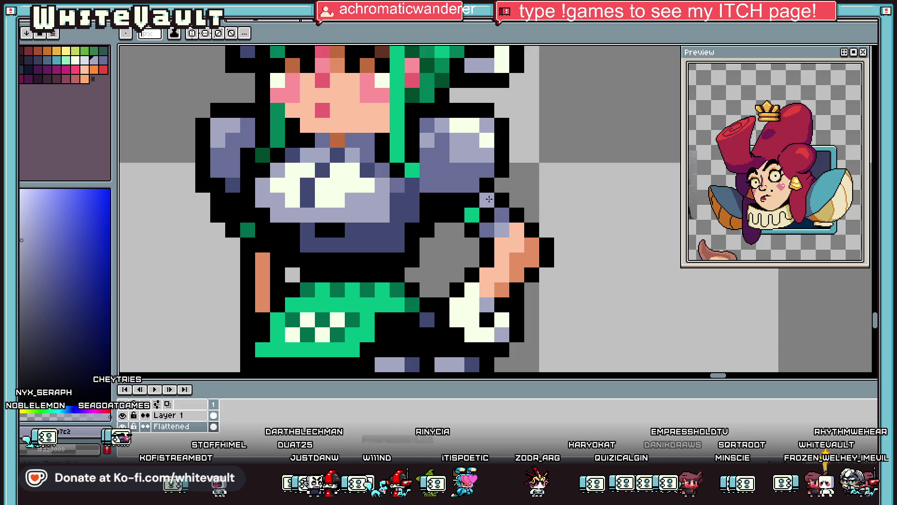
{"action": "key", "text": "alt"}
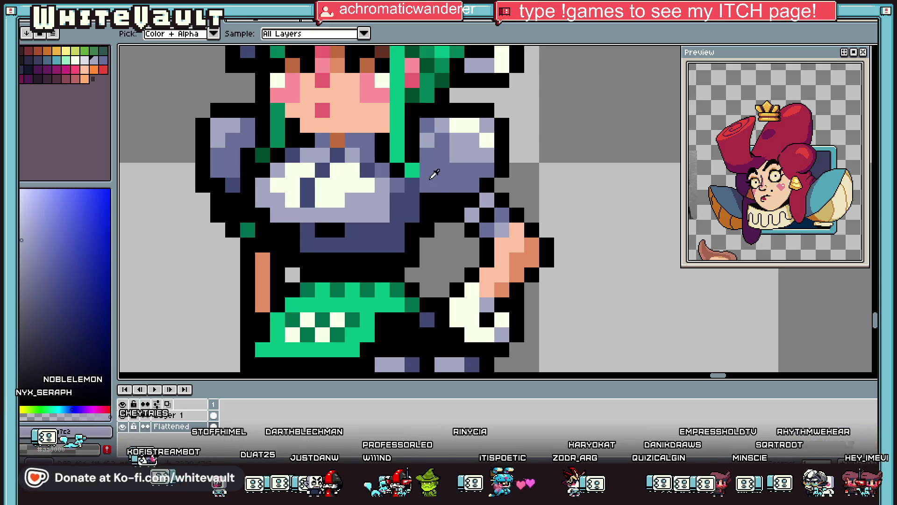
Draw the teal edge of the right shoulder puff near the collar.
{"action": "left_click", "coordinate": [52, 64]}
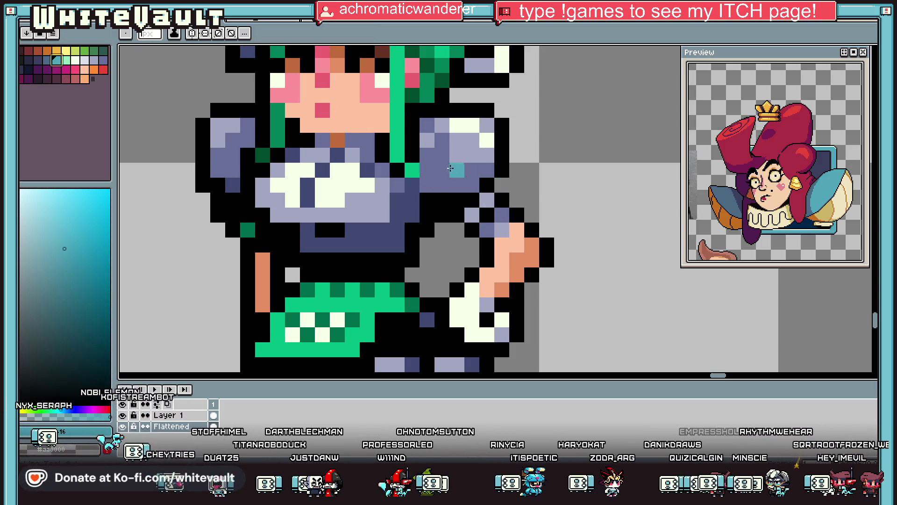
{"action": "left_click", "coordinate": [426, 186]}
{"action": "left_click", "coordinate": [475, 131], "text": "shift"}
{"action": "mouse_move", "coordinate": [475, 131]}
{"action": "left_mouse_down"}
{"action": "mouse_move", "coordinate": [505, 106]}
{"action": "mouse_move", "coordinate": [495, 98]}
{"action": "mouse_move", "coordinate": [442, 111]}
{"action": "mouse_move", "coordinate": [484, 108]}
{"action": "mouse_move", "coordinate": [428, 125]}
{"action": "mouse_move", "coordinate": [456, 140]}
{"action": "mouse_move", "coordinate": [430, 168]}
{"action": "left_mouse_up"}
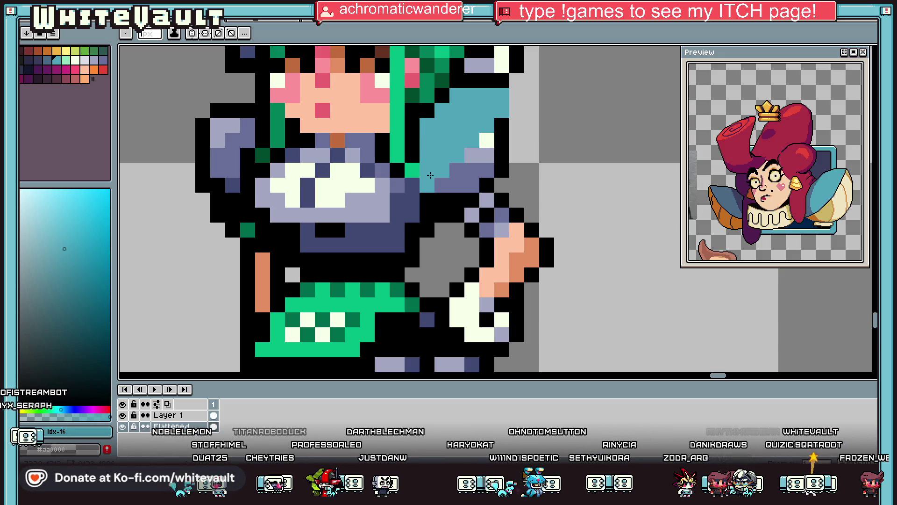
{"action": "left_click", "coordinate": [387, 152]}
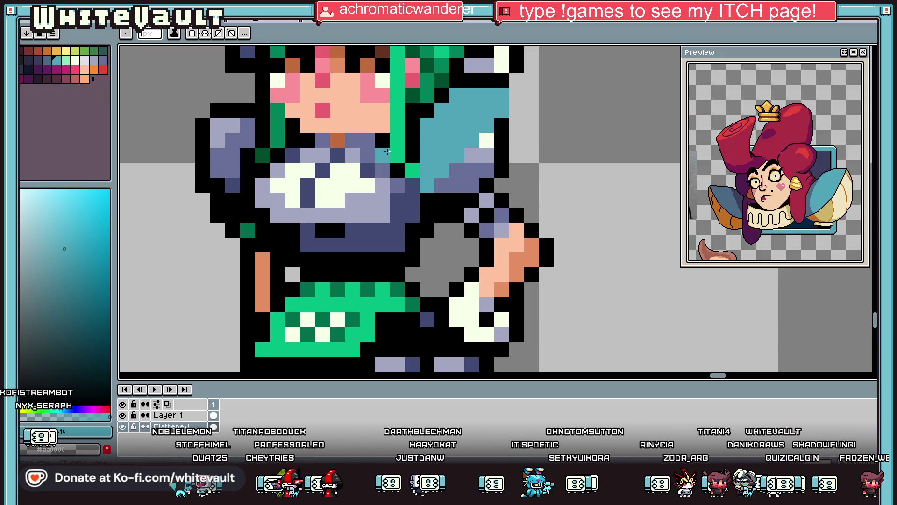
{"action": "scroll", "coordinate": [396, 154], "scroll_direction": "down", "scroll_amount": 5}
{"action": "scroll", "coordinate": [396, 153], "scroll_direction": "up", "scroll_amount": 1}
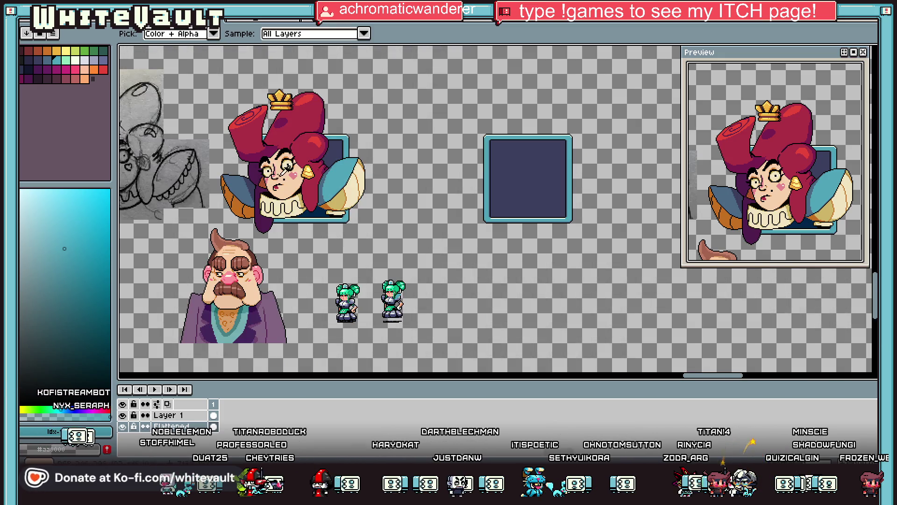
Paint the lower right shoulder piece cream and outline its right edge in black.
{"action": "left_click", "coordinate": [346, 188]}
{"action": "scroll", "coordinate": [403, 308], "scroll_direction": "up", "scroll_amount": 4}
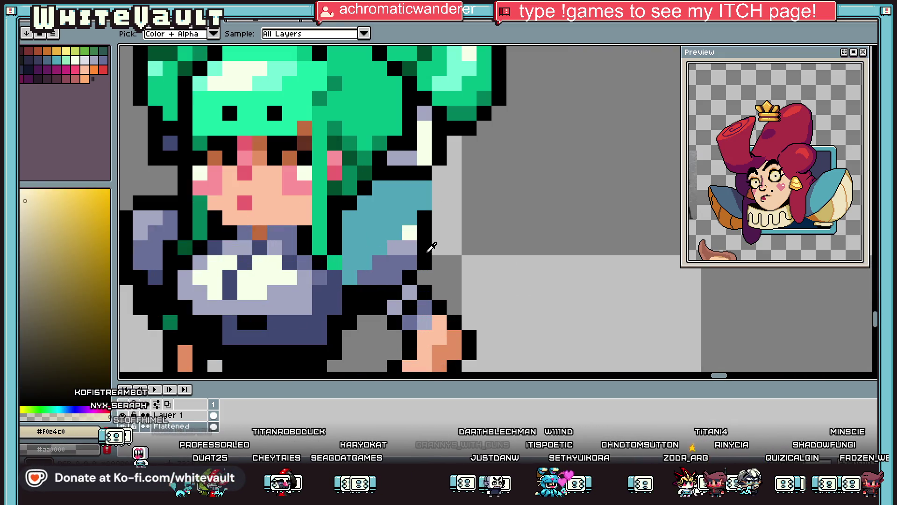
{"action": "mouse_move", "coordinate": [428, 222]}
{"action": "left_mouse_down"}
{"action": "mouse_move", "coordinate": [439, 252]}
{"action": "mouse_move", "coordinate": [428, 278]}
{"action": "mouse_move", "coordinate": [410, 275]}
{"action": "mouse_move", "coordinate": [425, 263]}
{"action": "mouse_move", "coordinate": [395, 247]}
{"action": "mouse_move", "coordinate": [410, 237]}
{"action": "mouse_move", "coordinate": [359, 277]}
{"action": "mouse_move", "coordinate": [395, 276]}
{"action": "left_mouse_up"}
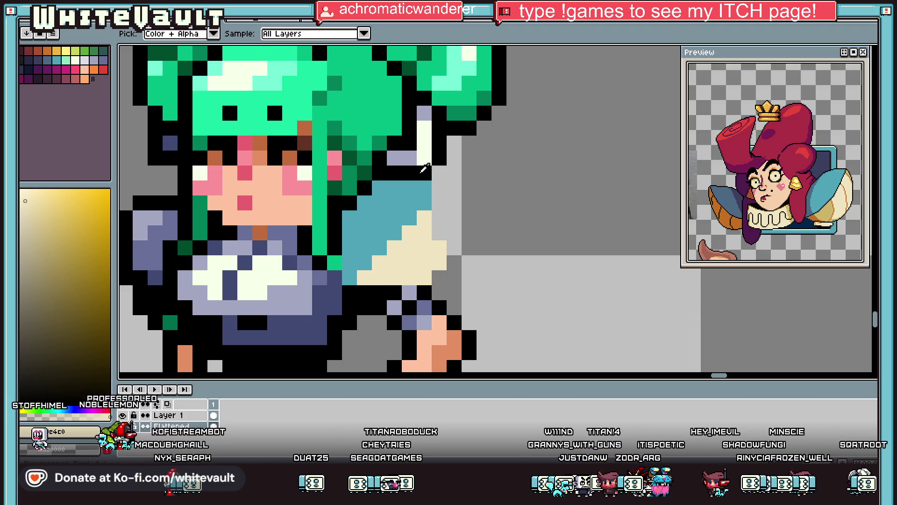
{"action": "left_click", "coordinate": [440, 158], "text": "alt"}
{"action": "left_click", "coordinate": [449, 165]}
{"action": "key", "text": "ctrl+z"}
{"action": "left_click_drag", "start_coordinate": [452, 171], "coordinate": [464, 246]}
{"action": "mouse_move", "coordinate": [442, 281]}
{"action": "left_mouse_down"}
{"action": "mouse_move", "coordinate": [453, 277]}
{"action": "mouse_move", "coordinate": [436, 234]}
{"action": "left_mouse_up"}
{"action": "left_click", "coordinate": [437, 262], "text": "alt"}
Add darker gold dither pixels across the cream shoulder trim.
{"action": "left_click", "coordinate": [430, 199], "text": "alt"}
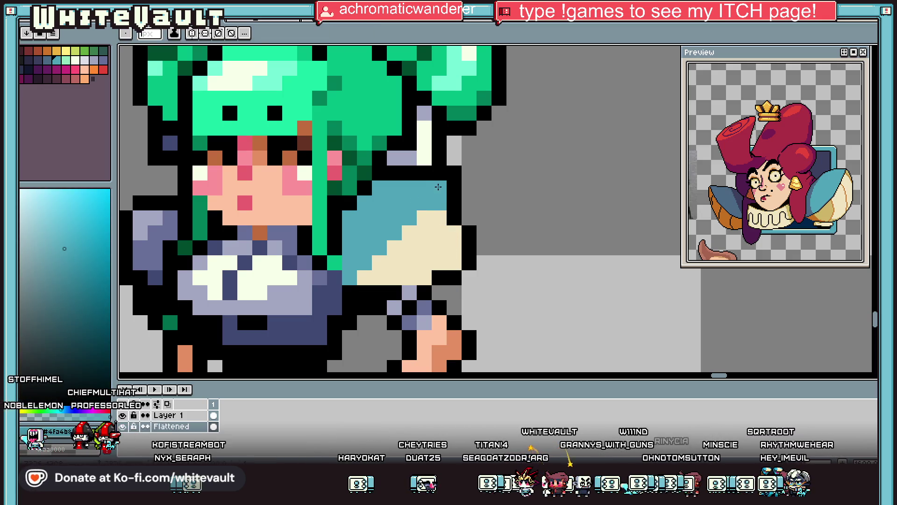
{"action": "key", "text": "alt"}
{"action": "left_click", "coordinate": [305, 199], "text": "alt"}
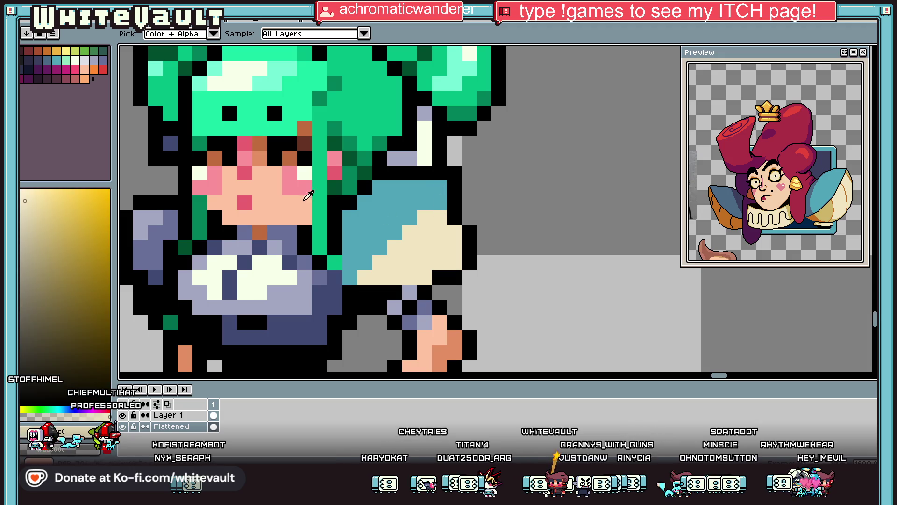
{"action": "left_click", "coordinate": [40, 231]}
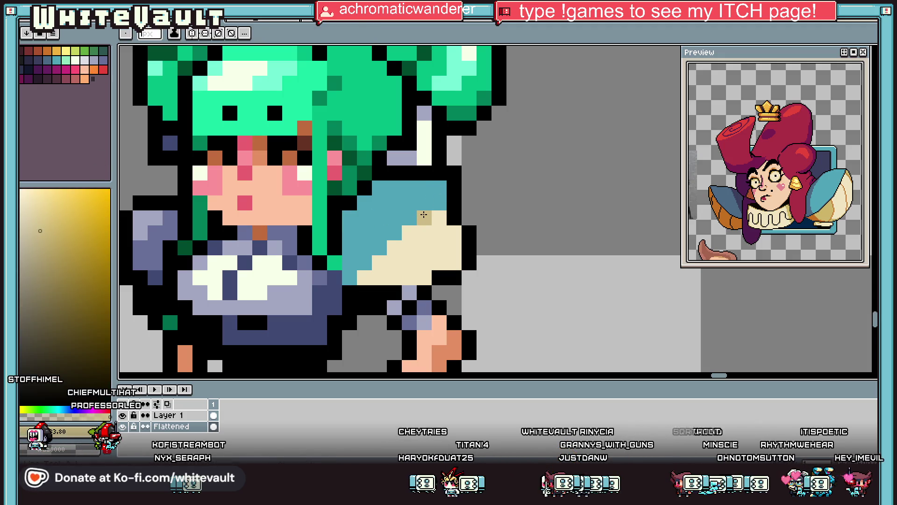
{"action": "key", "text": "alt"}
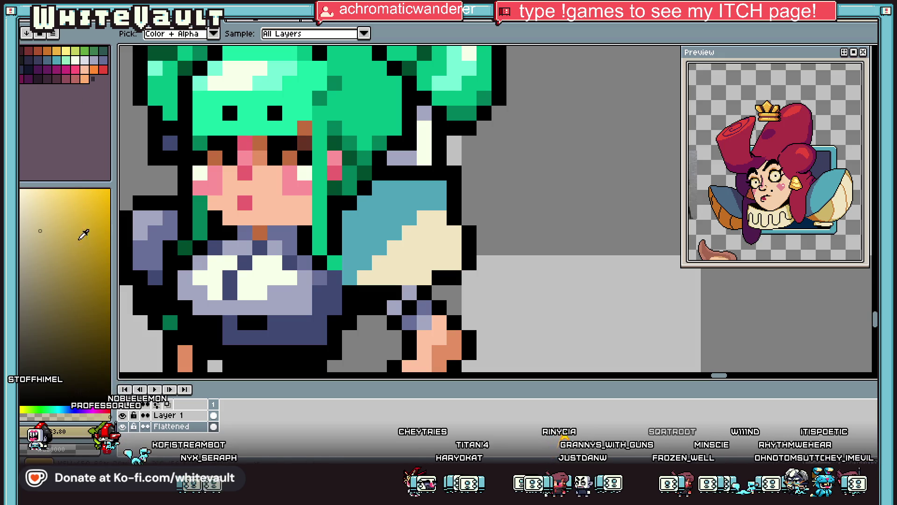
{"action": "left_click", "coordinate": [72, 254]}
{"action": "left_click", "coordinate": [420, 218]}
{"action": "left_click", "coordinate": [440, 232]}
{"action": "left_click", "coordinate": [454, 247]}
{"action": "left_click", "coordinate": [393, 247]}
{"action": "left_click", "coordinate": [407, 264]}
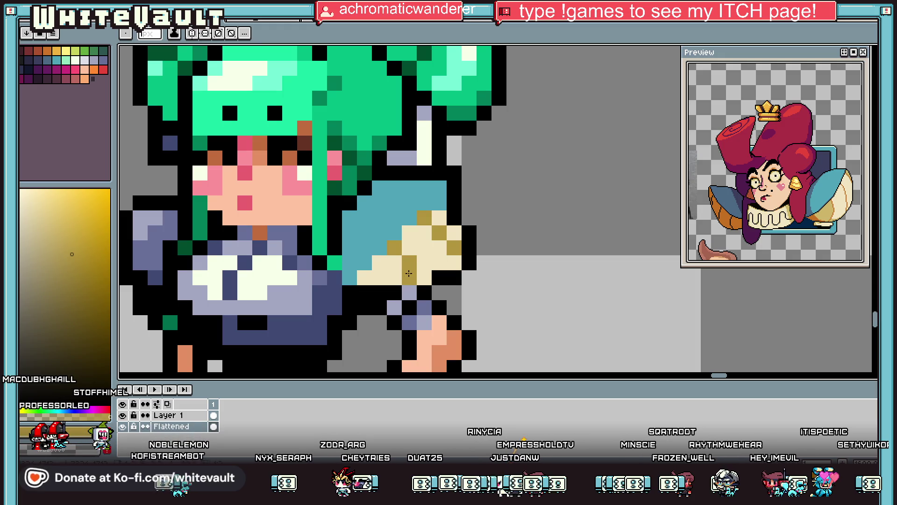
{"action": "scroll", "coordinate": [374, 276], "scroll_direction": "down", "scroll_amount": 3}
{"action": "scroll", "coordinate": [374, 270], "scroll_direction": "up", "scroll_amount": 4}
Draw the left shoulder's cyan shape and outline it in black.
{"action": "left_click", "coordinate": [402, 220], "text": "alt"}
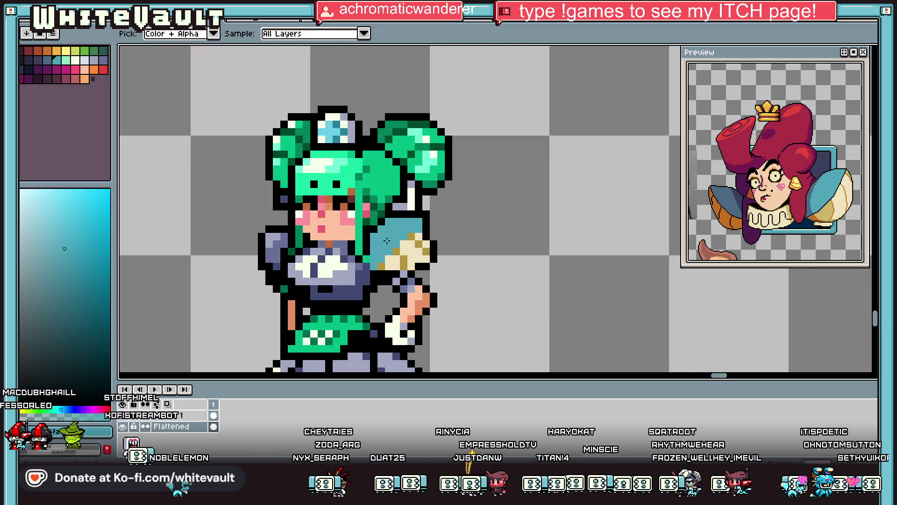
{"action": "left_click", "coordinate": [254, 228]}
{"action": "mouse_move", "coordinate": [285, 212]}
{"action": "left_mouse_down"}
{"action": "mouse_move", "coordinate": [236, 213]}
{"action": "mouse_move", "coordinate": [227, 270]}
{"action": "mouse_move", "coordinate": [241, 219]}
{"action": "mouse_move", "coordinate": [254, 289]}
{"action": "mouse_move", "coordinate": [268, 257]}
{"action": "left_mouse_up"}
{"action": "left_click", "coordinate": [294, 232], "text": "alt"}
{"action": "mouse_move", "coordinate": [288, 198]}
{"action": "left_mouse_down"}
{"action": "mouse_move", "coordinate": [240, 198]}
{"action": "mouse_move", "coordinate": [212, 262]}
{"action": "mouse_move", "coordinate": [225, 287]}
{"action": "left_mouse_up"}
{"action": "left_click", "coordinate": [251, 255], "text": "alt"}
Paint Bucket the left shoulder with blue-grey.
{"action": "key", "text": "bracketleft"}
{"action": "key", "text": "g"}
{"action": "left_click", "coordinate": [224, 212]}
{"action": "left_click", "coordinate": [252, 243]}
{"action": "key", "text": "b"}
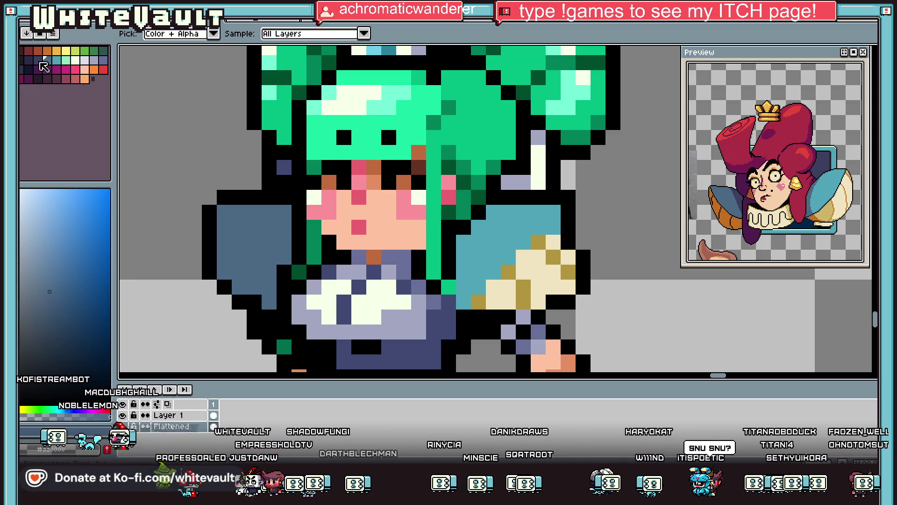
{"action": "key", "text": "bracketleft"}
{"action": "scroll", "coordinate": [330, 231], "scroll_direction": "down", "scroll_amount": 1}
Fill the left shoulder with cyan and its lower part with gold.
{"action": "left_click", "coordinate": [425, 243], "text": "alt"}
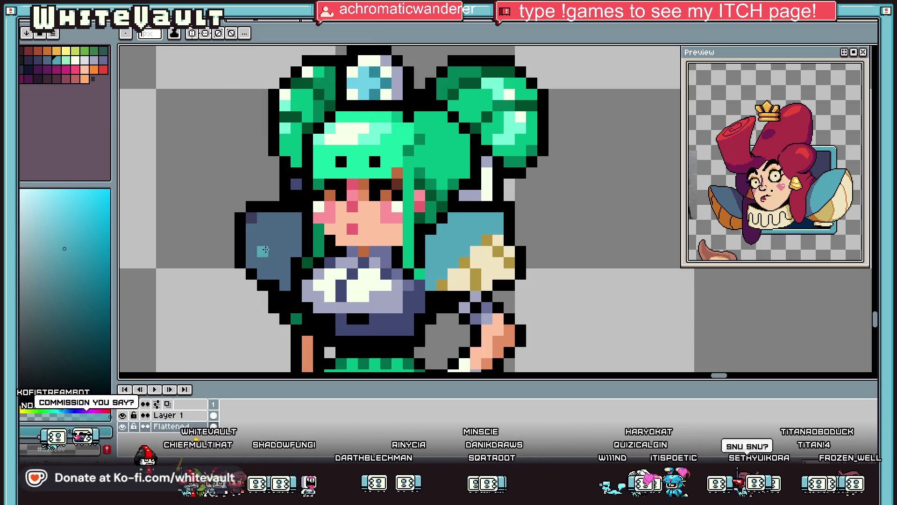
{"action": "left_click", "coordinate": [261, 218]}
{"action": "scroll", "coordinate": [263, 221], "scroll_direction": "up", "scroll_amount": 1}
{"action": "mouse_move", "coordinate": [251, 237]}
{"action": "left_mouse_down"}
{"action": "mouse_move", "coordinate": [264, 262]}
{"action": "mouse_move", "coordinate": [292, 276]}
{"action": "left_mouse_up"}
{"action": "key", "text": "g"}
{"action": "left_click", "coordinate": [286, 238]}
{"action": "left_click", "coordinate": [551, 282], "text": "alt"}
{"action": "left_click", "coordinate": [308, 302]}
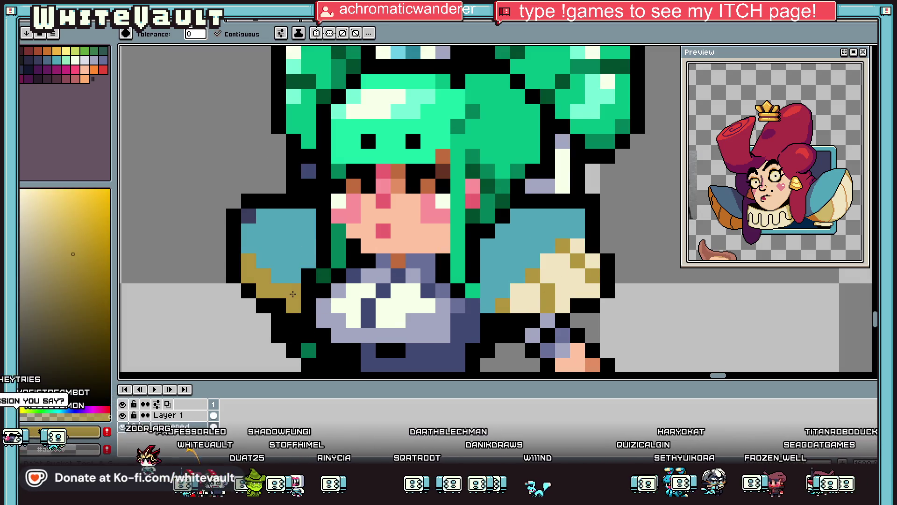
Recolour the left shoulder slate blue and add slate-blue pixels to the right shoulder.
{"action": "scroll", "coordinate": [304, 281], "scroll_direction": "down", "scroll_amount": 2}
{"action": "scroll", "coordinate": [290, 262], "scroll_direction": "up", "scroll_amount": 2}
{"action": "key", "text": "i"}
{"action": "scroll", "coordinate": [282, 252], "scroll_direction": "up", "scroll_amount": 1}
{"action": "left_click", "coordinate": [290, 234]}
{"action": "left_click", "coordinate": [47, 59]}
{"action": "key", "text": "g"}
{"action": "left_click", "coordinate": [312, 267]}
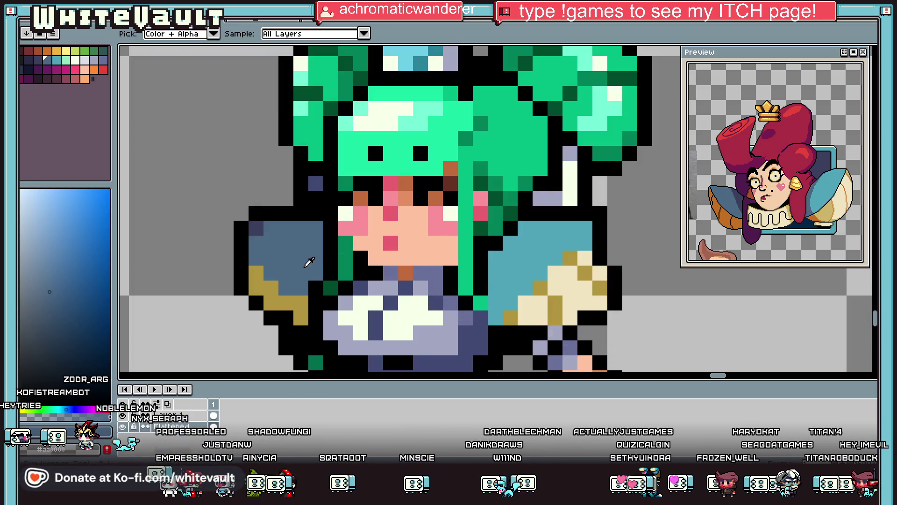
{"action": "key", "text": "b"}
{"action": "left_click", "coordinate": [511, 242]}
{"action": "left_click", "coordinate": [496, 257]}
{"action": "scroll", "coordinate": [500, 256], "scroll_direction": "down", "scroll_amount": 3}
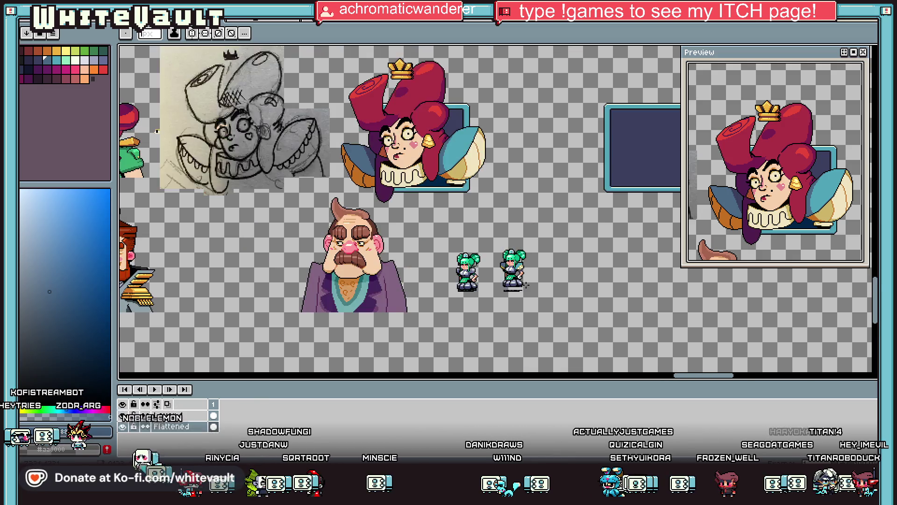
{"action": "scroll", "coordinate": [497, 236], "scroll_direction": "up", "scroll_amount": 2}
{"action": "scroll", "coordinate": [552, 126], "scroll_direction": "up", "scroll_amount": 2}
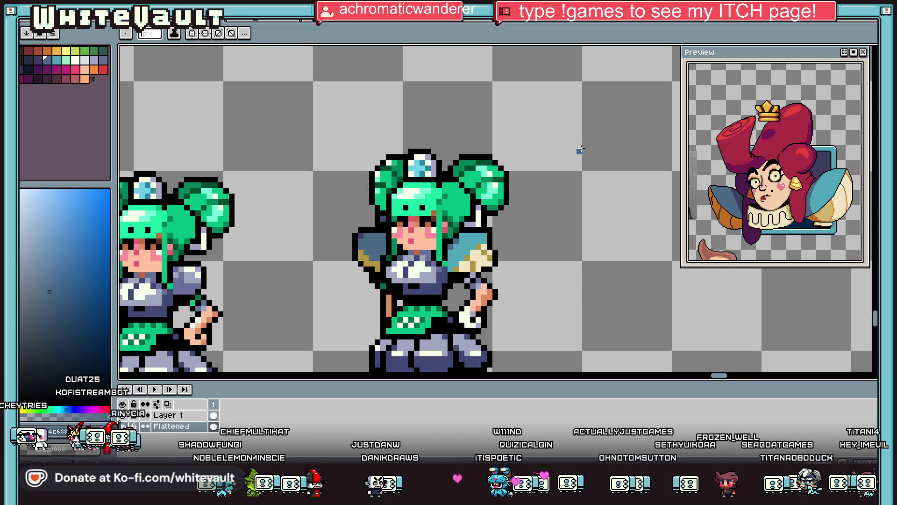
{"action": "left_click", "coordinate": [865, 40]}
Select the head top, face and hair lock, move them up one pixel, and commit.
{"action": "mouse_move", "coordinate": [320, 106]}
{"action": "left_mouse_down"}
{"action": "mouse_move", "coordinate": [617, 208]}
{"action": "mouse_move", "coordinate": [618, 228]}
{"action": "left_mouse_up"}
{"action": "scroll", "coordinate": [429, 203], "scroll_direction": "up", "scroll_amount": 3}
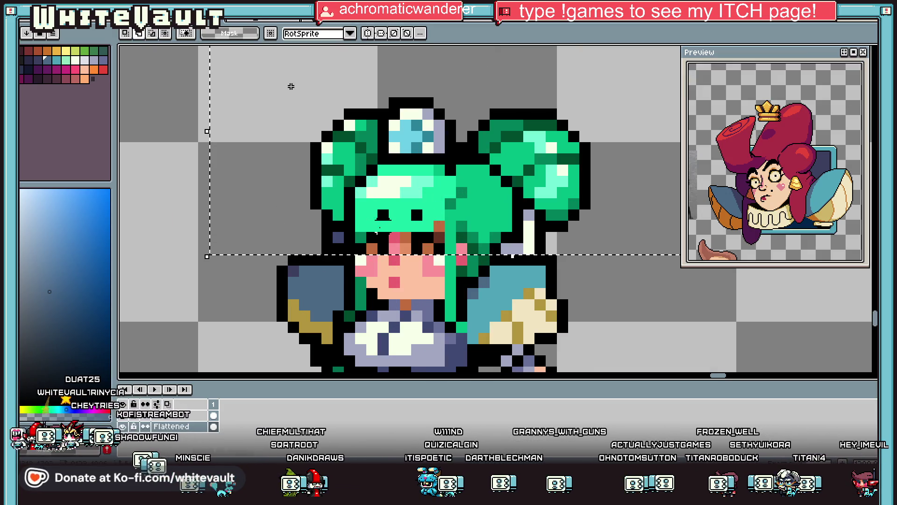
{"action": "mouse_move", "coordinate": [356, 220]}
{"action": "left_mouse_down"}
{"action": "mouse_move", "coordinate": [468, 289]}
{"action": "mouse_move", "coordinate": [462, 333]}
{"action": "left_mouse_up"}
{"action": "mouse_move", "coordinate": [456, 220]}
{"action": "left_mouse_down"}
{"action": "mouse_move", "coordinate": [480, 247]}
{"action": "mouse_move", "coordinate": [471, 278]}
{"action": "left_mouse_up"}
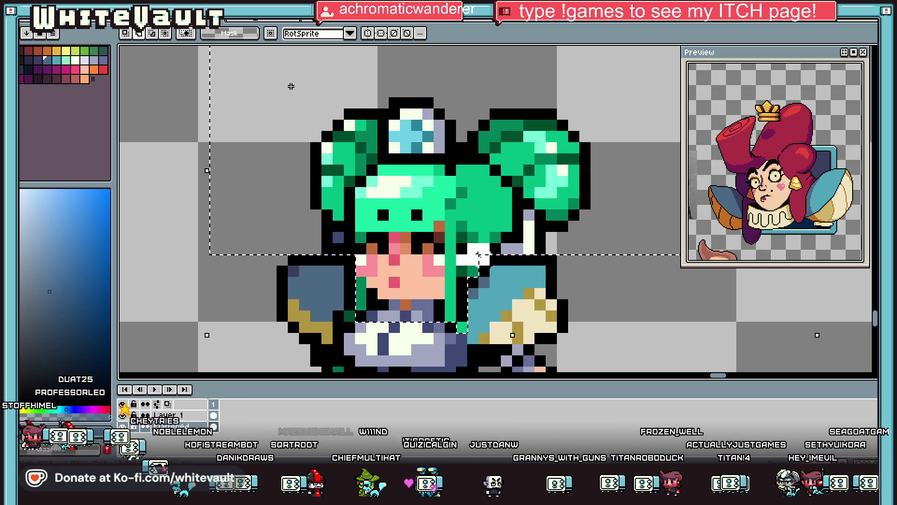
{"action": "left_click_drag", "start_coordinate": [496, 246], "coordinate": [490, 218]}
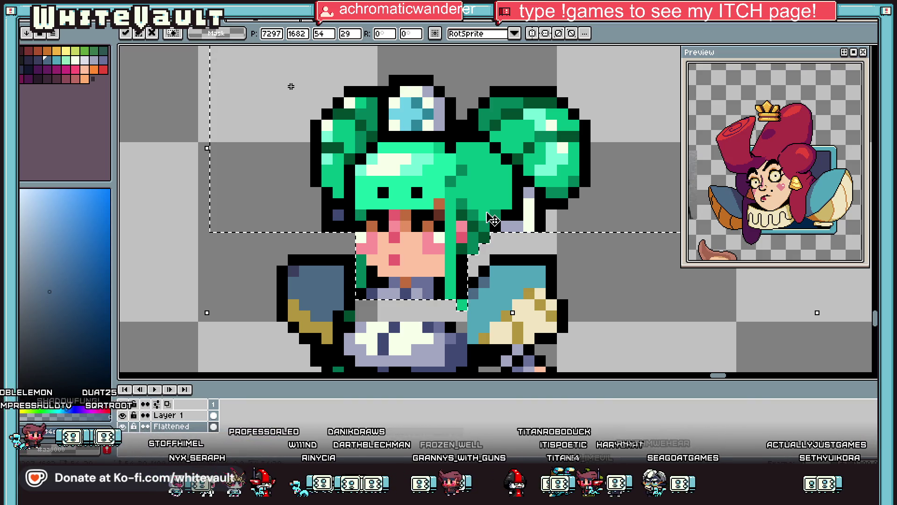
{"action": "key", "text": "ctrl+d"}
Sample black from the outline and zoom in beside the right-hand maid's hair lock.
{"action": "key", "text": "i"}
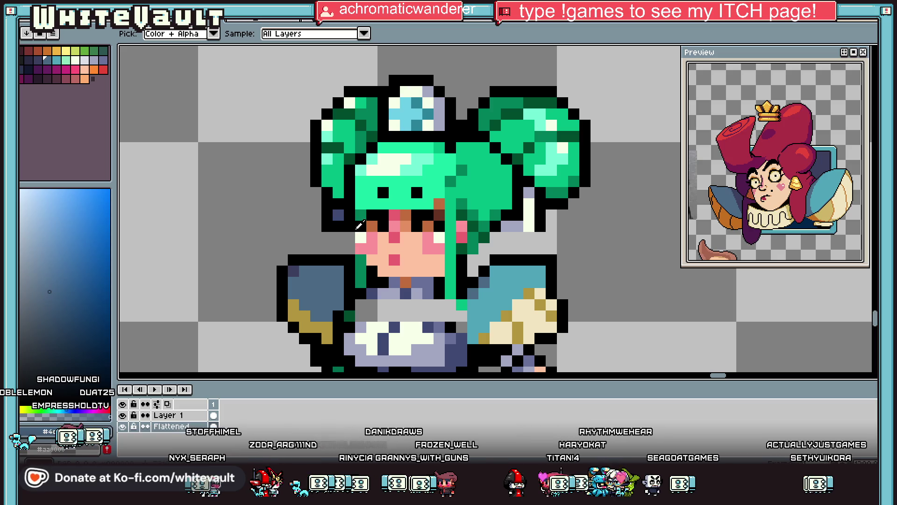
{"action": "left_click", "coordinate": [357, 227]}
{"action": "key", "text": "b"}
{"action": "key", "text": "i"}
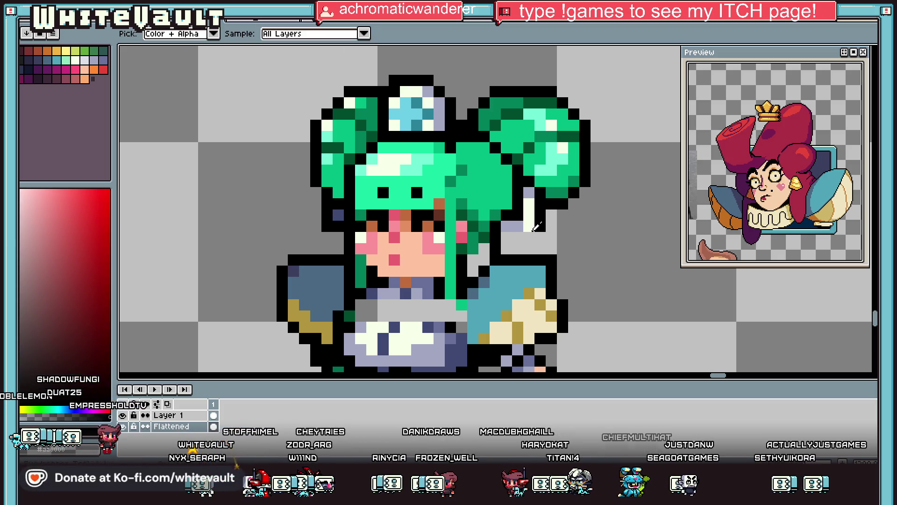
{"action": "key", "text": "b"}
{"action": "key", "text": "i"}
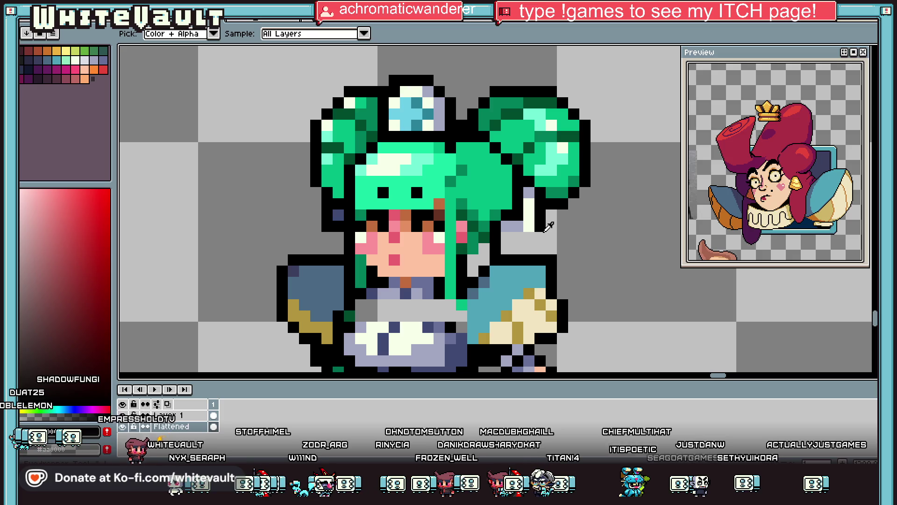
{"action": "scroll", "coordinate": [550, 227], "scroll_direction": "up", "scroll_amount": 2}
{"action": "key", "text": "b"}
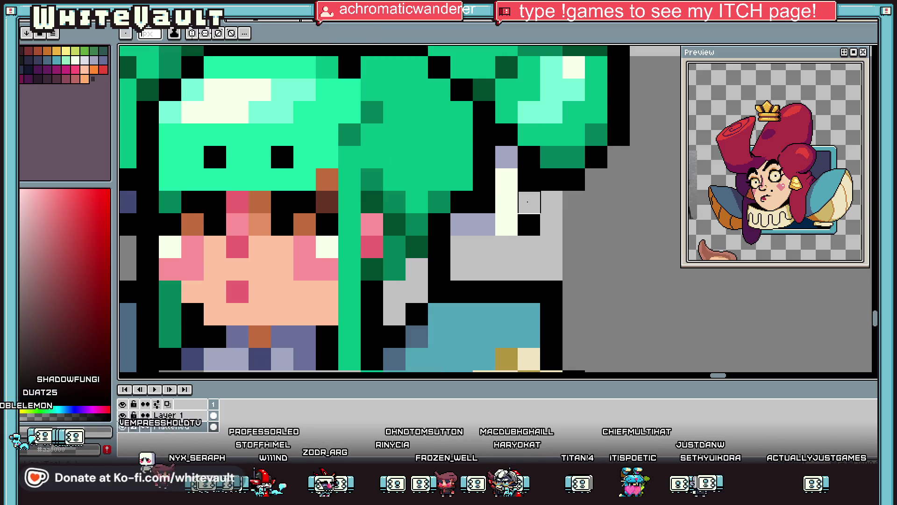
Redraw the black outline beside the right hair strand and cover the pale strand with background grey.
{"action": "key", "text": "i"}
{"action": "mouse_move", "coordinate": [499, 188]}
{"action": "left_mouse_down"}
{"action": "mouse_move", "coordinate": [506, 225]}
{"action": "mouse_move", "coordinate": [484, 247]}
{"action": "mouse_move", "coordinate": [485, 262]}
{"action": "mouse_move", "coordinate": [507, 246]}
{"action": "mouse_move", "coordinate": [484, 269]}
{"action": "left_mouse_up"}
{"action": "key", "text": "b"}
{"action": "key", "text": "i"}
{"action": "left_click", "coordinate": [529, 247]}
{"action": "key", "text": "b"}
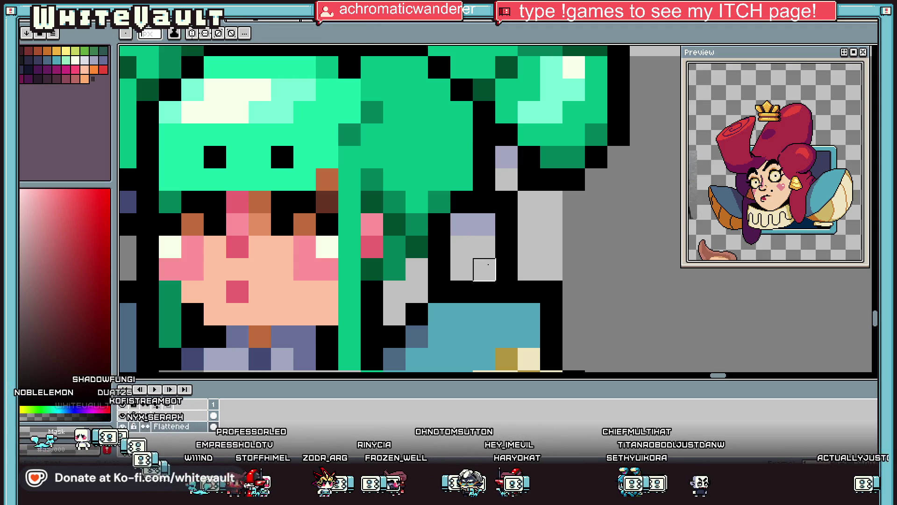
{"action": "scroll", "coordinate": [478, 251], "scroll_direction": "down", "scroll_amount": 3}
{"action": "key", "text": "i"}
{"action": "scroll", "coordinate": [478, 249], "scroll_direction": "down", "scroll_amount": 2}
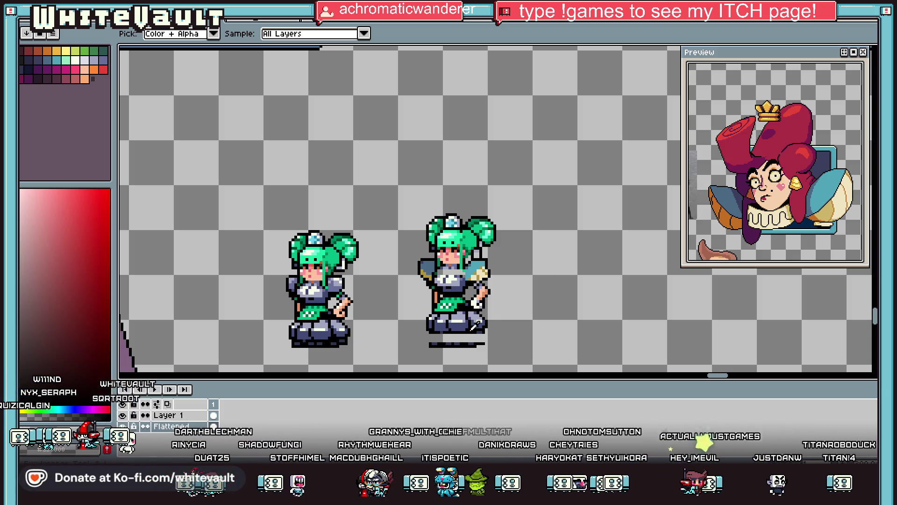
Pencil black lines under the sprite's feet and along its right edge.
{"action": "scroll", "coordinate": [475, 325], "scroll_direction": "up", "scroll_amount": 5}
{"action": "key", "text": "b"}
{"action": "left_click_drag", "start_coordinate": [401, 250], "coordinate": [405, 278]}
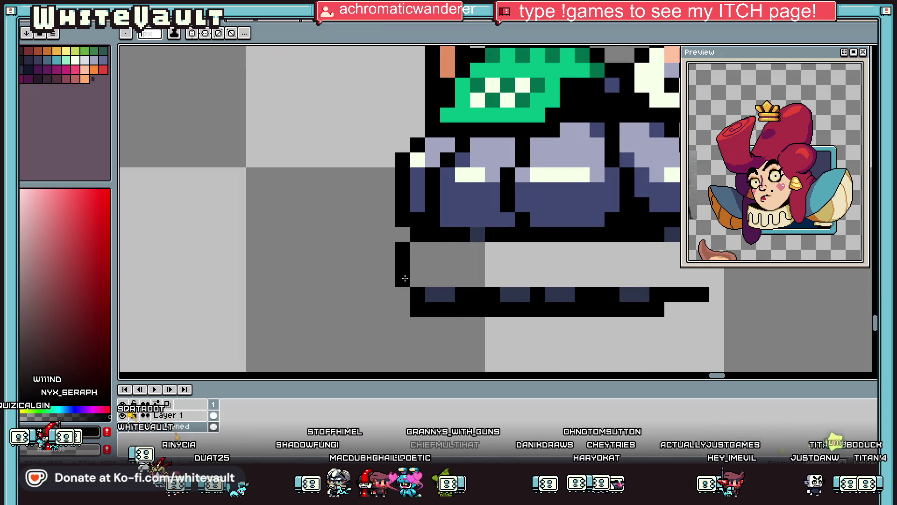
{"action": "scroll", "coordinate": [543, 294], "scroll_direction": "down", "scroll_amount": 3}
{"action": "scroll", "coordinate": [596, 283], "scroll_direction": "up", "scroll_amount": 3}
{"action": "left_click_drag", "start_coordinate": [623, 270], "coordinate": [622, 300]}
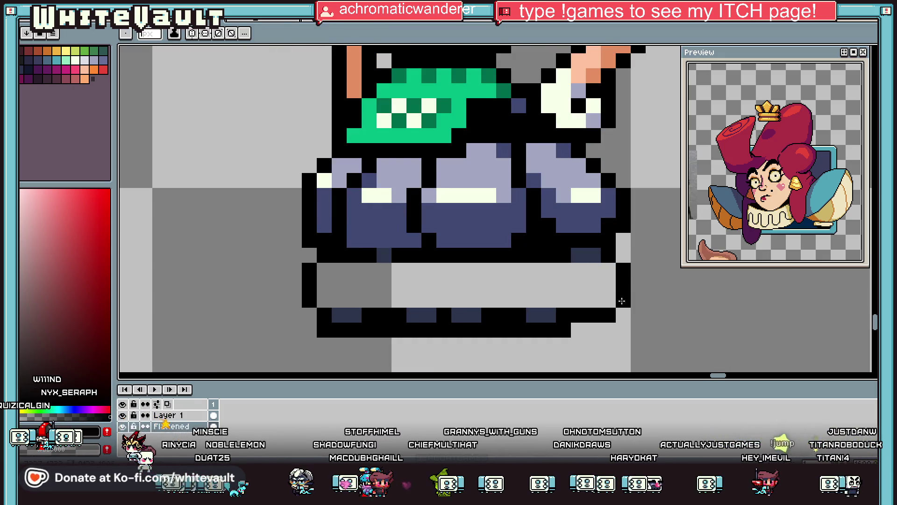
Bucket-fill the empty row under the feet and the leftover blue-grey patch with black.
{"action": "key", "text": "g"}
{"action": "left_click", "coordinate": [608, 286]}
{"action": "scroll", "coordinate": [608, 286], "scroll_direction": "down", "scroll_amount": 3}
{"action": "scroll", "coordinate": [575, 272], "scroll_direction": "up", "scroll_amount": 3}
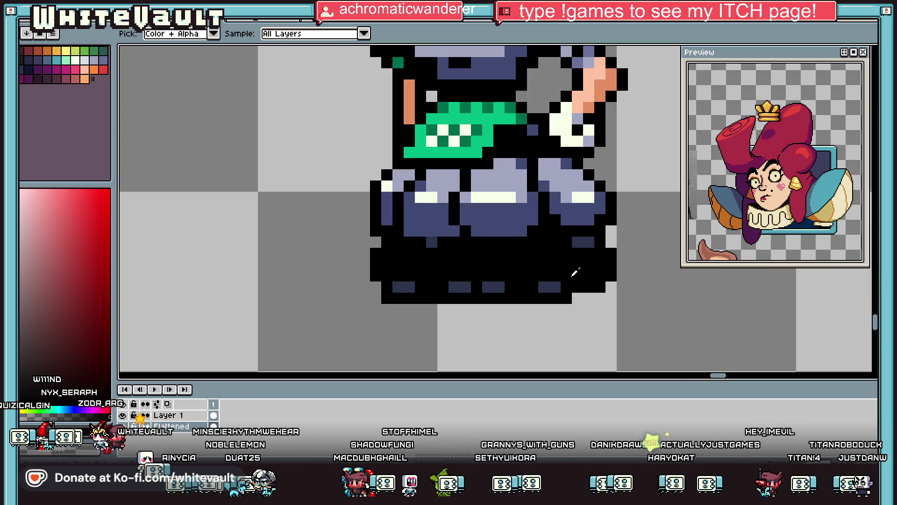
{"action": "key", "text": "g"}
{"action": "left_click", "coordinate": [466, 284]}
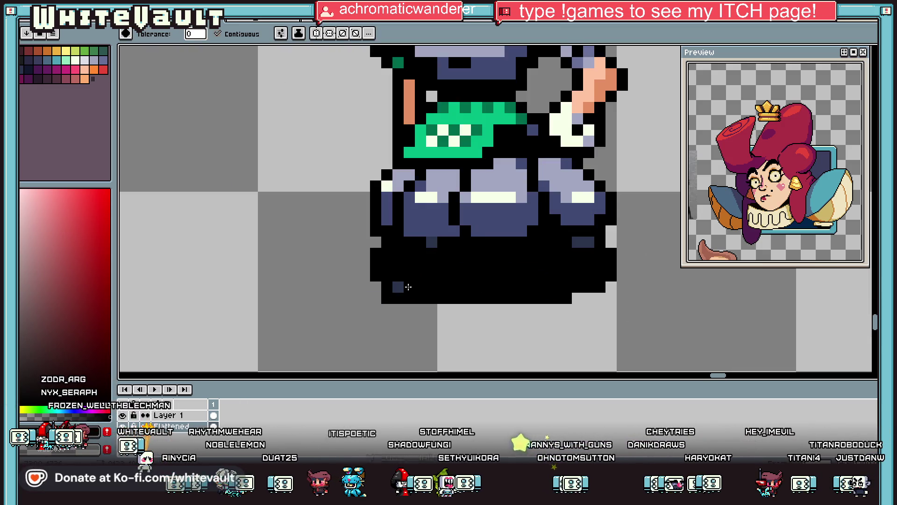
{"action": "key", "text": "i"}
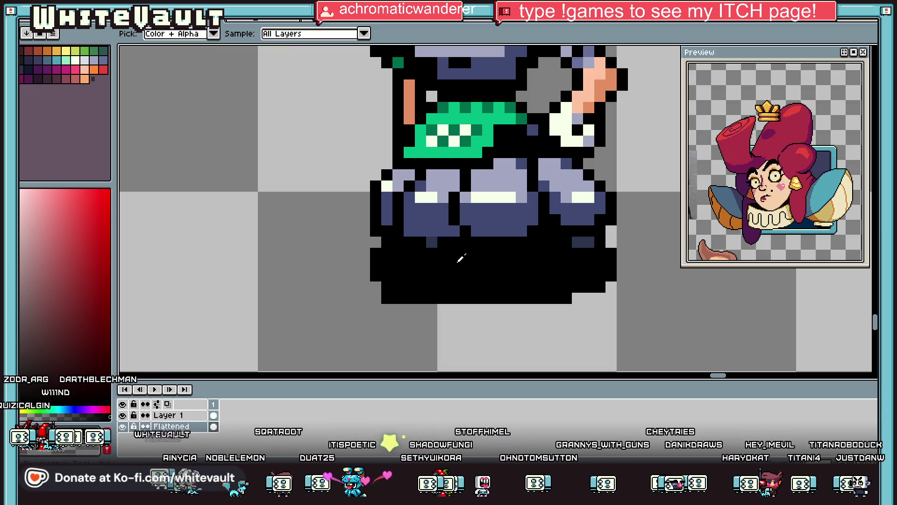
{"action": "scroll", "coordinate": [450, 246], "scroll_direction": "down", "scroll_amount": 3}
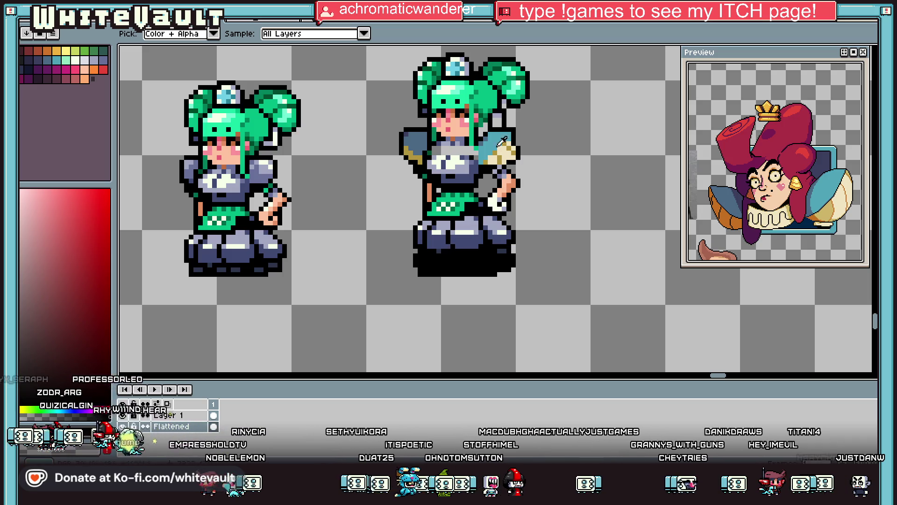
Fill the light skirt areas, green apron and dark waist pixels with teal sampled from the sprite.
{"action": "left_click", "coordinate": [502, 140]}
{"action": "key", "text": "g"}
{"action": "scroll", "coordinate": [457, 219], "scroll_direction": "up", "scroll_amount": 3}
{"action": "left_click", "coordinate": [472, 229]}
{"action": "left_click", "coordinate": [418, 229]}
{"action": "left_click", "coordinate": [374, 225]}
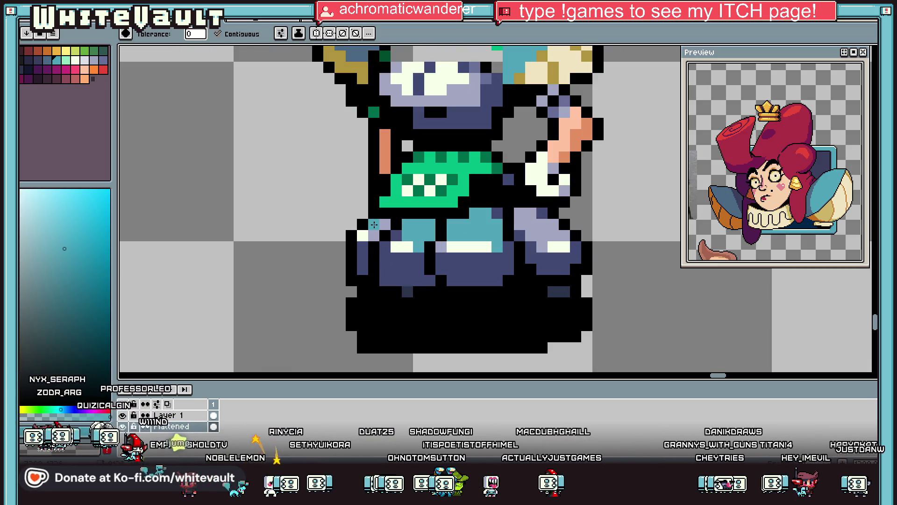
{"action": "key", "text": "b"}
{"action": "left_click", "coordinate": [394, 223]}
{"action": "key", "text": "g"}
{"action": "left_click", "coordinate": [404, 201]}
{"action": "key", "text": "b"}
{"action": "mouse_move", "coordinate": [388, 212]}
{"action": "left_mouse_down"}
{"action": "mouse_move", "coordinate": [519, 201]}
{"action": "mouse_move", "coordinate": [520, 192]}
{"action": "mouse_move", "coordinate": [402, 180]}
{"action": "mouse_move", "coordinate": [449, 191]}
{"action": "left_mouse_up"}
Refill the navy skirt areas with slate blue and paint teal over the white-and-black trim row.
{"action": "key", "text": "alt"}
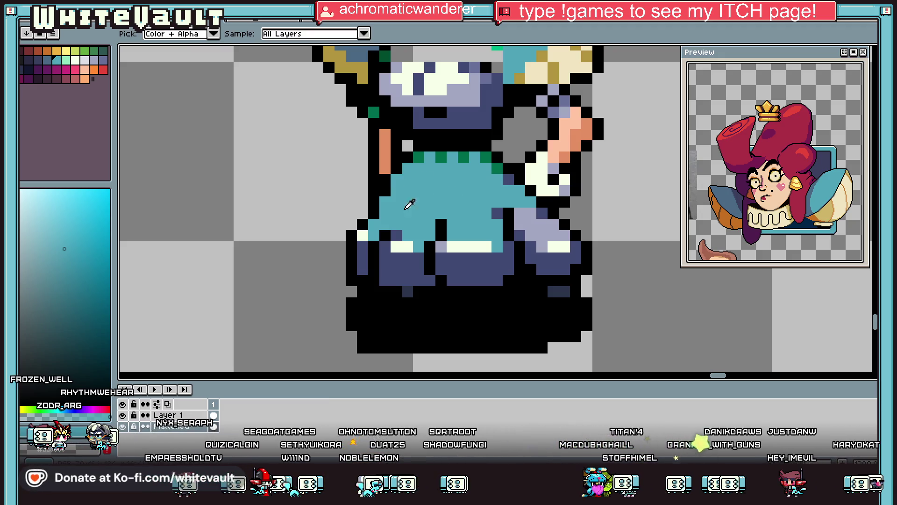
{"action": "left_click", "coordinate": [46, 59]}
{"action": "key", "text": "g"}
{"action": "left_click", "coordinate": [463, 271]}
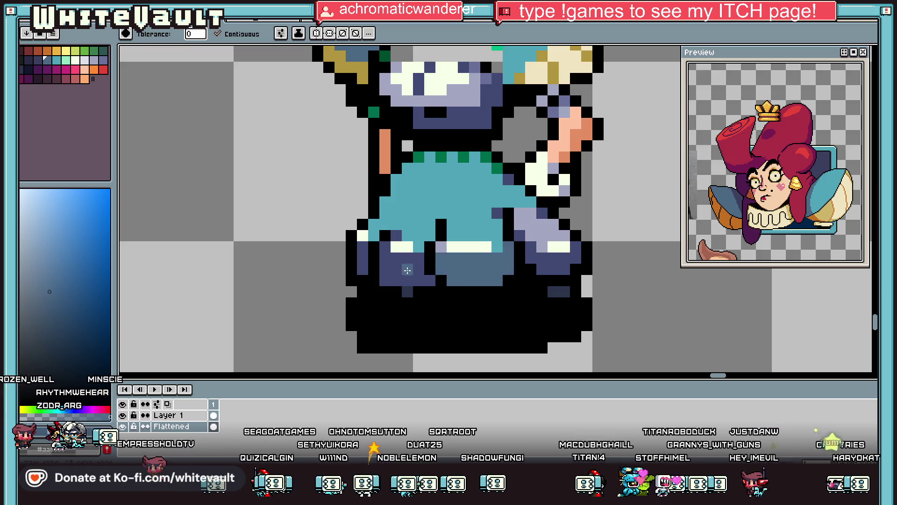
{"action": "left_click", "coordinate": [407, 276]}
{"action": "left_click", "coordinate": [364, 235], "text": "alt"}
{"action": "left_click_drag", "start_coordinate": [389, 245], "coordinate": [493, 245]}
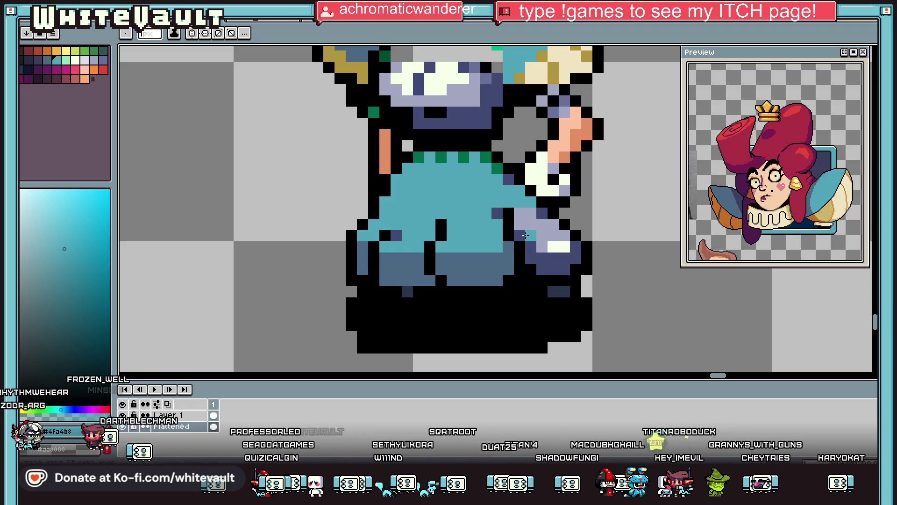
{"action": "left_click", "coordinate": [527, 213], "text": "alt"}
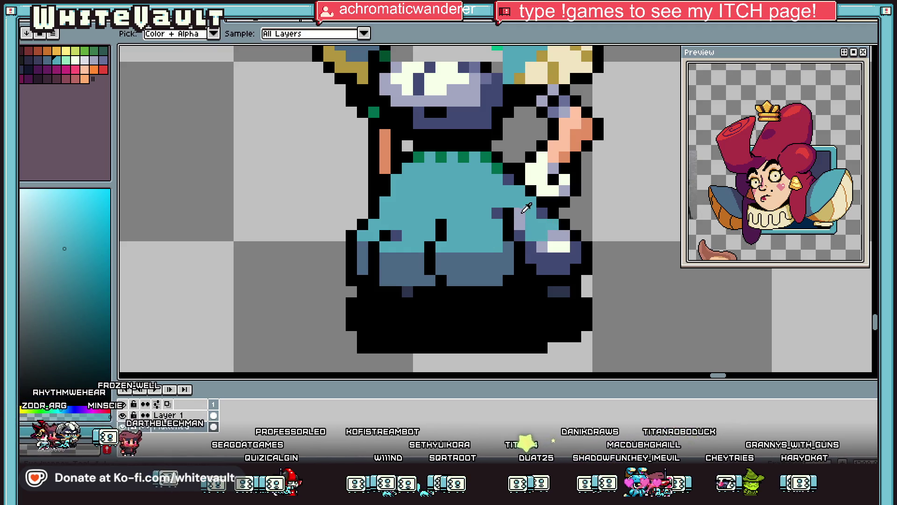
{"action": "key", "text": "alt"}
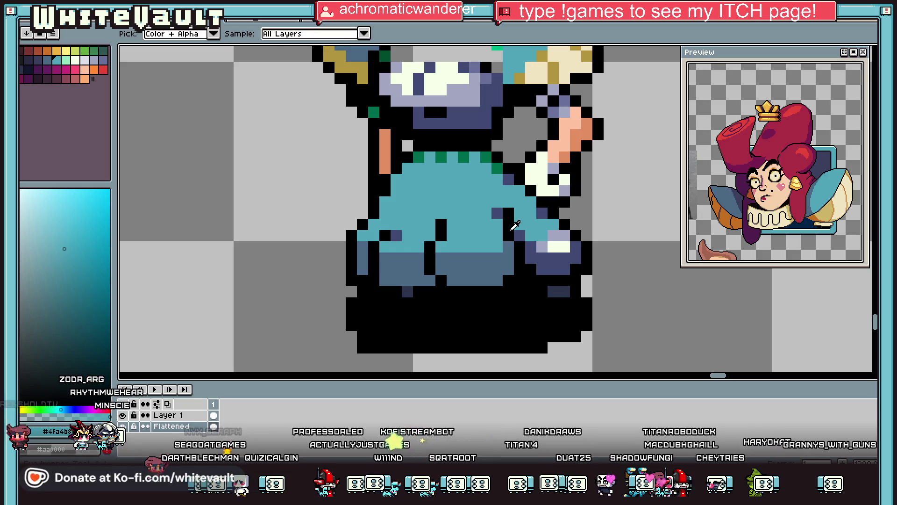
{"action": "scroll", "coordinate": [538, 214], "scroll_direction": "down", "scroll_amount": 3}
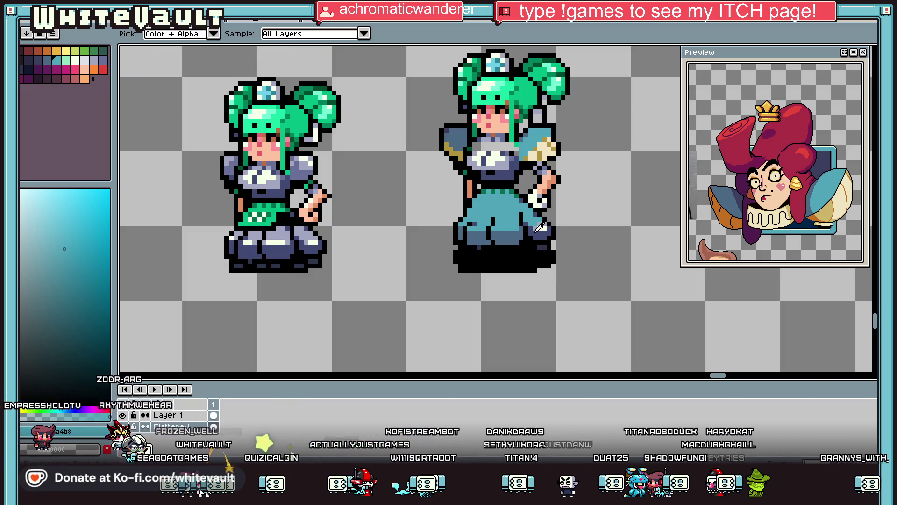
Refill the dark navy dress pixels with muted blue and darken a single dress pixel navy.
{"action": "scroll", "coordinate": [537, 214], "scroll_direction": "up", "scroll_amount": 3}
{"action": "left_click", "coordinate": [543, 236], "text": "alt"}
{"action": "left_click", "coordinate": [543, 242], "text": "alt"}
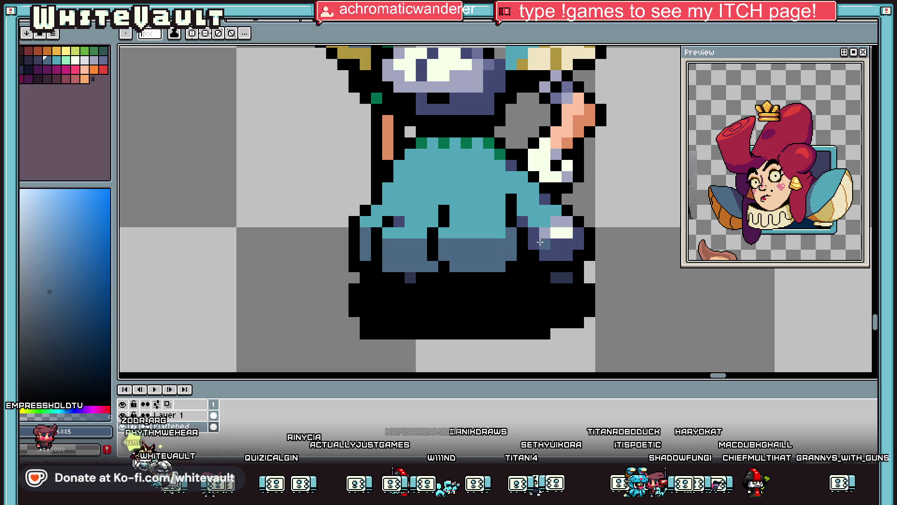
{"action": "left_click", "coordinate": [543, 243]}
{"action": "key", "text": "b"}
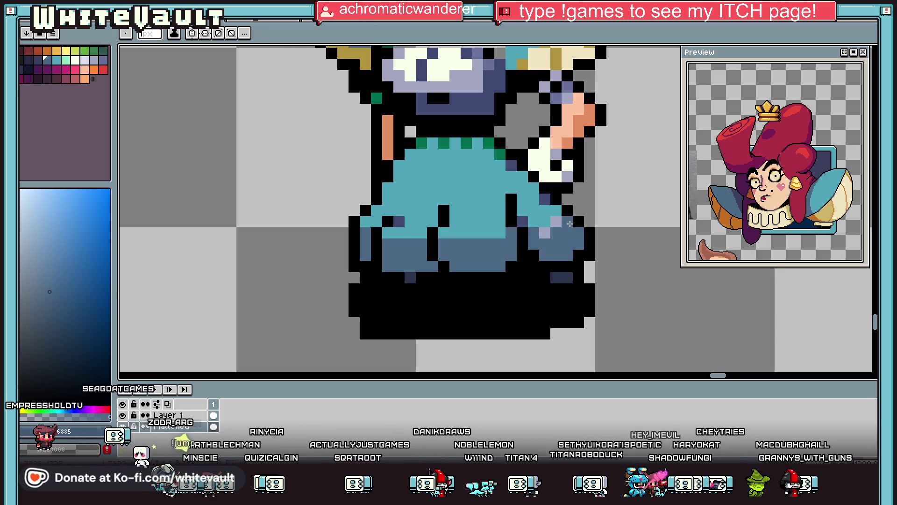
{"action": "left_click", "coordinate": [552, 226], "text": "alt"}
{"action": "left_click", "coordinate": [521, 218], "text": "alt"}
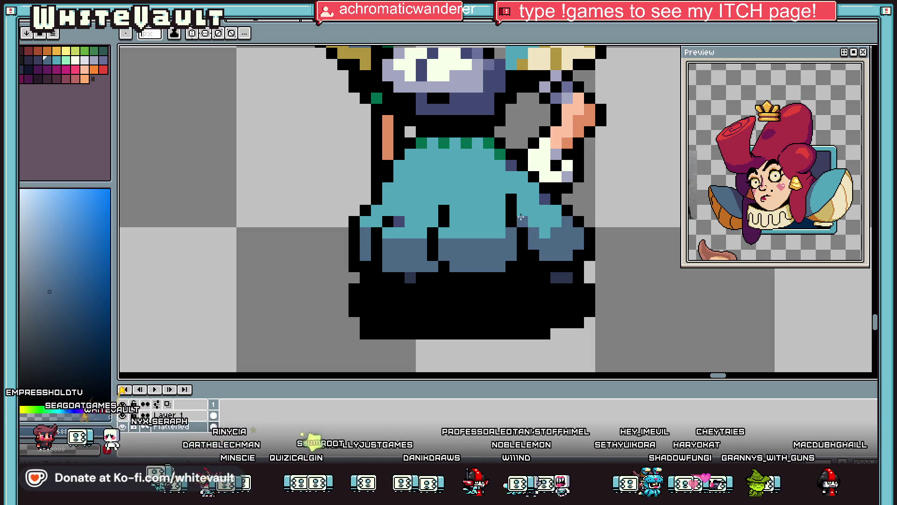
{"action": "left_click", "coordinate": [399, 224]}
Draw black diagonal fold lines down the dress and repaint stray black pixels slate blue.
{"action": "scroll", "coordinate": [400, 223], "scroll_direction": "down", "scroll_amount": 5}
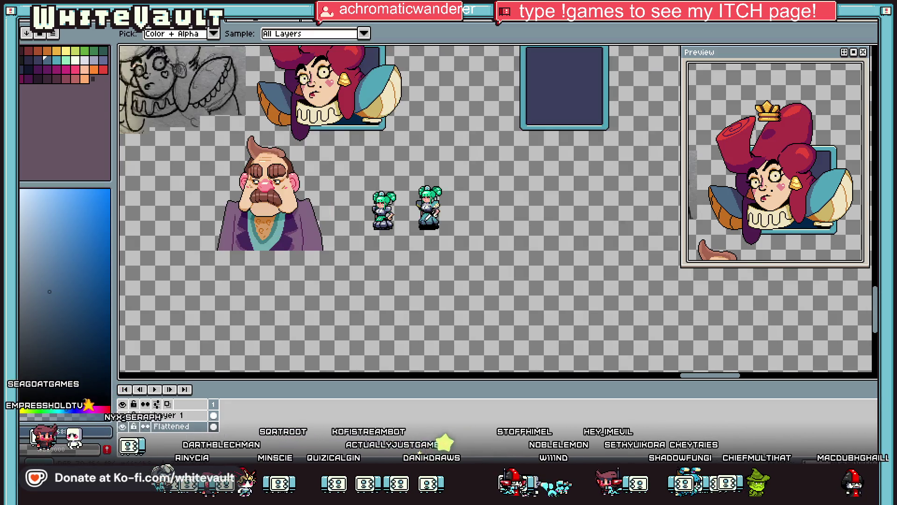
{"action": "scroll", "coordinate": [439, 219], "scroll_direction": "up", "scroll_amount": 5}
{"action": "left_click", "coordinate": [439, 209], "text": "alt"}
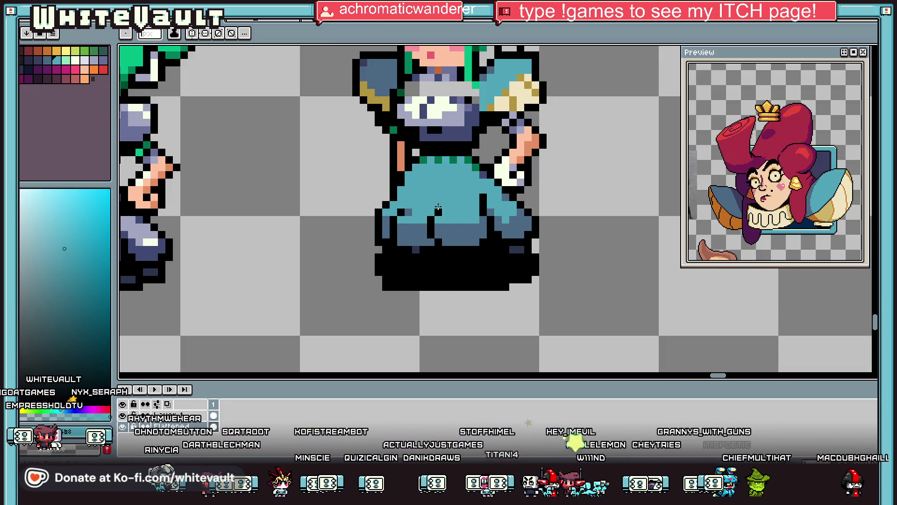
{"action": "left_click", "coordinate": [430, 197], "text": "alt"}
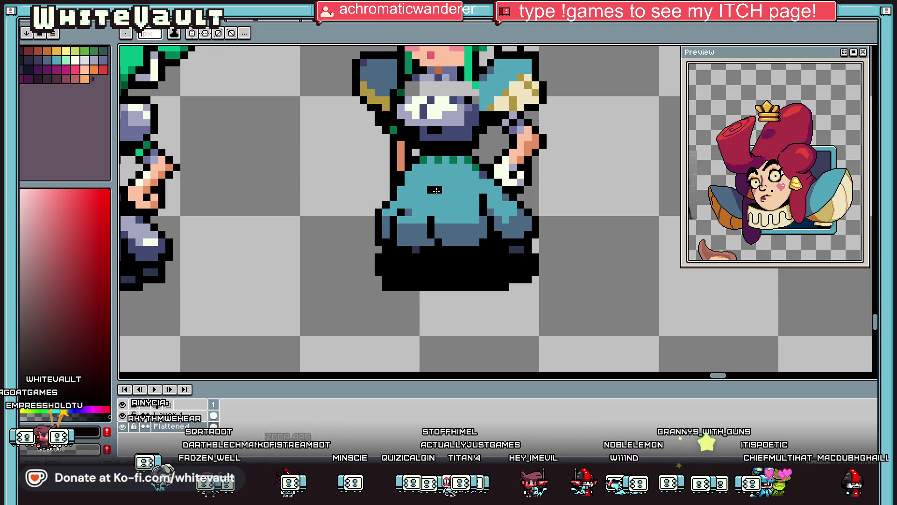
{"action": "mouse_move", "coordinate": [445, 203]}
{"action": "left_mouse_down"}
{"action": "mouse_move", "coordinate": [461, 230]}
{"action": "mouse_move", "coordinate": [556, 255]}
{"action": "mouse_move", "coordinate": [490, 240]}
{"action": "left_mouse_up"}
{"action": "scroll", "coordinate": [470, 234], "scroll_direction": "up", "scroll_amount": 2}
{"action": "left_click", "coordinate": [537, 215], "text": "alt"}
{"action": "left_click_drag", "start_coordinate": [504, 188], "coordinate": [493, 149]}
{"action": "left_click", "coordinate": [479, 241], "text": "alt"}
{"action": "left_click", "coordinate": [374, 135]}
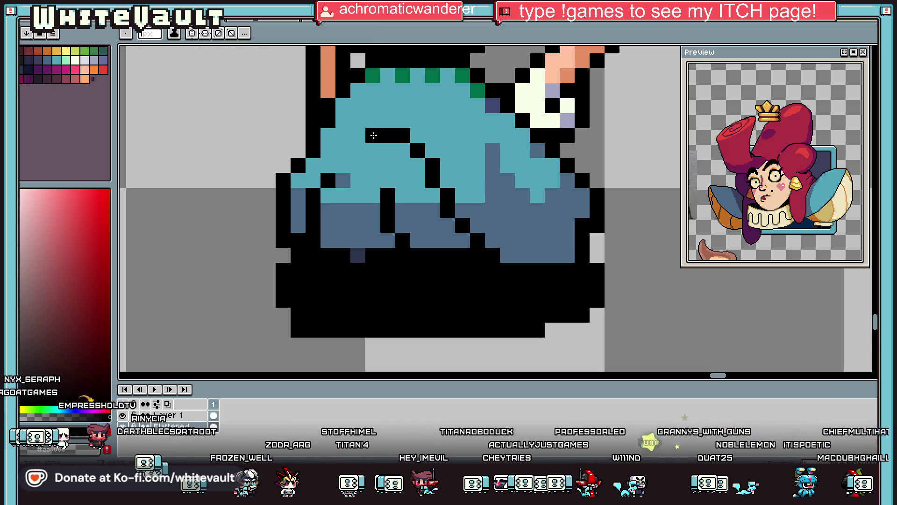
{"action": "left_click_drag", "start_coordinate": [360, 148], "coordinate": [327, 224]}
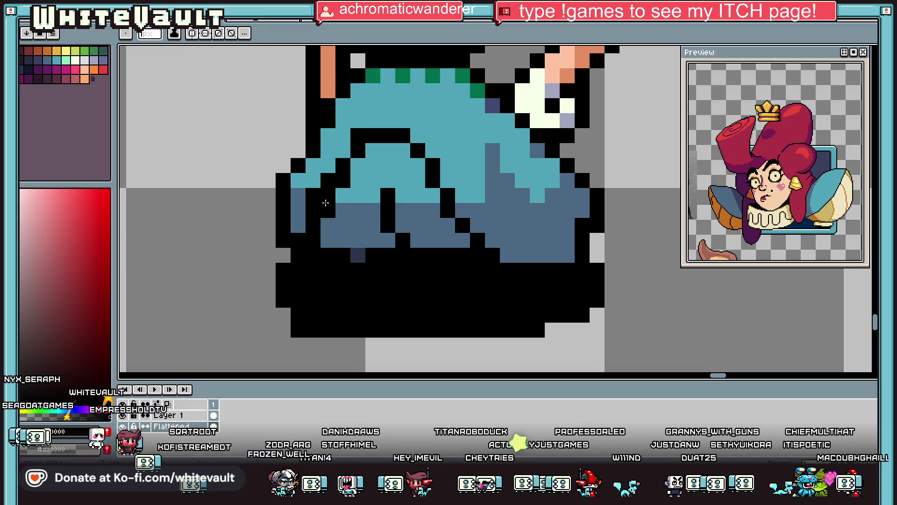
Paint the remaining green waist pixels slate blue.
{"action": "scroll", "coordinate": [327, 200], "scroll_direction": "down", "scroll_amount": 3}
{"action": "scroll", "coordinate": [347, 201], "scroll_direction": "down", "scroll_amount": 1}
{"action": "scroll", "coordinate": [374, 154], "scroll_direction": "up", "scroll_amount": 5}
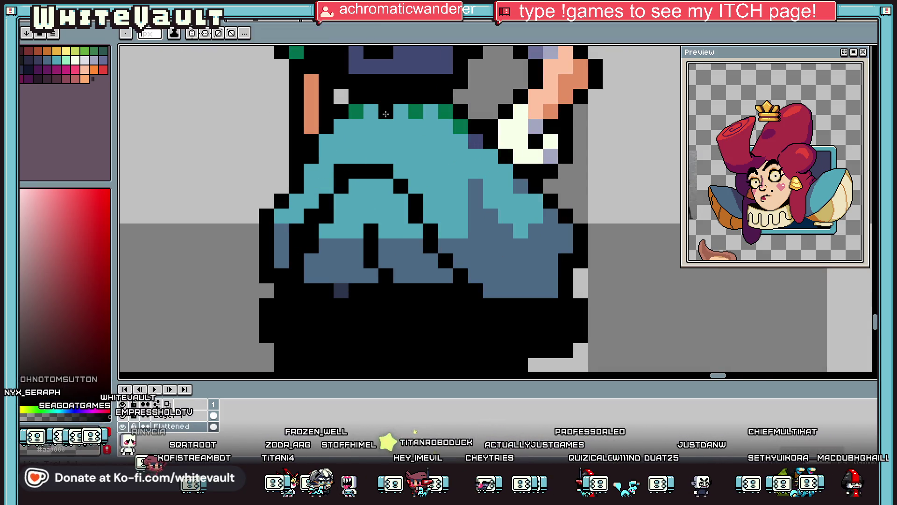
{"action": "scroll", "coordinate": [358, 155], "scroll_direction": "down", "scroll_amount": 2}
{"action": "scroll", "coordinate": [374, 163], "scroll_direction": "down", "scroll_amount": 2}
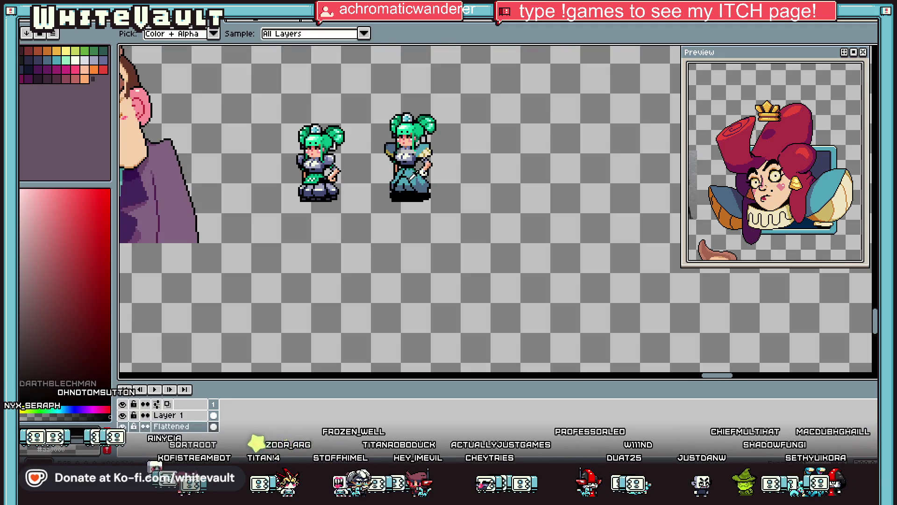
{"action": "scroll", "coordinate": [434, 185], "scroll_direction": "up", "scroll_amount": 2}
{"action": "left_click", "coordinate": [434, 184], "text": "alt"}
{"action": "scroll", "coordinate": [433, 185], "scroll_direction": "up", "scroll_amount": 2}
{"action": "left_click", "coordinate": [425, 176], "text": "alt"}
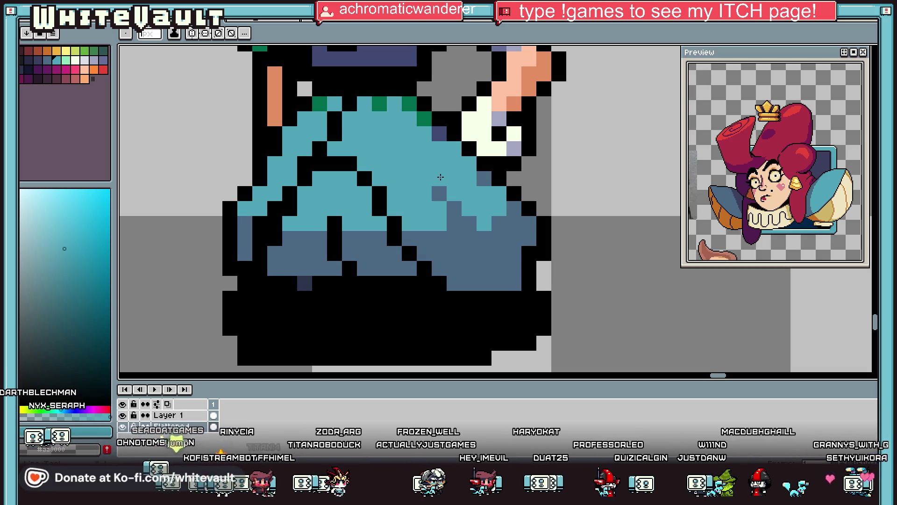
{"action": "key", "text": "alt"}
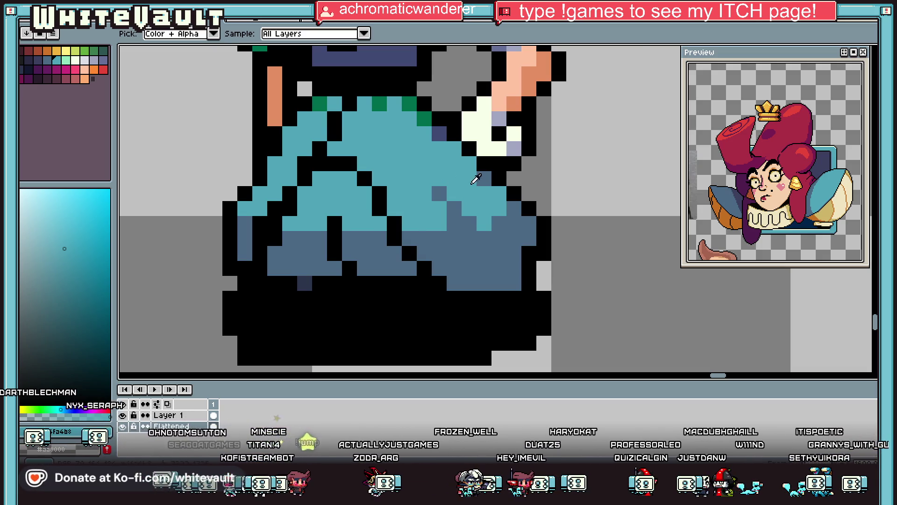
{"action": "scroll", "coordinate": [476, 179], "scroll_direction": "down", "scroll_amount": 2}
{"action": "scroll", "coordinate": [476, 179], "scroll_direction": "up", "scroll_amount": 2}
{"action": "left_click", "coordinate": [476, 182], "text": "alt"}
{"action": "left_click_drag", "start_coordinate": [411, 118], "coordinate": [377, 102]}
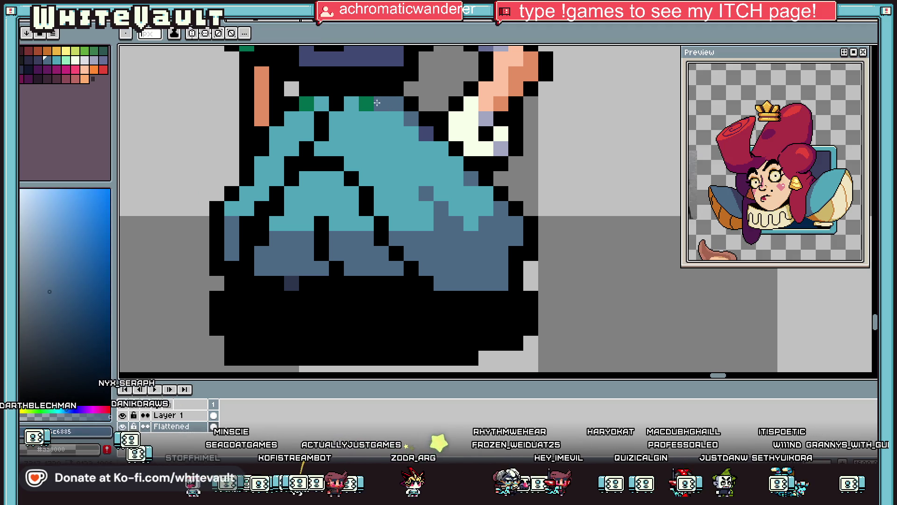
{"action": "left_click", "coordinate": [367, 103]}
{"action": "left_click", "coordinate": [306, 103]}
{"action": "scroll", "coordinate": [392, 196], "scroll_direction": "down", "scroll_amount": 4}
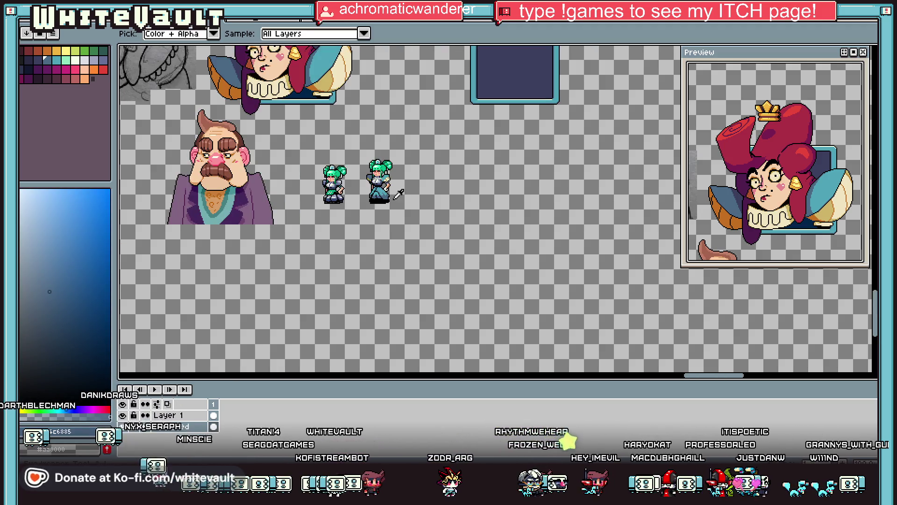
{"action": "scroll", "coordinate": [398, 193], "scroll_direction": "up", "scroll_amount": 4}
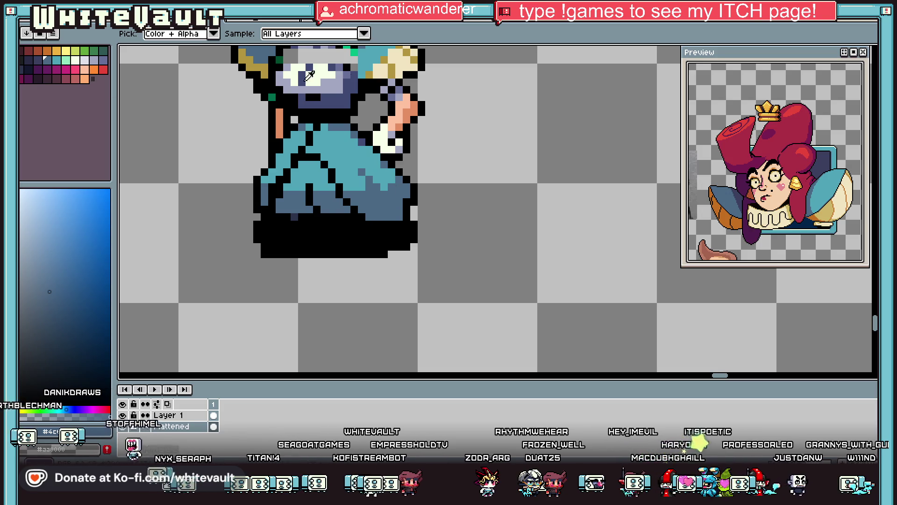
Add dark navy shading pixels along the skirt's folds and lower left edge.
{"action": "left_click", "coordinate": [51, 63]}
{"action": "scroll", "coordinate": [382, 200], "scroll_direction": "up", "scroll_amount": 2}
{"action": "left_click", "coordinate": [379, 198]}
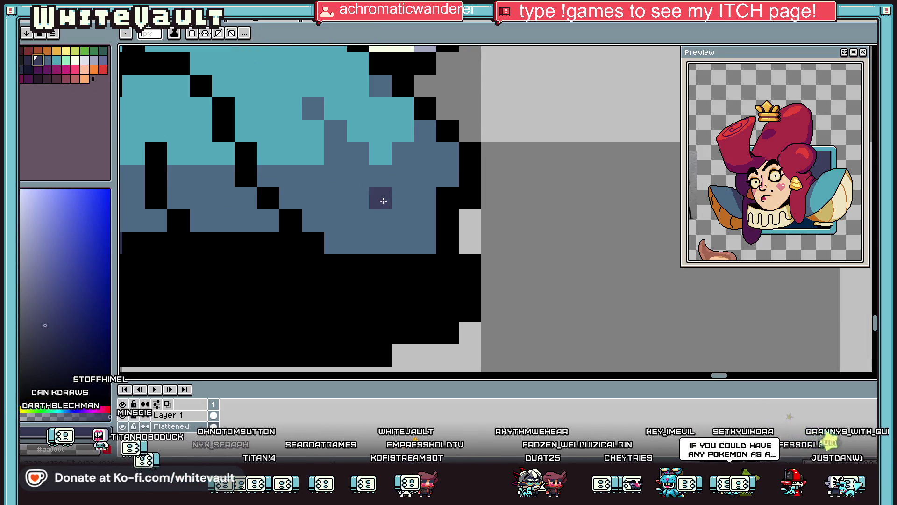
{"action": "left_click", "coordinate": [403, 220]}
{"action": "left_click", "coordinate": [425, 242]}
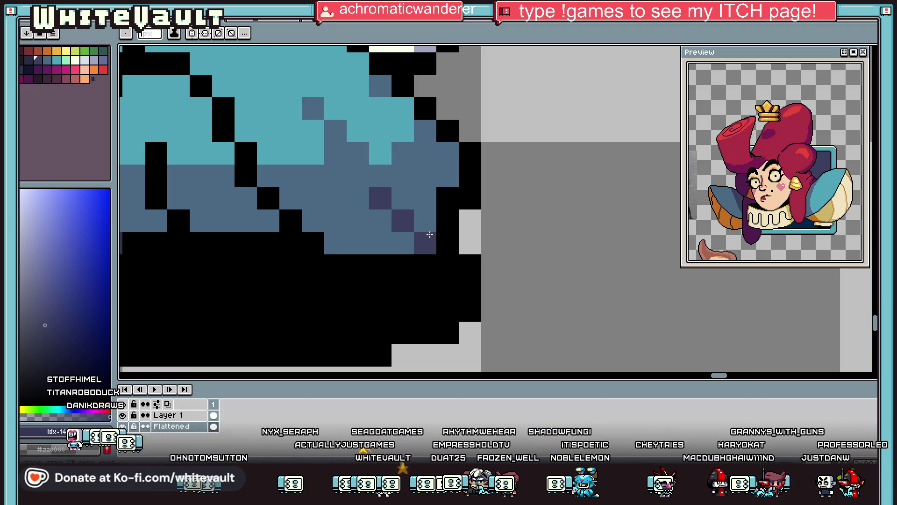
{"action": "key", "text": "i"}
{"action": "scroll", "coordinate": [429, 234], "scroll_direction": "down", "scroll_amount": 5}
{"action": "scroll", "coordinate": [435, 231], "scroll_direction": "up", "scroll_amount": 3}
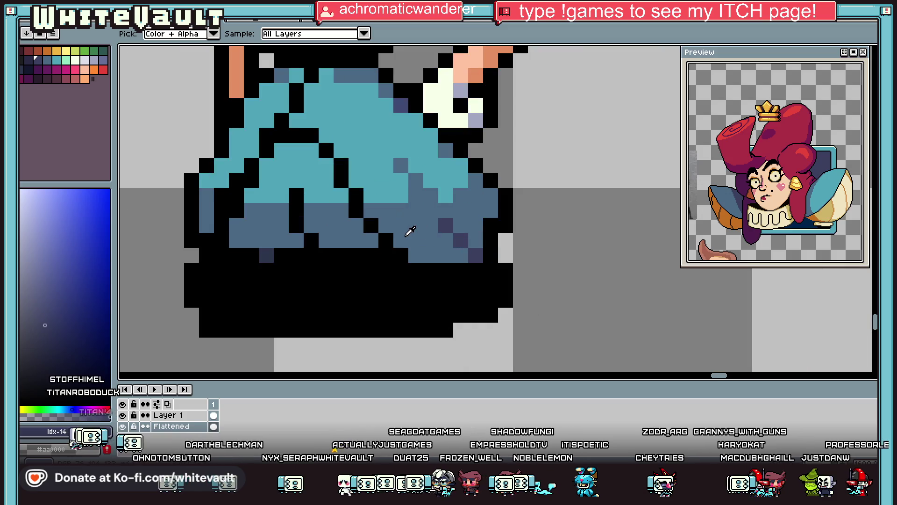
{"action": "key", "text": "b"}
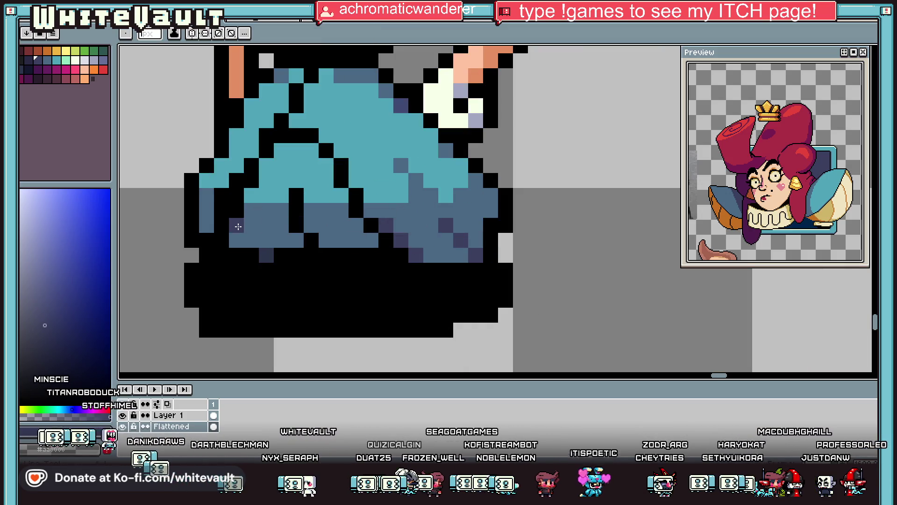
{"action": "left_click", "coordinate": [239, 227]}
{"action": "left_click", "coordinate": [206, 225]}
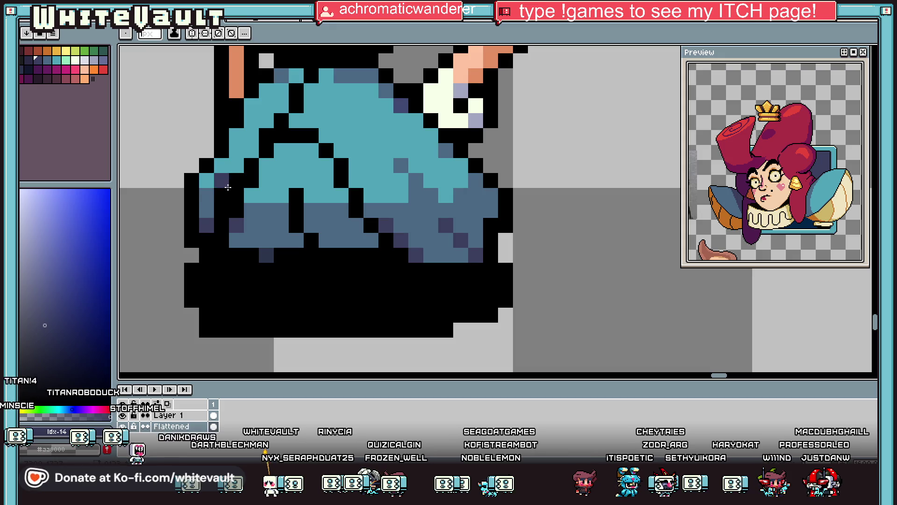
{"action": "scroll", "coordinate": [236, 168], "scroll_direction": "down", "scroll_amount": 5}
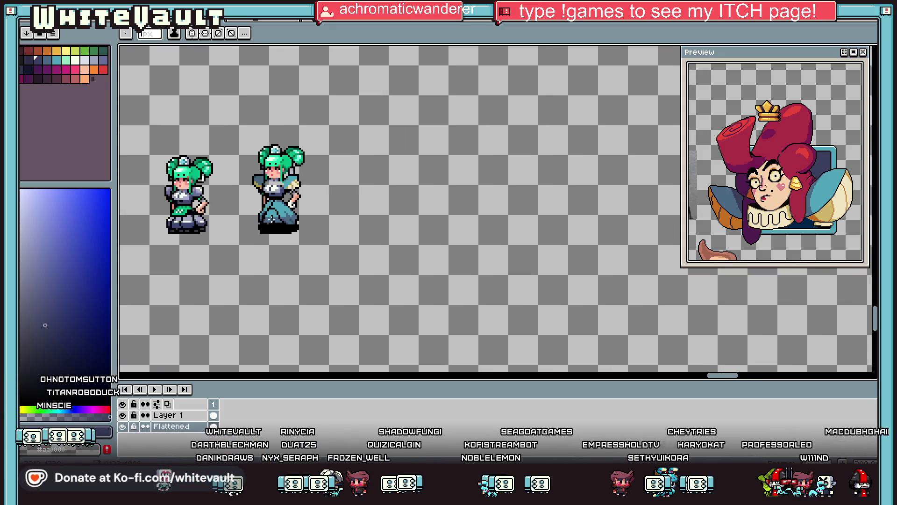
{"action": "scroll", "coordinate": [275, 216], "scroll_direction": "up", "scroll_amount": 3}
Fill the skirt front with the cream colour sampled from the sleeve.
{"action": "key", "text": "i"}
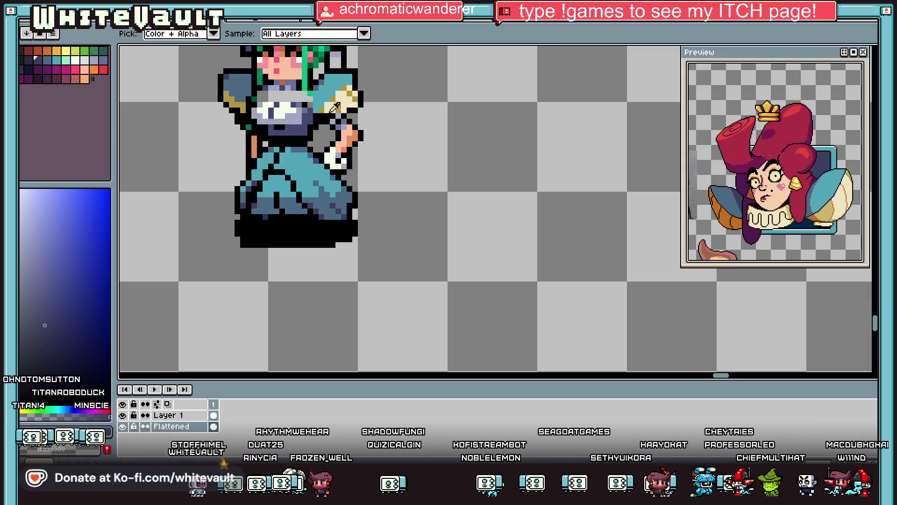
{"action": "left_click", "coordinate": [351, 95]}
{"action": "key", "text": "g"}
{"action": "left_click", "coordinate": [288, 183]}
{"action": "left_click", "coordinate": [289, 200]}
{"action": "left_click", "coordinate": [264, 206]}
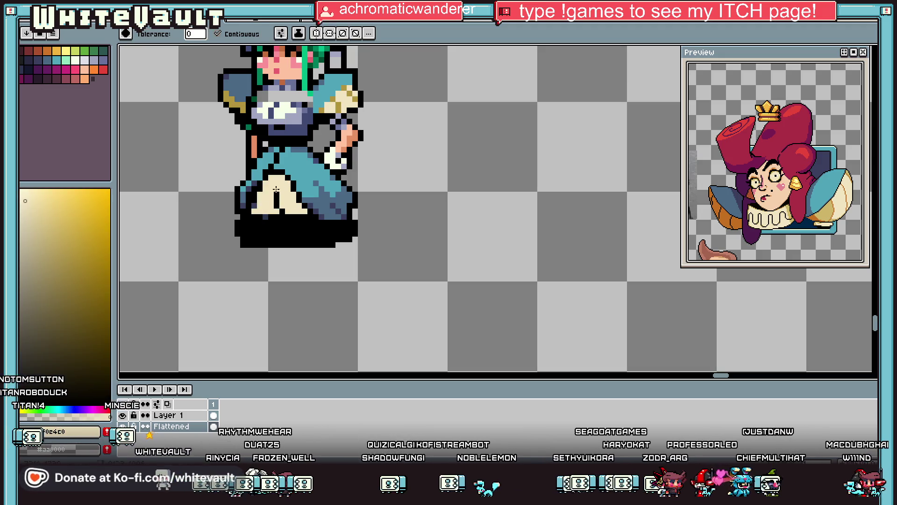
Outline the cream panel with gold sampled from the sleeve along its top, left edge and hem.
{"action": "key", "text": "i"}
{"action": "left_click", "coordinate": [341, 95]}
{"action": "key", "text": "b"}
{"action": "scroll", "coordinate": [270, 185], "scroll_direction": "up", "scroll_amount": 2}
{"action": "mouse_move", "coordinate": [273, 166]}
{"action": "left_mouse_down"}
{"action": "mouse_move", "coordinate": [292, 163]}
{"action": "mouse_move", "coordinate": [292, 180]}
{"action": "mouse_move", "coordinate": [320, 187]}
{"action": "mouse_move", "coordinate": [320, 207]}
{"action": "mouse_move", "coordinate": [337, 208]}
{"action": "mouse_move", "coordinate": [350, 238]}
{"action": "left_mouse_up"}
{"action": "left_click", "coordinate": [263, 179]}
{"action": "left_click_drag", "start_coordinate": [263, 179], "coordinate": [237, 240]}
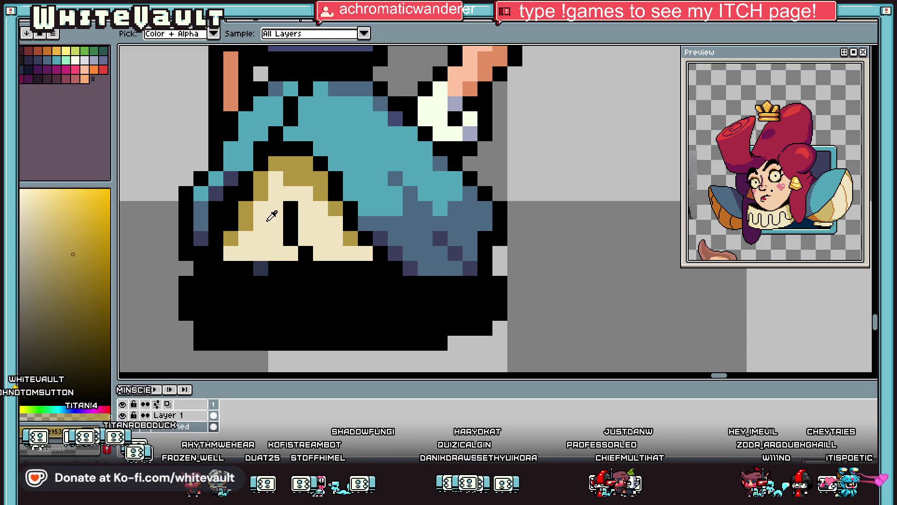
{"action": "scroll", "coordinate": [271, 206], "scroll_direction": "down", "scroll_amount": 3}
{"action": "scroll", "coordinate": [264, 204], "scroll_direction": "up", "scroll_amount": 2}
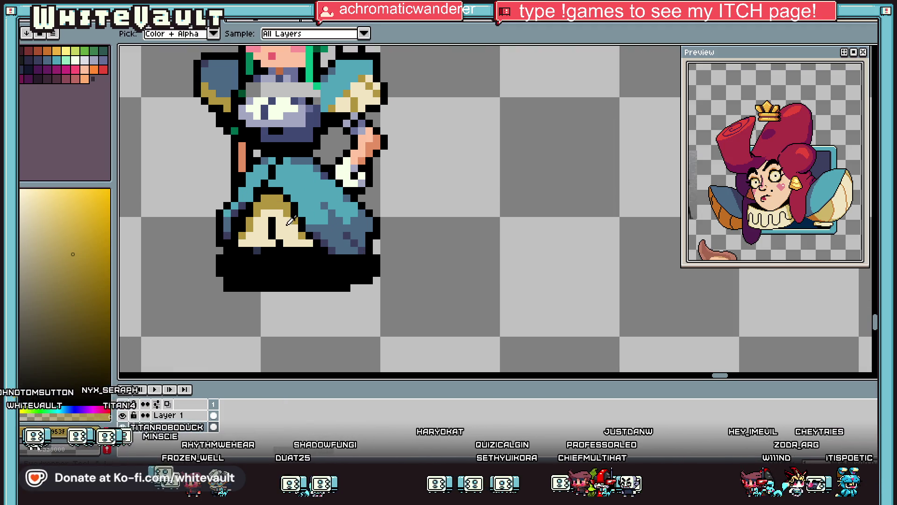
{"action": "scroll", "coordinate": [264, 205], "scroll_direction": "up", "scroll_amount": 2}
{"action": "left_click", "coordinate": [328, 268]}
{"action": "left_click", "coordinate": [324, 252]}
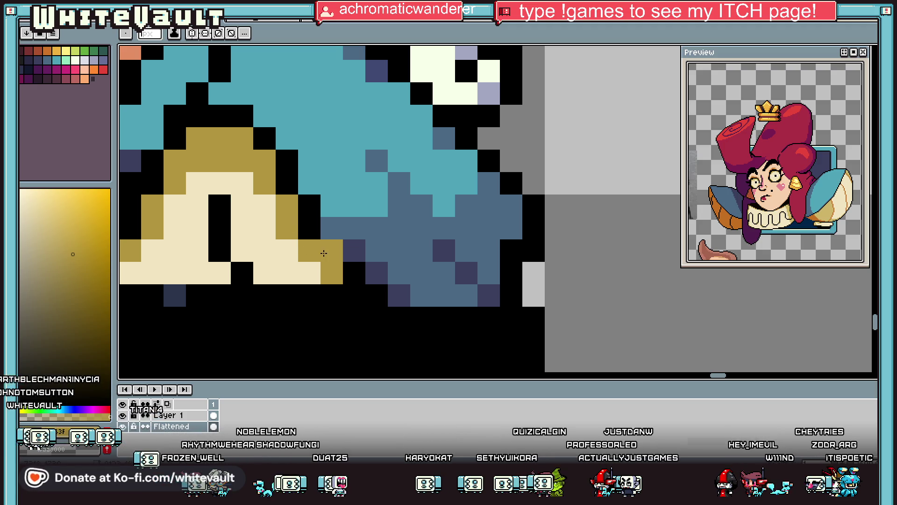
{"action": "key", "text": "alt"}
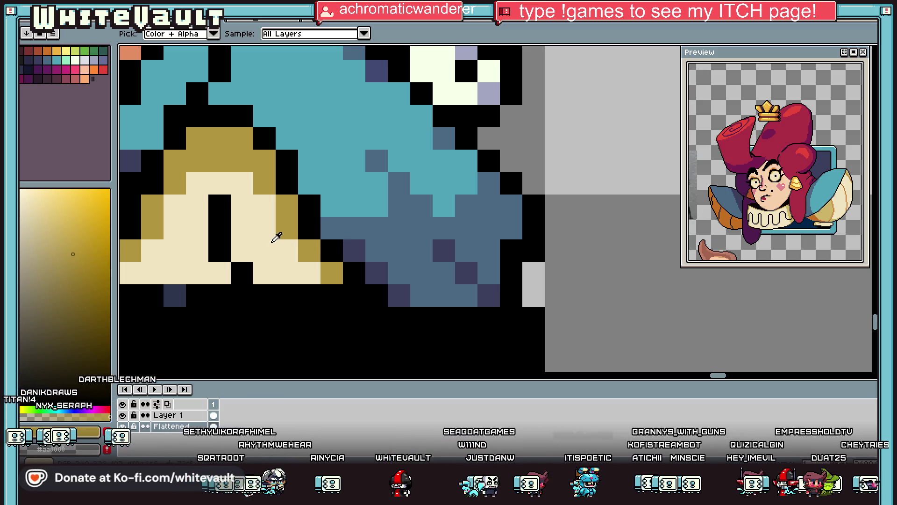
{"action": "scroll", "coordinate": [274, 235], "scroll_direction": "down", "scroll_amount": 3}
{"action": "scroll", "coordinate": [283, 236], "scroll_direction": "up", "scroll_amount": 2}
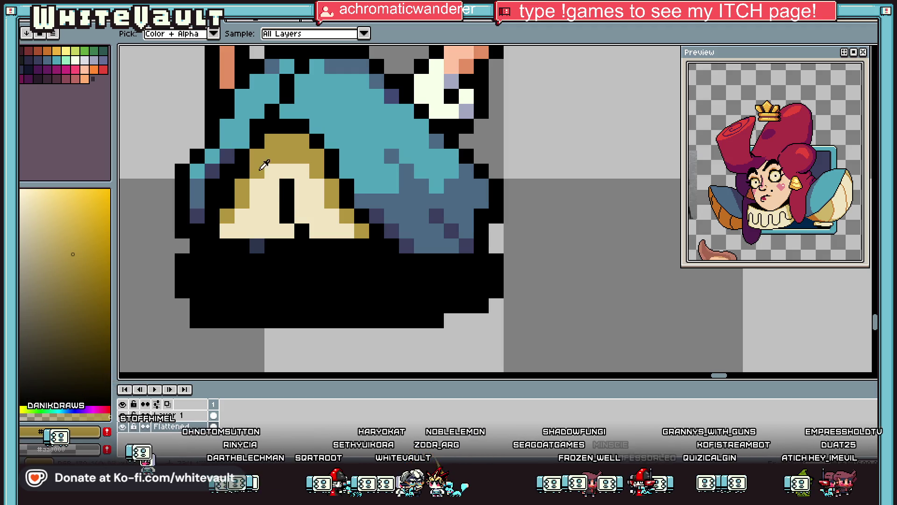
{"action": "scroll", "coordinate": [318, 205], "scroll_direction": "down", "scroll_amount": 4}
{"action": "scroll", "coordinate": [340, 201], "scroll_direction": "up", "scroll_amount": 3}
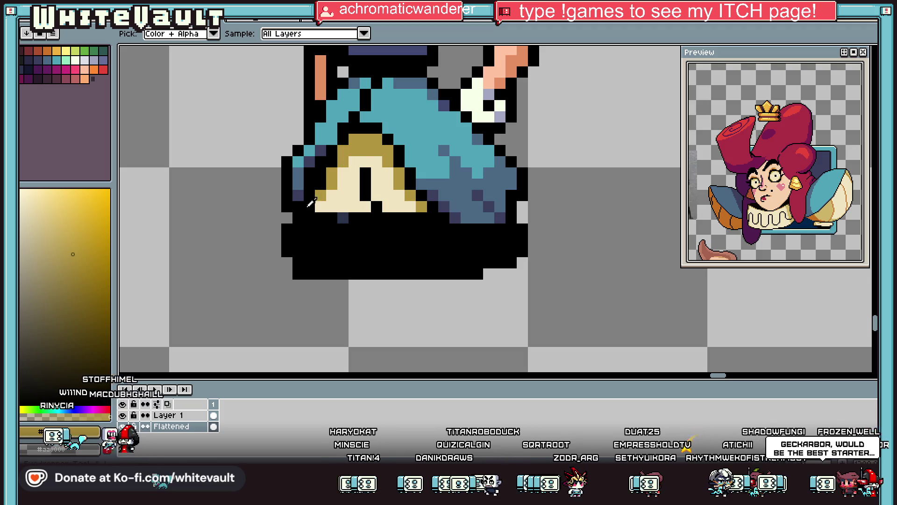
Paint sampled blue along the skirt's lower right edge and add black outline pixels on its right side.
{"action": "scroll", "coordinate": [462, 210], "scroll_direction": "down", "scroll_amount": 4}
{"action": "scroll", "coordinate": [495, 215], "scroll_direction": "up", "scroll_amount": 5}
{"action": "left_click", "coordinate": [505, 219]}
{"action": "mouse_move", "coordinate": [512, 245]}
{"action": "left_mouse_down"}
{"action": "mouse_move", "coordinate": [568, 253]}
{"action": "mouse_move", "coordinate": [586, 229]}
{"action": "mouse_move", "coordinate": [586, 205]}
{"action": "mouse_move", "coordinate": [609, 229]}
{"action": "left_mouse_up"}
{"action": "left_click", "coordinate": [606, 180], "text": "alt"}
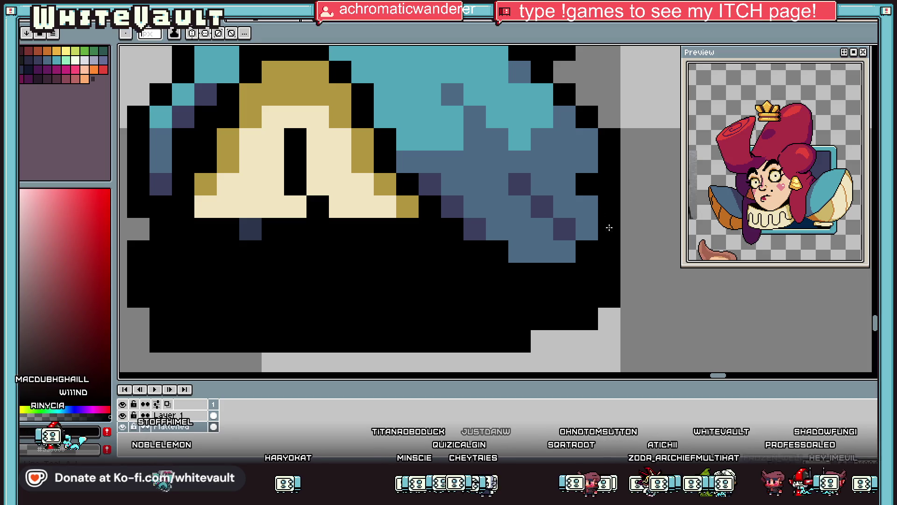
{"action": "left_click", "coordinate": [542, 206]}
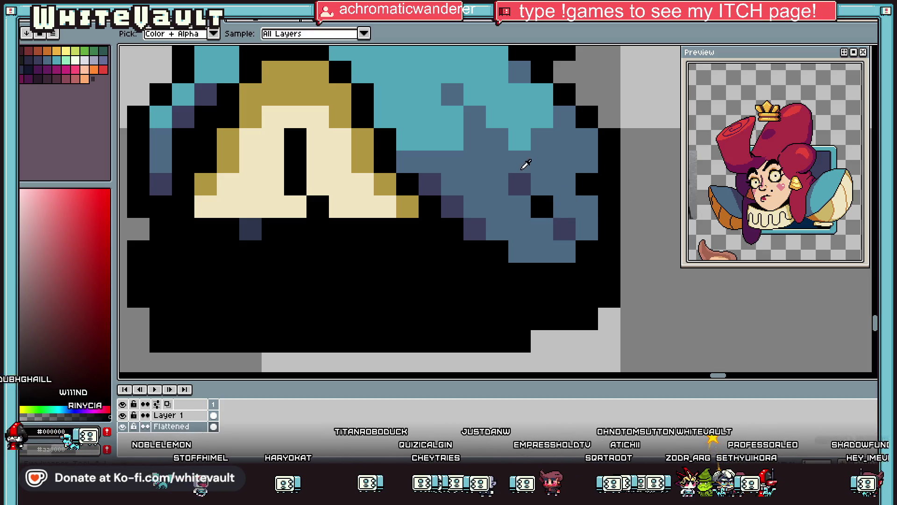
{"action": "left_click", "coordinate": [504, 164]}
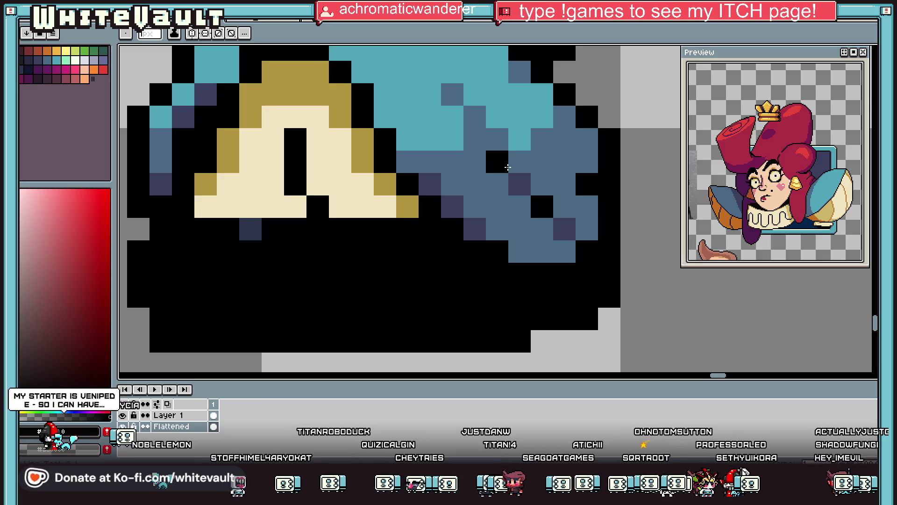
Paint the sampled skirt blue down the skirt's left side, extending the edge downward.
{"action": "key", "text": "i"}
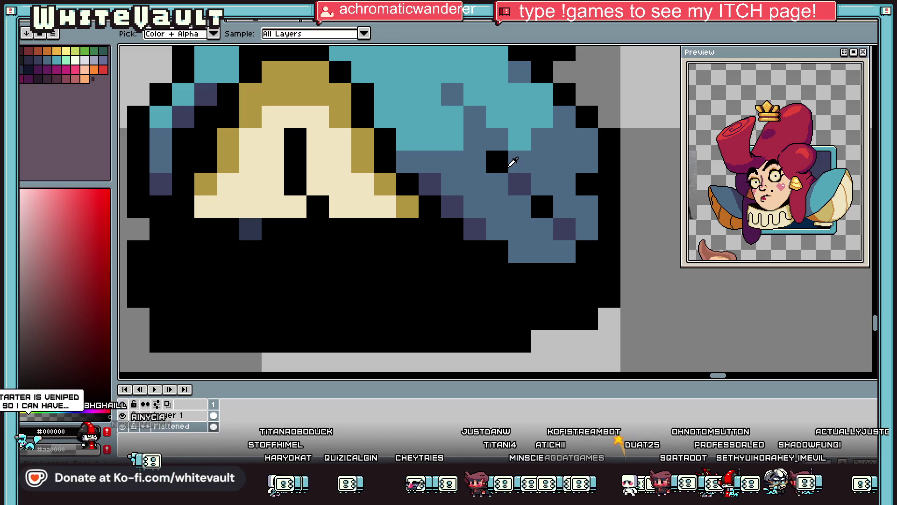
{"action": "scroll", "coordinate": [317, 136], "scroll_direction": "down", "scroll_amount": 3}
{"action": "scroll", "coordinate": [263, 208], "scroll_direction": "up", "scroll_amount": 3}
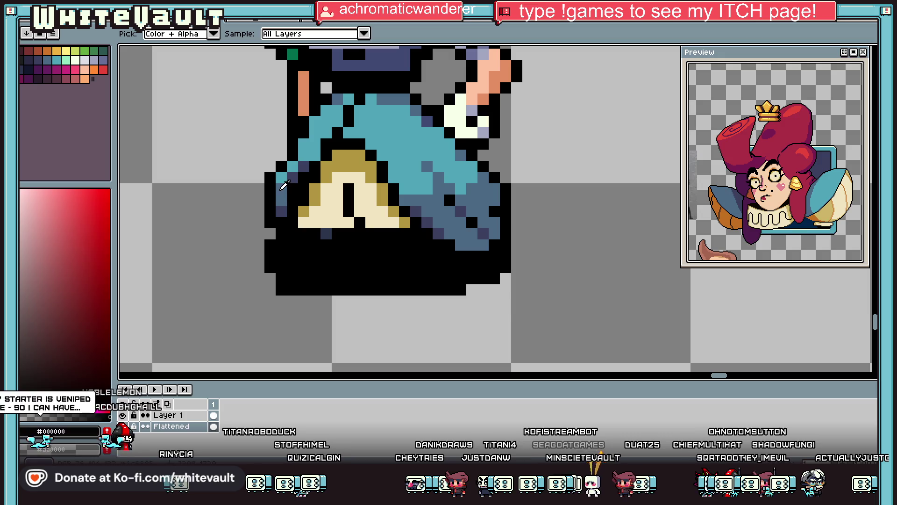
{"action": "left_click", "coordinate": [271, 198]}
{"action": "left_click_drag", "start_coordinate": [270, 206], "coordinate": [270, 236]}
{"action": "left_click_drag", "start_coordinate": [259, 200], "coordinate": [260, 247]}
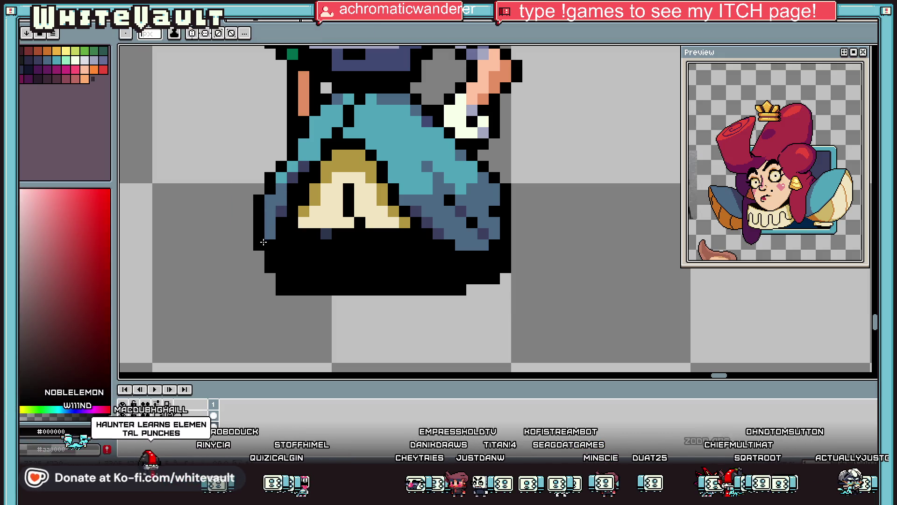
Outline the skirt's right edge in black, paint teal over it, and add dark navy shading pixels.
{"action": "key", "text": "i"}
{"action": "scroll", "coordinate": [259, 247], "scroll_direction": "down", "scroll_amount": 4}
{"action": "scroll", "coordinate": [302, 227], "scroll_direction": "up", "scroll_amount": 3}
{"action": "scroll", "coordinate": [302, 227], "scroll_direction": "up", "scroll_amount": 2}
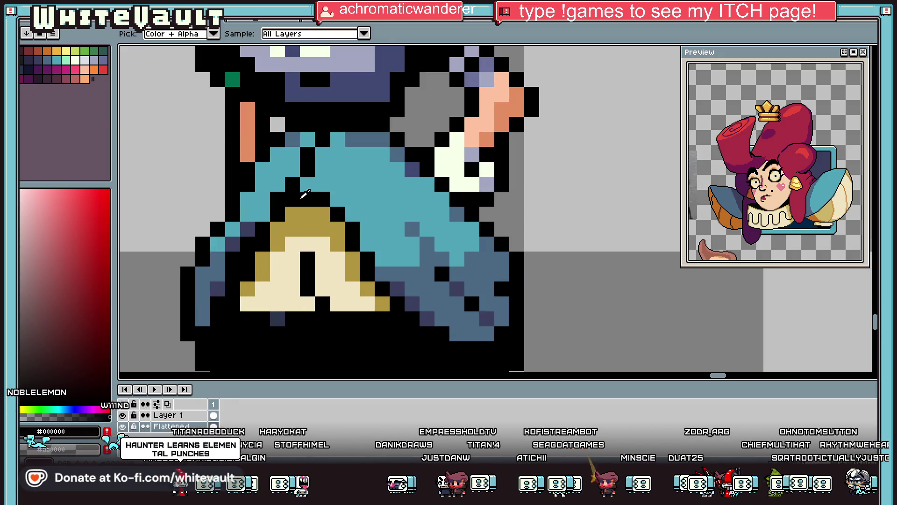
{"action": "key", "text": "b"}
{"action": "left_click_drag", "start_coordinate": [342, 234], "coordinate": [382, 304]}
{"action": "left_click", "coordinate": [356, 227], "text": "alt"}
{"action": "mouse_move", "coordinate": [356, 227]}
{"action": "left_mouse_down"}
{"action": "mouse_move", "coordinate": [368, 275]}
{"action": "mouse_move", "coordinate": [336, 215]}
{"action": "mouse_move", "coordinate": [306, 193]}
{"action": "left_mouse_up"}
{"action": "left_click", "coordinate": [397, 287], "text": "alt"}
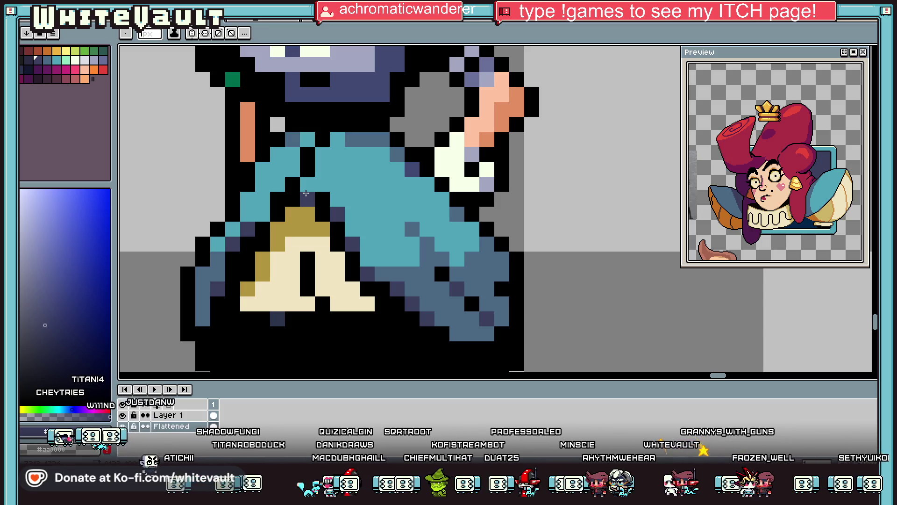
Paint gold trim pixels down the cream panel's left edge.
{"action": "key", "text": "i"}
{"action": "scroll", "coordinate": [281, 234], "scroll_direction": "down", "scroll_amount": 3}
{"action": "scroll", "coordinate": [257, 267], "scroll_direction": "up", "scroll_amount": 4}
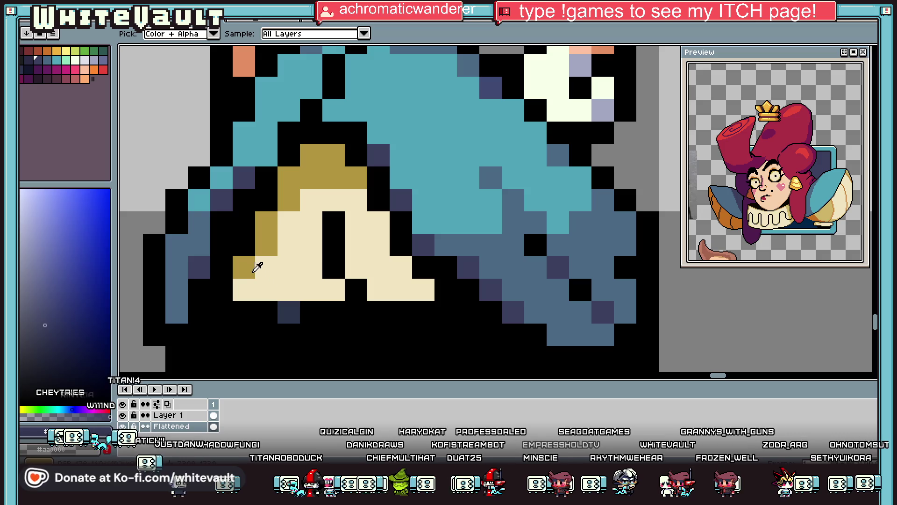
{"action": "left_click", "coordinate": [257, 267]}
{"action": "key", "text": "b"}
{"action": "left_click", "coordinate": [379, 222]}
{"action": "left_click", "coordinate": [401, 266]}
{"action": "left_click", "coordinate": [423, 289]}
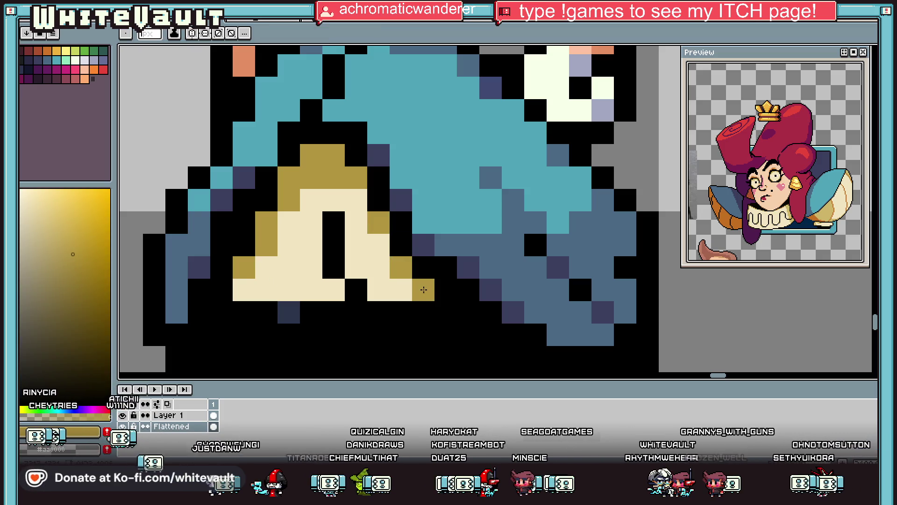
Shift the panel's slit by painting the pixel beside it black and the old slit pixel cream.
{"action": "key", "text": "i"}
{"action": "scroll", "coordinate": [423, 290], "scroll_direction": "down", "scroll_amount": 5}
{"action": "scroll", "coordinate": [420, 245], "scroll_direction": "up", "scroll_amount": 6}
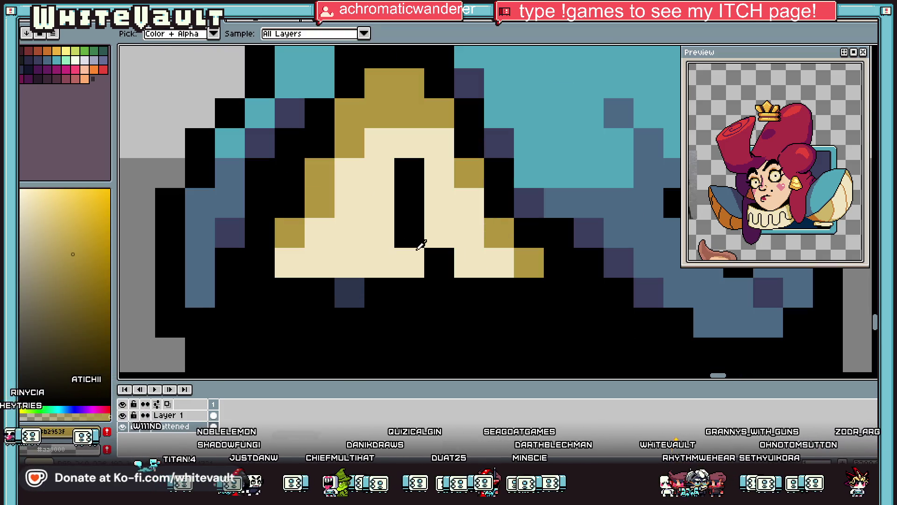
{"action": "left_click", "coordinate": [420, 246]}
{"action": "key", "text": "b"}
{"action": "left_click", "coordinate": [405, 262]}
{"action": "key", "text": "i"}
{"action": "left_click", "coordinate": [491, 252]}
{"action": "key", "text": "b"}
{"action": "left_click", "coordinate": [439, 264]}
Add gold pixels below the slit and draw a gold line up from the hem.
{"action": "key", "text": "i"}
{"action": "key", "text": "b"}
{"action": "key", "text": "i"}
{"action": "left_click", "coordinate": [505, 241]}
{"action": "key", "text": "b"}
{"action": "left_click", "coordinate": [409, 321]}
{"action": "left_click", "coordinate": [379, 322]}
{"action": "scroll", "coordinate": [388, 328], "scroll_direction": "down", "scroll_amount": 3}
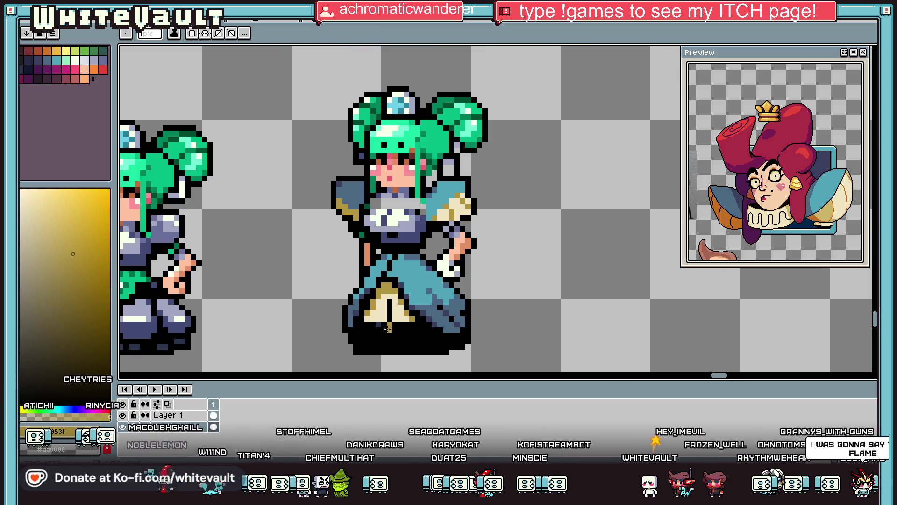
{"action": "scroll", "coordinate": [388, 329], "scroll_direction": "up", "scroll_amount": 3}
{"action": "left_click", "coordinate": [378, 332]}
{"action": "left_click", "coordinate": [378, 318]}
{"action": "left_click", "coordinate": [392, 302]}
{"action": "left_click", "coordinate": [392, 288]}
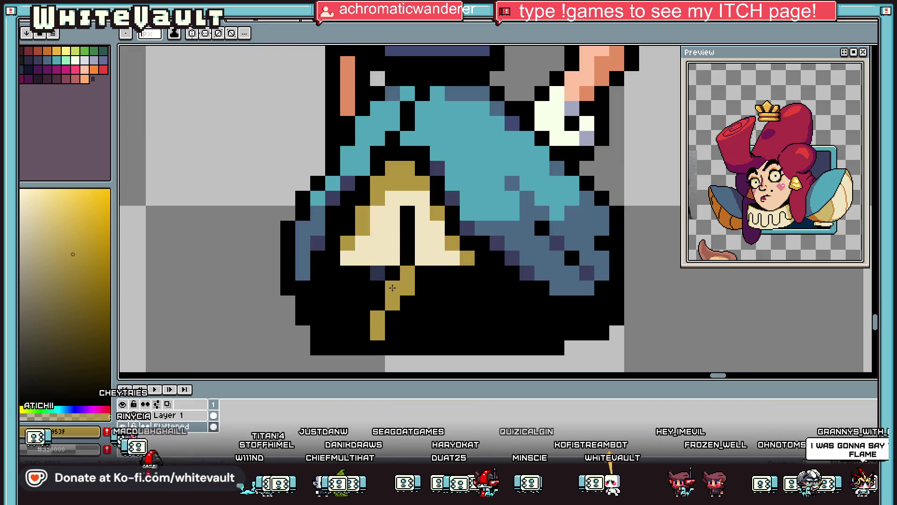
Paint cream pixels left of the gold line and lighten the black pixel to its right.
{"action": "key", "text": "i"}
{"action": "left_click", "coordinate": [362, 273]}
{"action": "left_click", "coordinate": [363, 258]}
{"action": "key", "text": "b"}
{"action": "left_click", "coordinate": [362, 273]}
{"action": "left_click", "coordinate": [377, 273]}
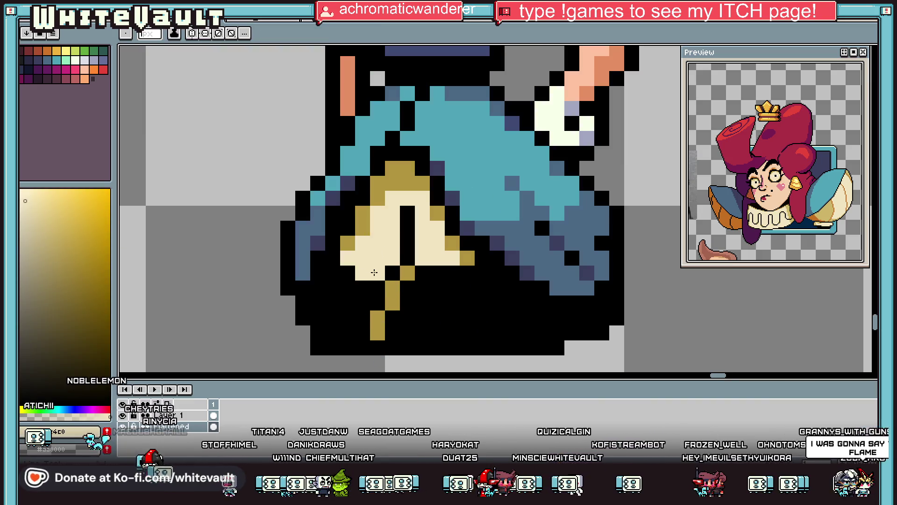
{"action": "left_click", "coordinate": [437, 273]}
{"action": "scroll", "coordinate": [449, 271], "scroll_direction": "down", "scroll_amount": 3}
{"action": "scroll", "coordinate": [462, 270], "scroll_direction": "down", "scroll_amount": 2}
{"action": "scroll", "coordinate": [448, 270], "scroll_direction": "up", "scroll_amount": 6}
Cover the hem's black pixels with cream and bucket-fill the black lines inside the panel cream.
{"action": "key", "text": "i"}
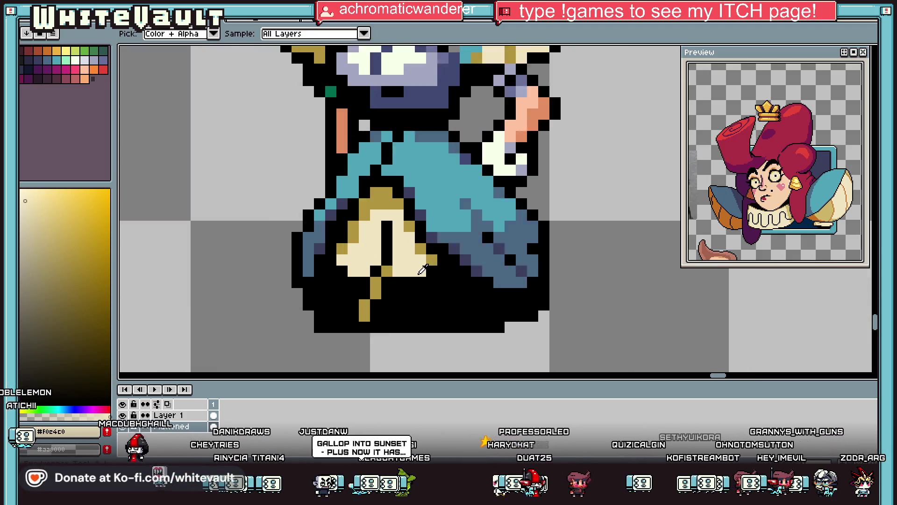
{"action": "scroll", "coordinate": [422, 270], "scroll_direction": "up", "scroll_amount": 1}
{"action": "key", "text": "b"}
{"action": "mouse_move", "coordinate": [452, 285]}
{"action": "left_mouse_down"}
{"action": "mouse_move", "coordinate": [481, 300]}
{"action": "mouse_move", "coordinate": [376, 296]}
{"action": "left_mouse_up"}
{"action": "mouse_move", "coordinate": [302, 270]}
{"action": "left_mouse_down"}
{"action": "mouse_move", "coordinate": [303, 287]}
{"action": "mouse_move", "coordinate": [333, 299]}
{"action": "mouse_move", "coordinate": [346, 293]}
{"action": "mouse_move", "coordinate": [376, 252]}
{"action": "mouse_move", "coordinate": [377, 211]}
{"action": "left_mouse_up"}
{"action": "key", "text": "g"}
{"action": "left_click", "coordinate": [392, 285]}
Draw a gold edge along the hem's bottom and paint the stray gold stub below it black.
{"action": "key", "text": "i"}
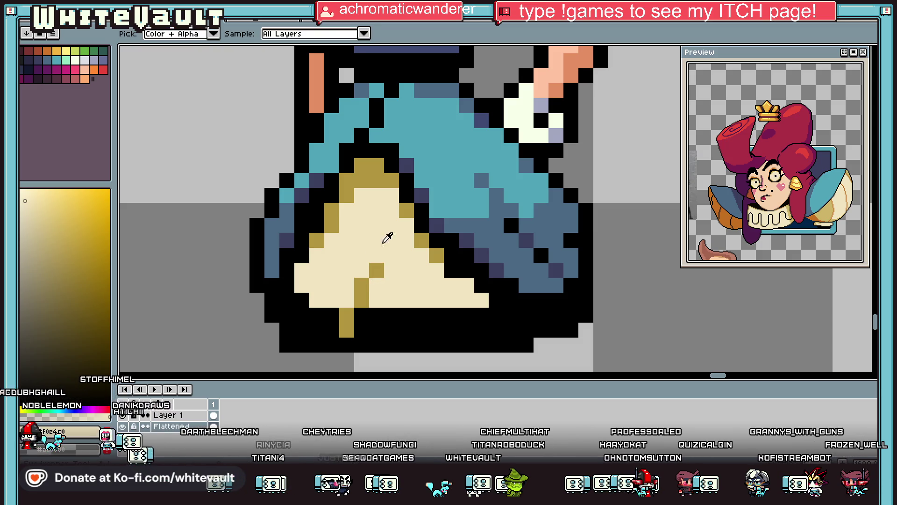
{"action": "left_click", "coordinate": [349, 326]}
{"action": "key", "text": "b"}
{"action": "left_click_drag", "start_coordinate": [301, 285], "coordinate": [477, 306]}
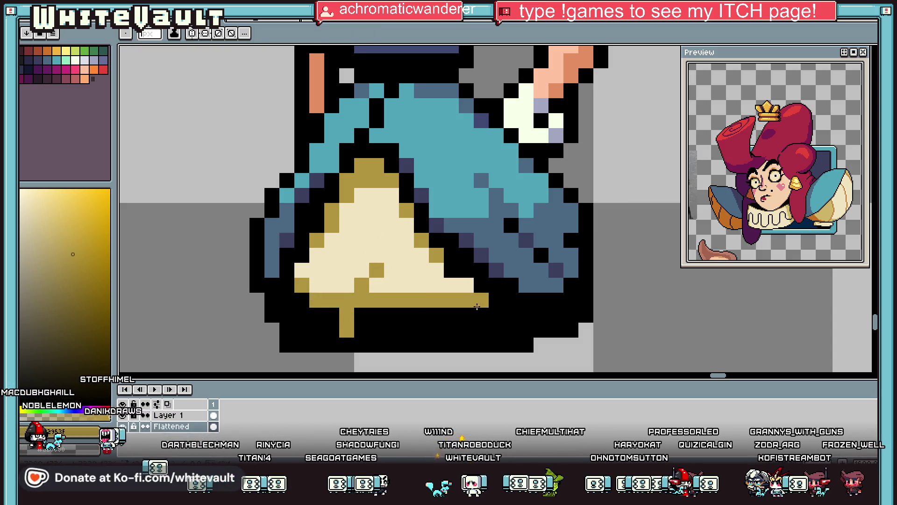
{"action": "left_click", "coordinate": [496, 318], "text": "alt"}
{"action": "left_click_drag", "start_coordinate": [346, 309], "coordinate": [342, 326]}
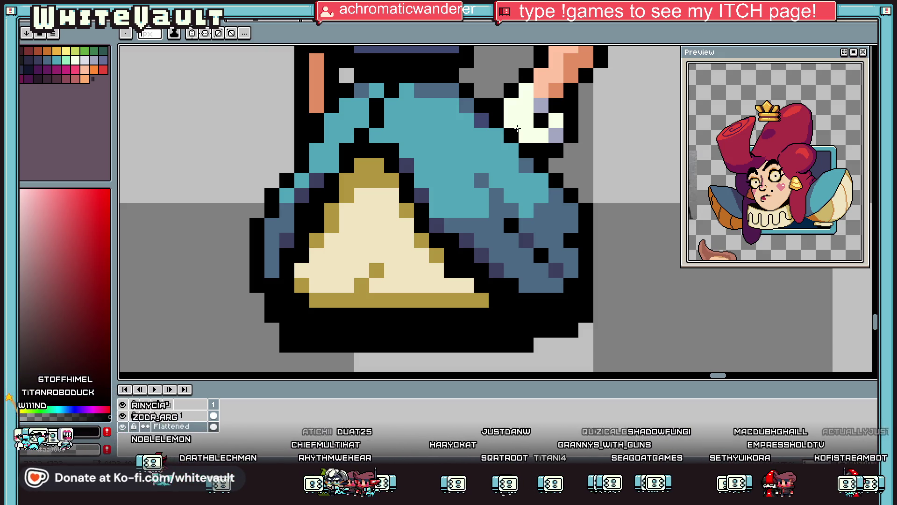
{"action": "scroll", "coordinate": [392, 256], "scroll_direction": "down", "scroll_amount": 2}
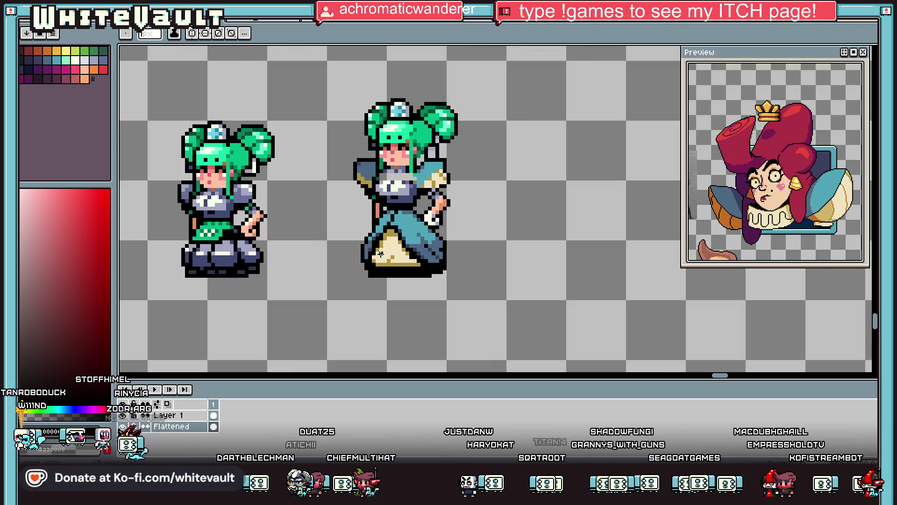
Dot gold checker pixels onto the cream underskirt, reverting two stray gold pixels to cream.
{"action": "scroll", "coordinate": [380, 255], "scroll_direction": "up", "scroll_amount": 1}
{"action": "scroll", "coordinate": [405, 269], "scroll_direction": "up", "scroll_amount": 1}
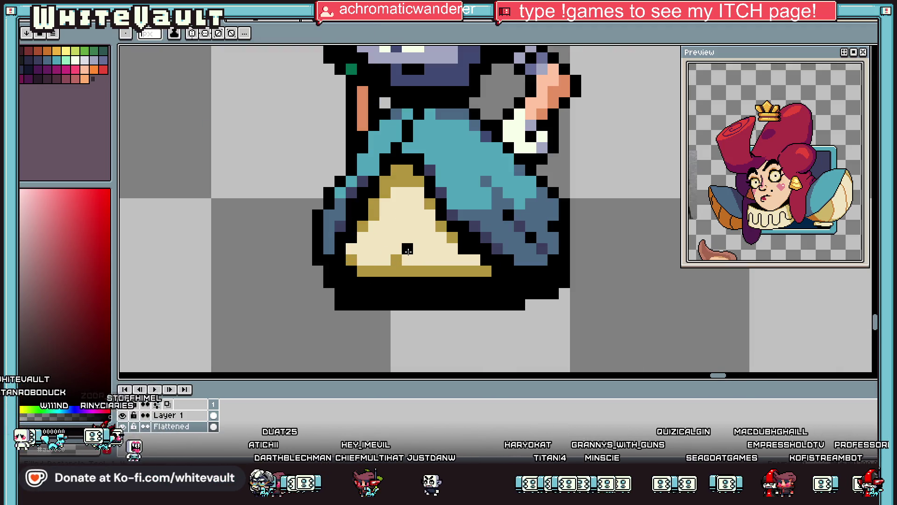
{"action": "left_click", "coordinate": [407, 249], "text": "alt"}
{"action": "left_click", "coordinate": [397, 248]}
{"action": "left_click", "coordinate": [385, 260]}
{"action": "left_click", "coordinate": [374, 248]}
{"action": "left_click", "coordinate": [363, 260]}
{"action": "left_click", "coordinate": [405, 258], "text": "alt"}
{"action": "left_click", "coordinate": [396, 259]}
{"action": "left_click", "coordinate": [407, 248]}
{"action": "left_click", "coordinate": [398, 249], "text": "alt"}
Extend the gold checker pattern rightward along the triangle's bottom rows.
{"action": "left_click", "coordinate": [408, 260]}
{"action": "left_click", "coordinate": [418, 249]}
{"action": "left_click", "coordinate": [430, 259]}
{"action": "left_click", "coordinate": [441, 249]}
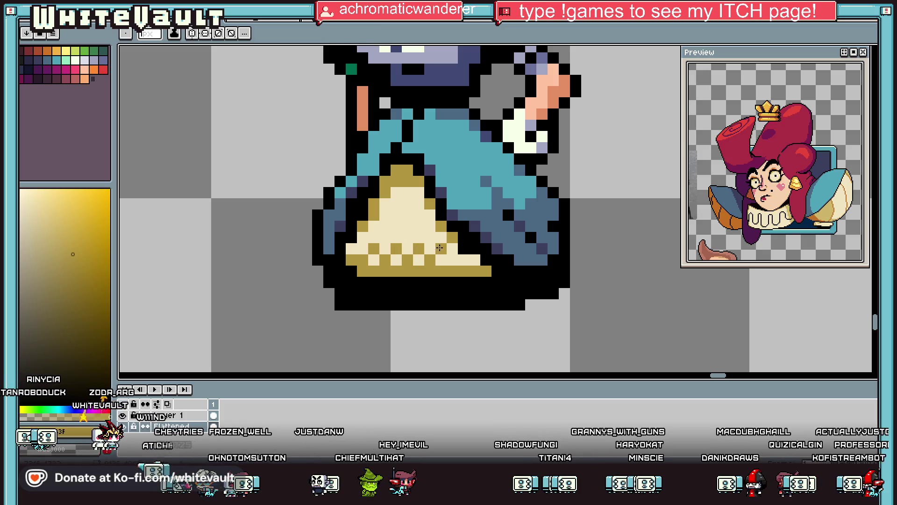
{"action": "left_click", "coordinate": [452, 260]}
{"action": "left_click", "coordinate": [475, 260]}
{"action": "scroll", "coordinate": [477, 260], "scroll_direction": "down", "scroll_amount": 6}
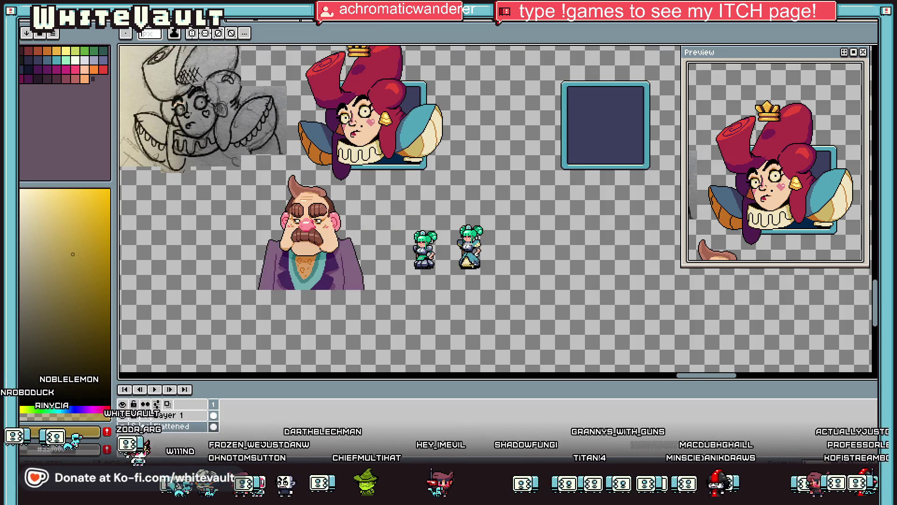
{"action": "scroll", "coordinate": [476, 266], "scroll_direction": "up", "scroll_amount": 4}
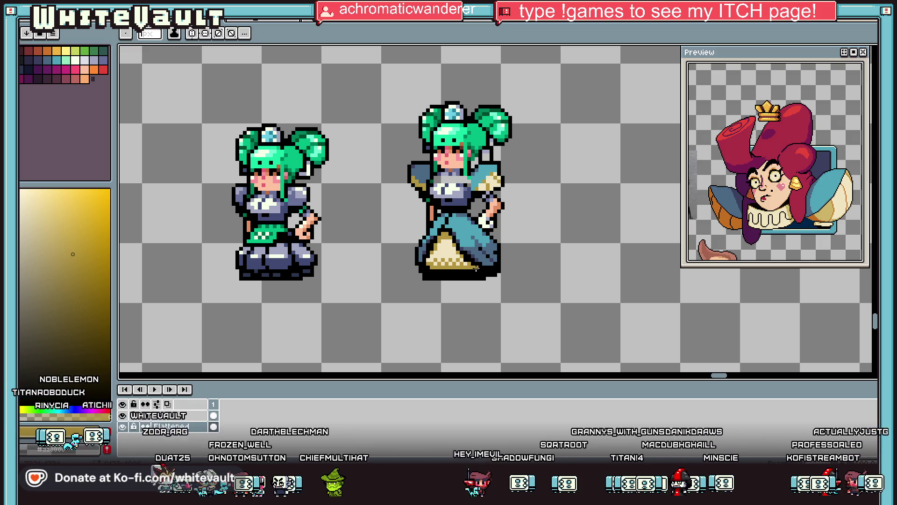
Pick black from the outline and dither black pixels across the gold band to its right end.
{"action": "scroll", "coordinate": [452, 271], "scroll_direction": "up", "scroll_amount": 2}
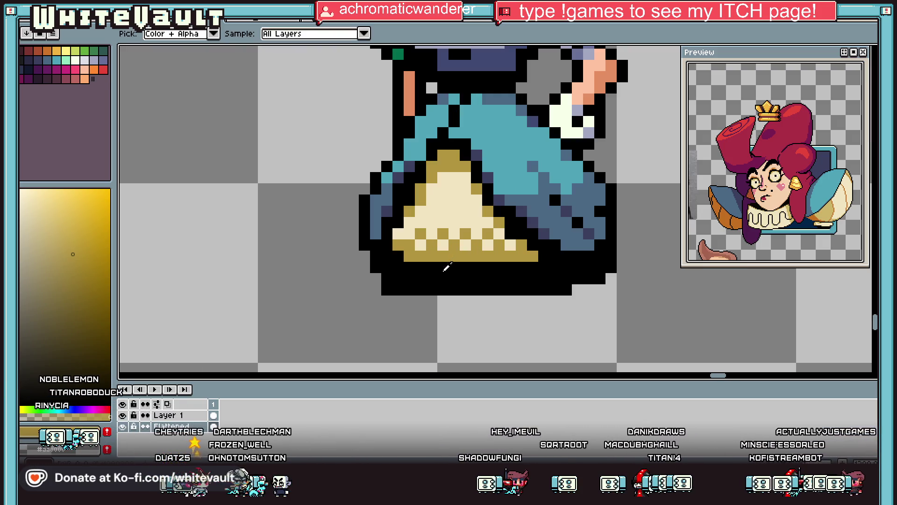
{"action": "left_click", "coordinate": [448, 266], "text": "alt"}
{"action": "scroll", "coordinate": [410, 248], "scroll_direction": "up", "scroll_amount": 1}
{"action": "left_click", "coordinate": [443, 268]}
{"action": "left_click", "coordinate": [474, 238]}
{"action": "left_click", "coordinate": [533, 266]}
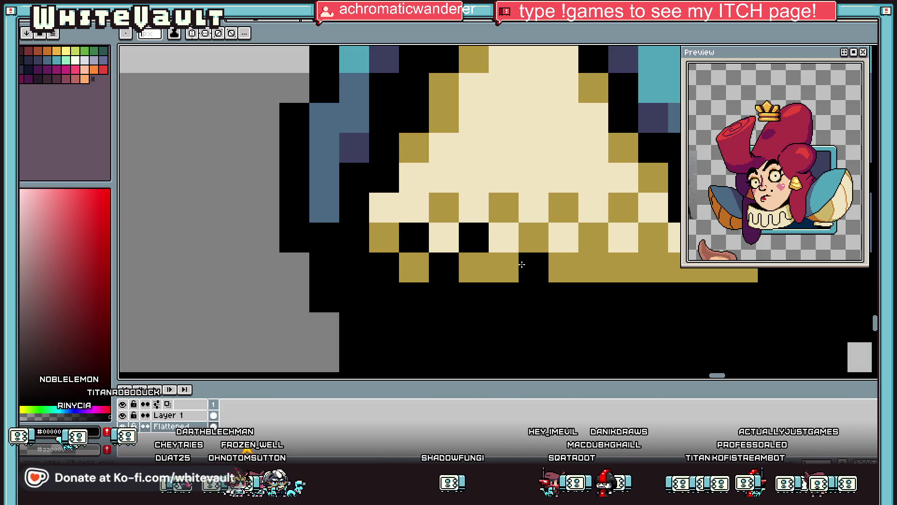
{"action": "left_click", "coordinate": [504, 268]}
{"action": "left_click", "coordinate": [534, 237]}
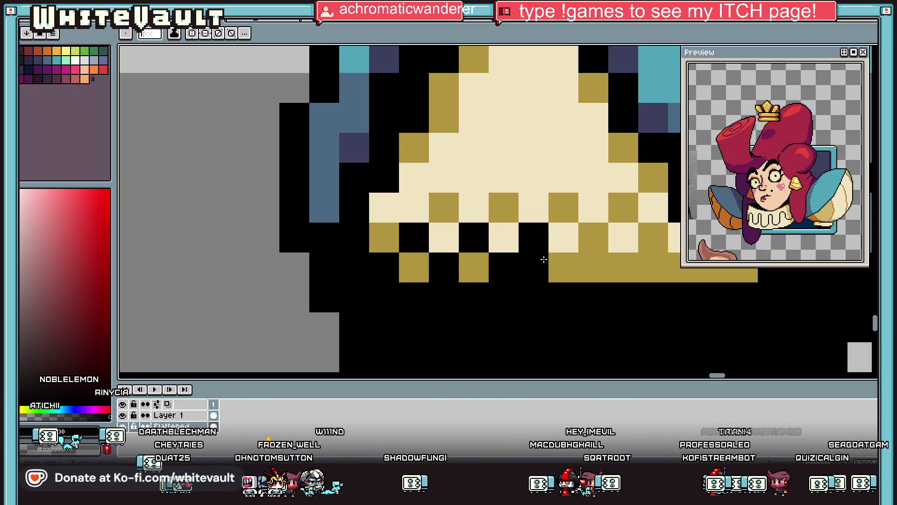
{"action": "left_click", "coordinate": [563, 268]}
{"action": "left_click", "coordinate": [593, 238]}
{"action": "left_click", "coordinate": [653, 237]}
Add gold dither pixels higher in the cream triangle, up near its top.
{"action": "scroll", "coordinate": [591, 254], "scroll_direction": "down", "scroll_amount": 4}
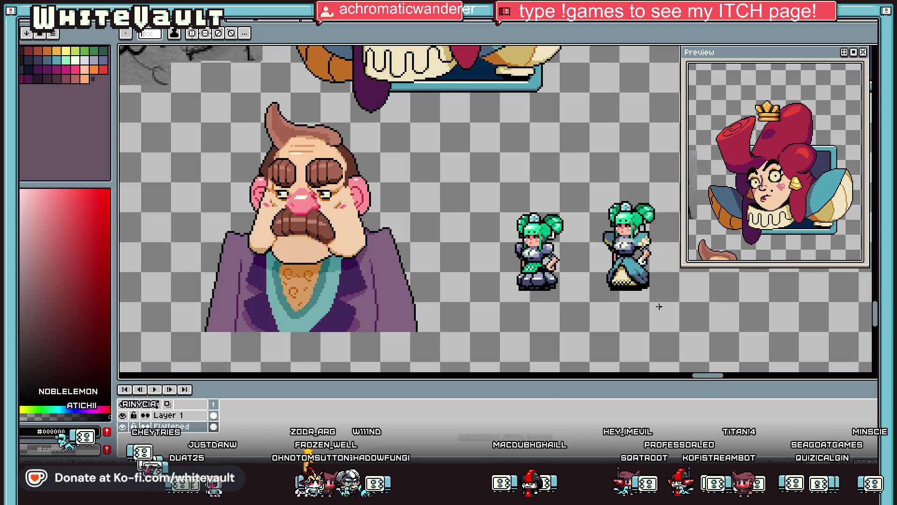
{"action": "scroll", "coordinate": [591, 254], "scroll_direction": "up", "scroll_amount": 2}
{"action": "scroll", "coordinate": [581, 219], "scroll_direction": "up", "scroll_amount": 2}
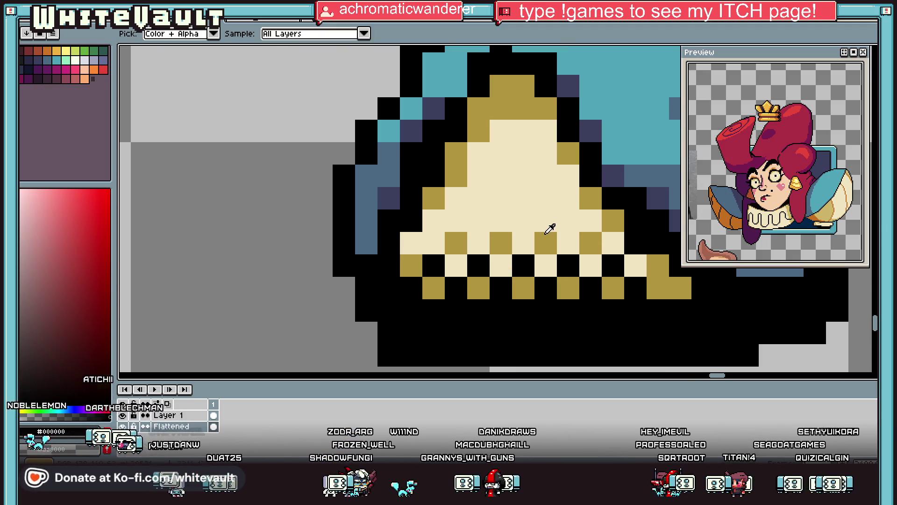
{"action": "left_click", "coordinate": [549, 240], "text": "alt"}
{"action": "left_click", "coordinate": [477, 196]}
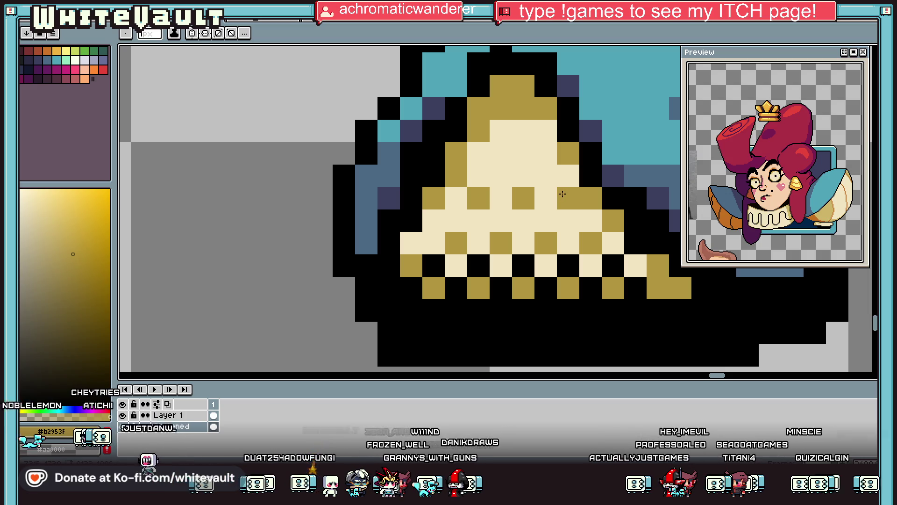
{"action": "left_click", "coordinate": [566, 195]}
{"action": "left_click", "coordinate": [501, 153]}
{"action": "left_click", "coordinate": [546, 153]}
Sample dress blues, lavender and gold, then recolour two lavender pixels by the shoulder's cream.
{"action": "scroll", "coordinate": [605, 208], "scroll_direction": "down", "scroll_amount": 2}
{"action": "scroll", "coordinate": [604, 207], "scroll_direction": "down", "scroll_amount": 1}
{"action": "scroll", "coordinate": [608, 187], "scroll_direction": "up", "scroll_amount": 3}
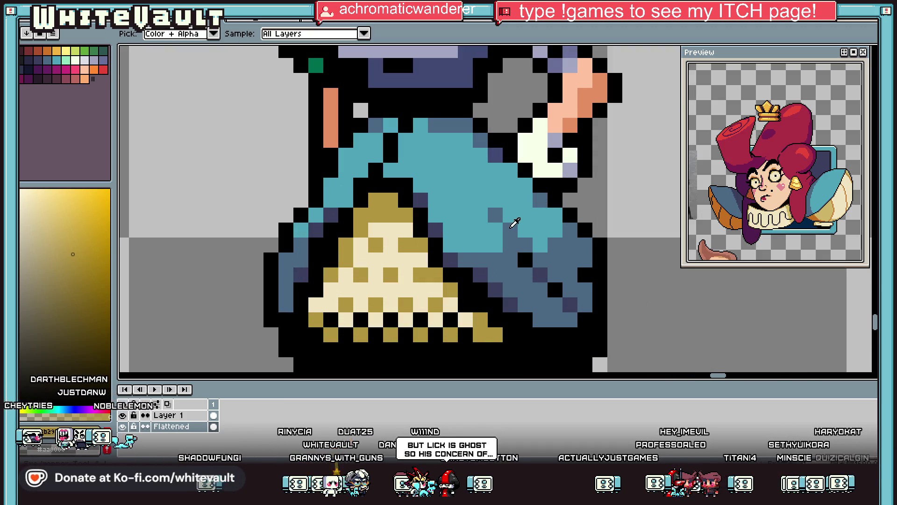
{"action": "left_click", "coordinate": [511, 227]}
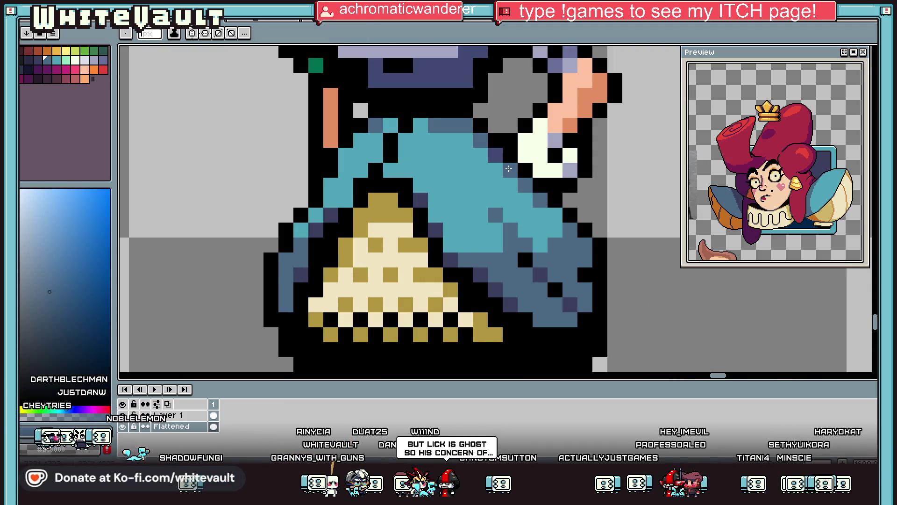
{"action": "left_click", "coordinate": [552, 139]}
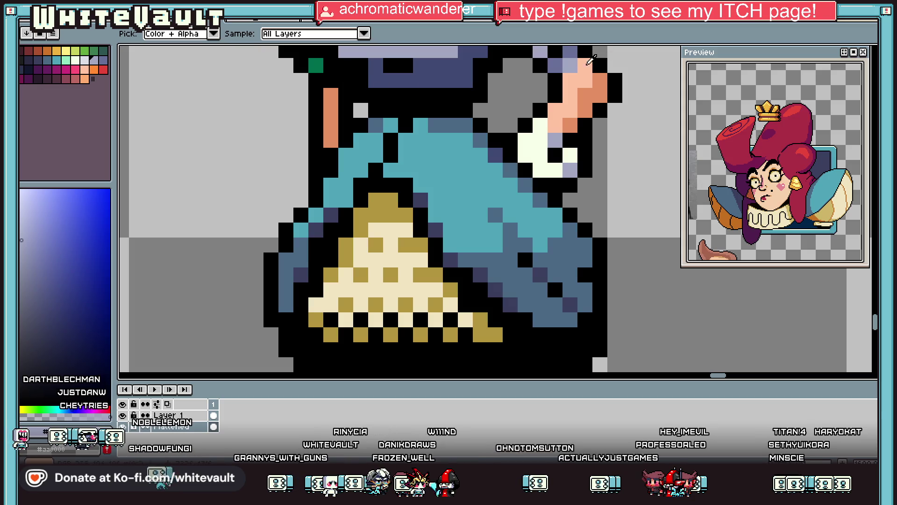
{"action": "scroll", "coordinate": [472, 160], "scroll_direction": "down", "scroll_amount": 3}
{"action": "scroll", "coordinate": [463, 157], "scroll_direction": "up", "scroll_amount": 2}
{"action": "left_click", "coordinate": [482, 190]}
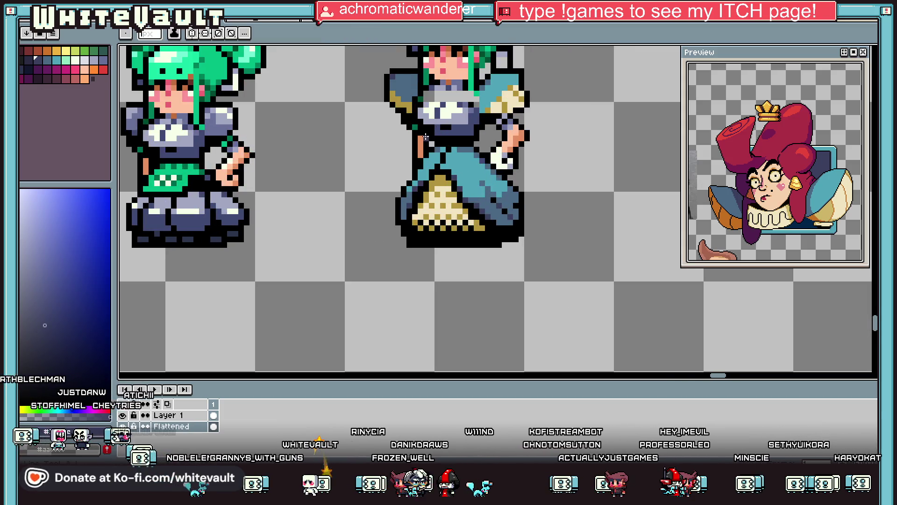
{"action": "scroll", "coordinate": [460, 114], "scroll_direction": "down", "scroll_amount": 1}
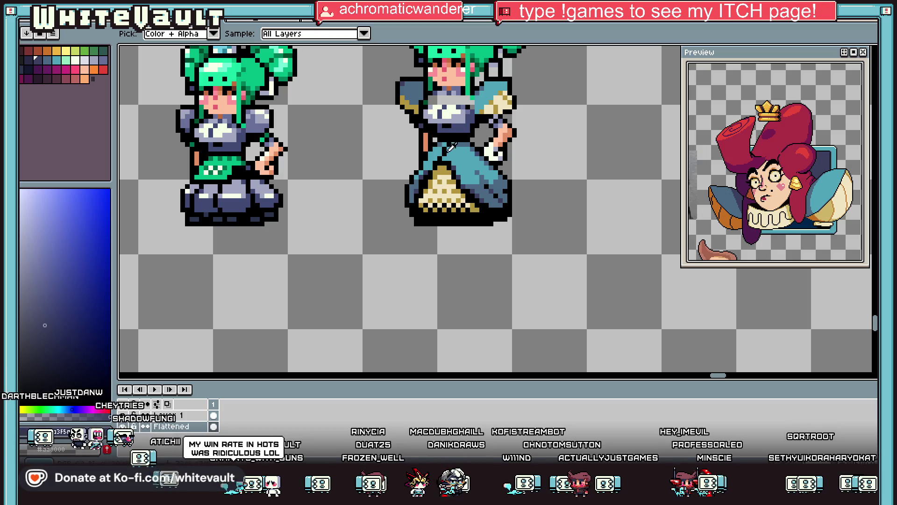
{"action": "left_click", "coordinate": [455, 178]}
{"action": "key", "text": "b"}
{"action": "scroll", "coordinate": [495, 117], "scroll_direction": "up", "scroll_amount": 2}
{"action": "scroll", "coordinate": [495, 117], "scroll_direction": "up", "scroll_amount": 1}
{"action": "left_click", "coordinate": [481, 128]}
{"action": "left_click", "coordinate": [495, 115], "text": "alt"}
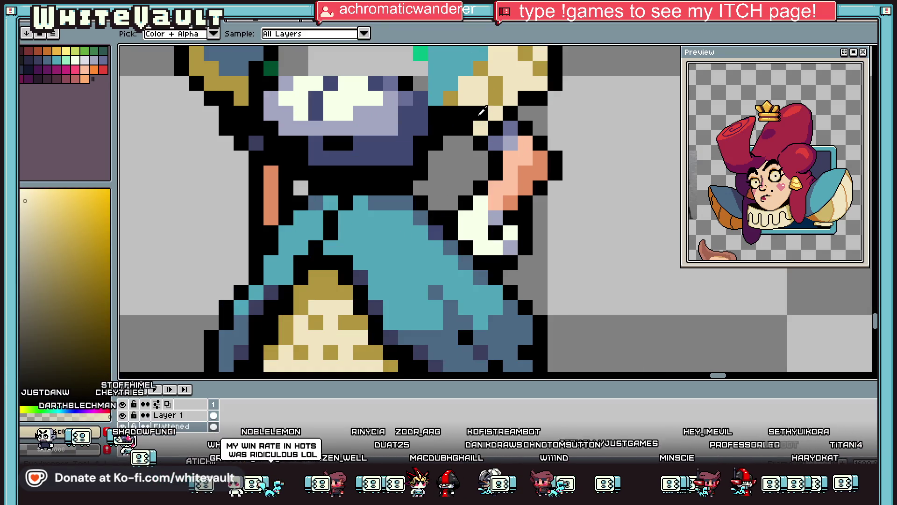
Darken a pixel on the cream shoulder puff and sample orange from the portrait artwork.
{"action": "left_click", "coordinate": [480, 128]}
{"action": "key", "text": "i"}
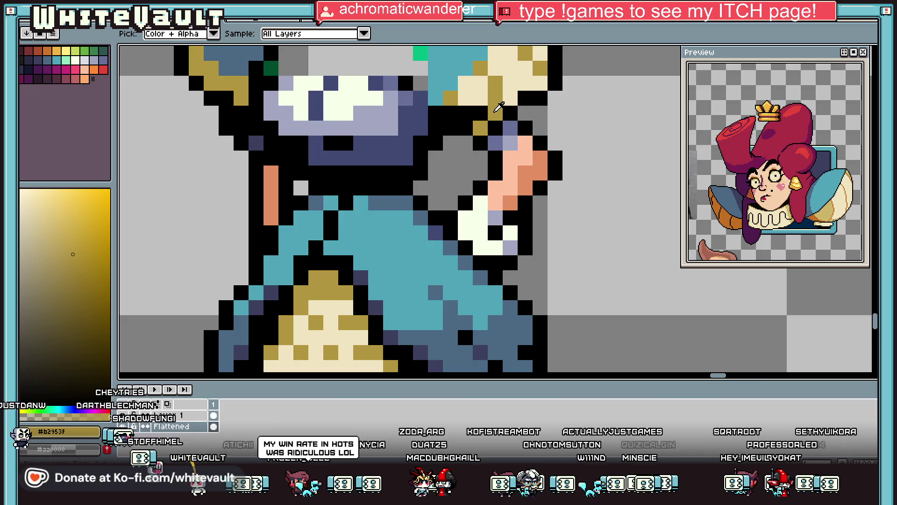
{"action": "scroll", "coordinate": [177, 169], "scroll_direction": "down", "scroll_amount": 5}
{"action": "scroll", "coordinate": [178, 168], "scroll_direction": "down", "scroll_amount": 3}
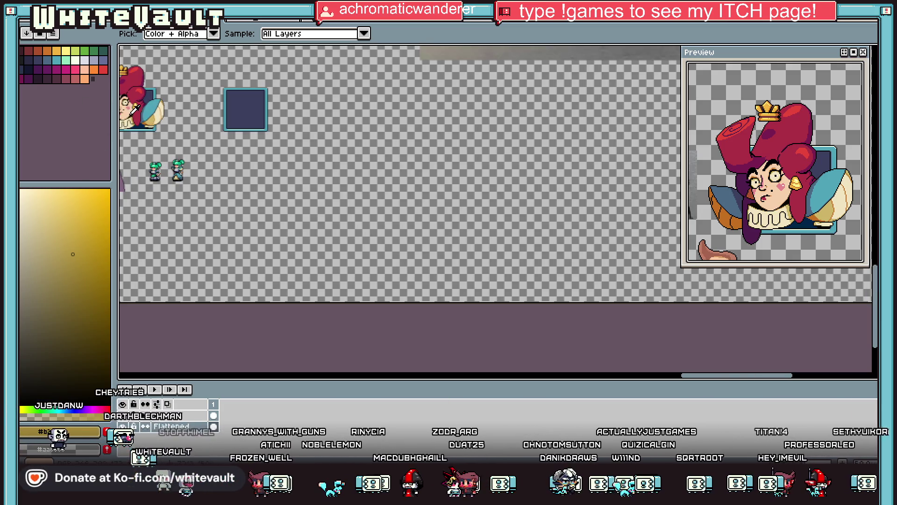
{"action": "scroll", "coordinate": [179, 170], "scroll_direction": "up", "scroll_amount": 2}
{"action": "left_click", "coordinate": [180, 172]}
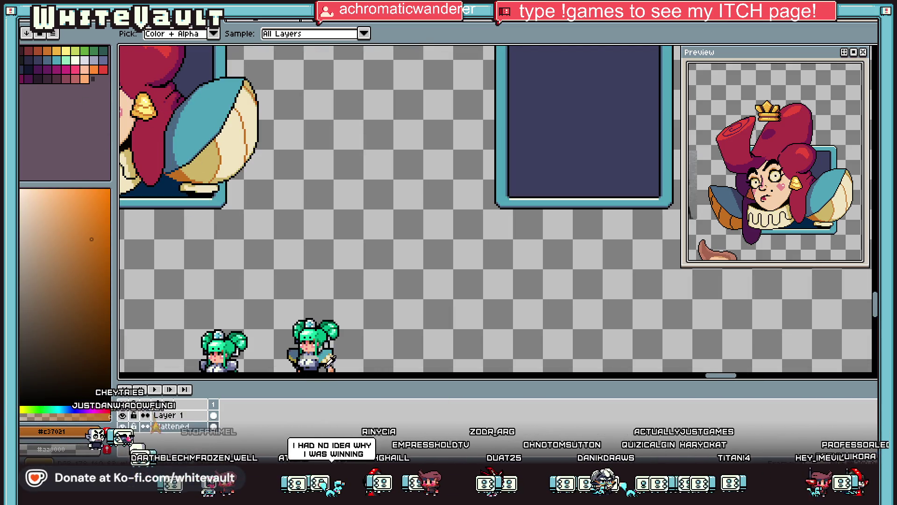
Return to the pencil and zoom back onto the blue-dress sprite.
{"action": "scroll", "coordinate": [325, 360], "scroll_direction": "up", "scroll_amount": 2}
{"action": "scroll", "coordinate": [305, 310], "scroll_direction": "down", "scroll_amount": 3}
{"action": "scroll", "coordinate": [308, 310], "scroll_direction": "up", "scroll_amount": 2}
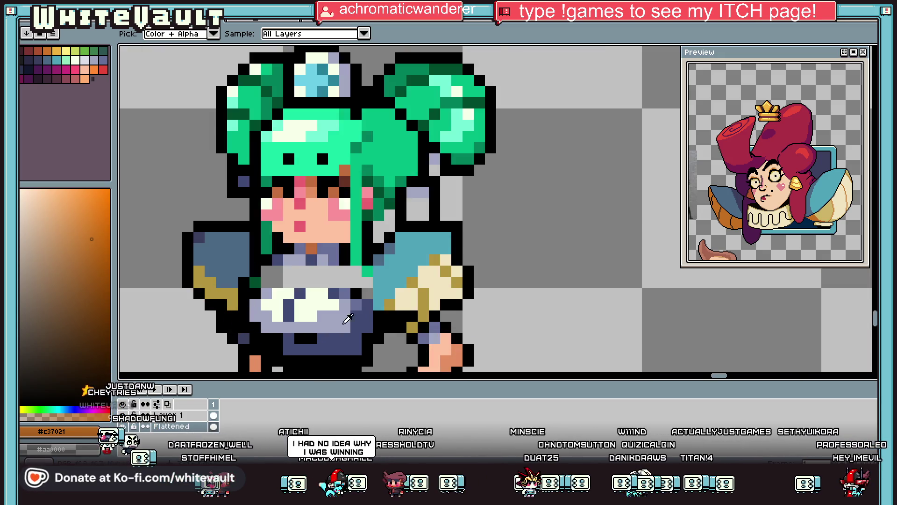
{"action": "scroll", "coordinate": [350, 313], "scroll_direction": "down", "scroll_amount": 2}
{"action": "scroll", "coordinate": [395, 317], "scroll_direction": "up", "scroll_amount": 2}
{"action": "key", "text": "b"}
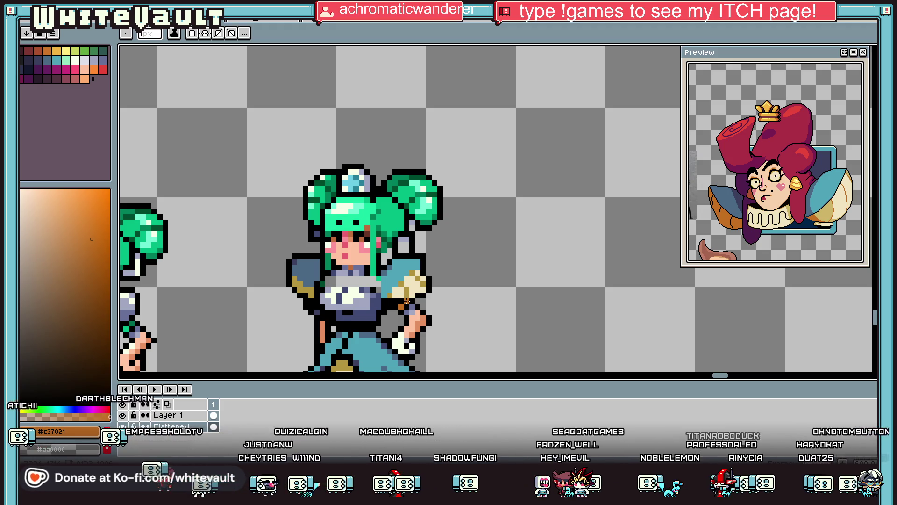
{"action": "scroll", "coordinate": [293, 339], "scroll_direction": "up", "scroll_amount": 1}
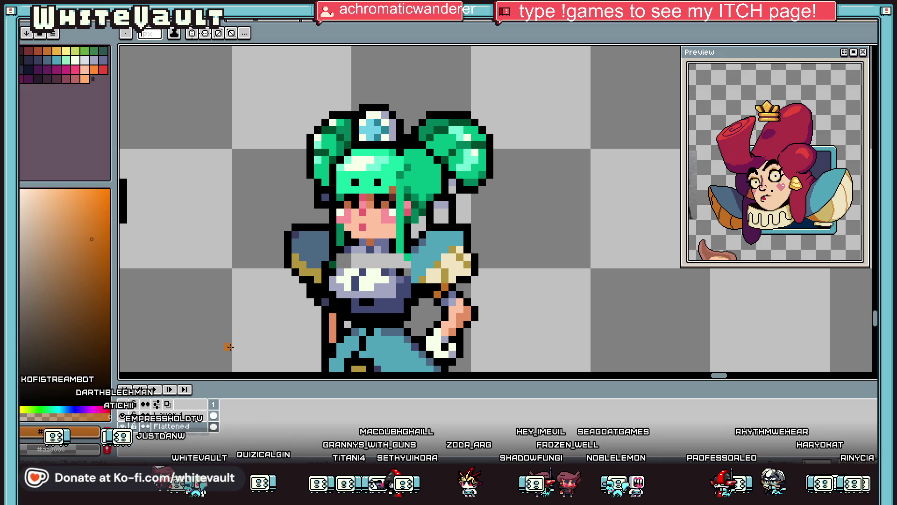
{"action": "scroll", "coordinate": [297, 289], "scroll_direction": "up", "scroll_amount": 3}
Turn two gold sleeve-edge pixels orange, moving a misplaced orange pixel one cell left.
{"action": "key", "text": "i"}
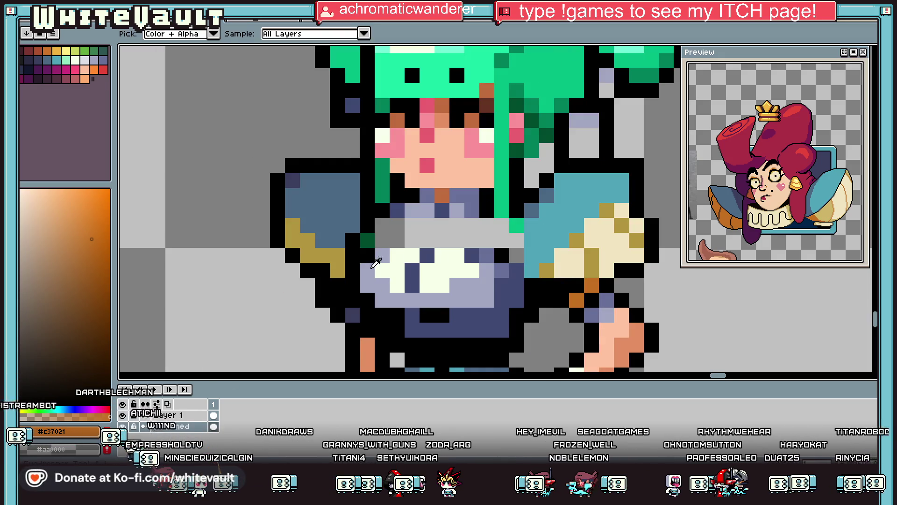
{"action": "left_click", "coordinate": [337, 270]}
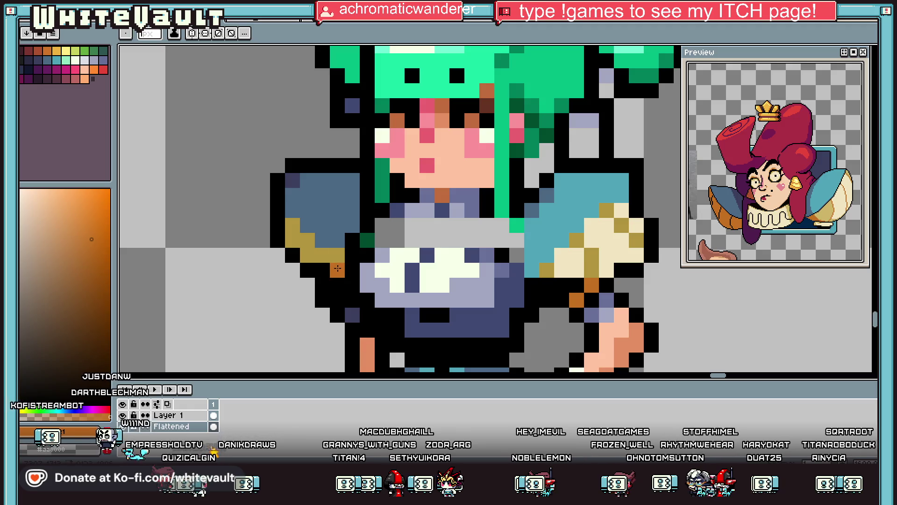
{"action": "left_click", "coordinate": [303, 257]}
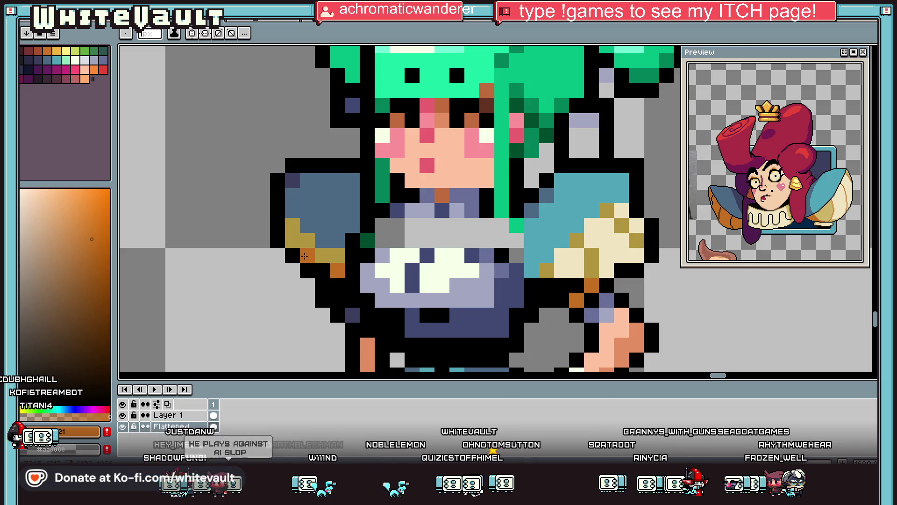
{"action": "scroll", "coordinate": [346, 238], "scroll_direction": "down", "scroll_amount": 4}
{"action": "scroll", "coordinate": [376, 221], "scroll_direction": "up", "scroll_amount": 5}
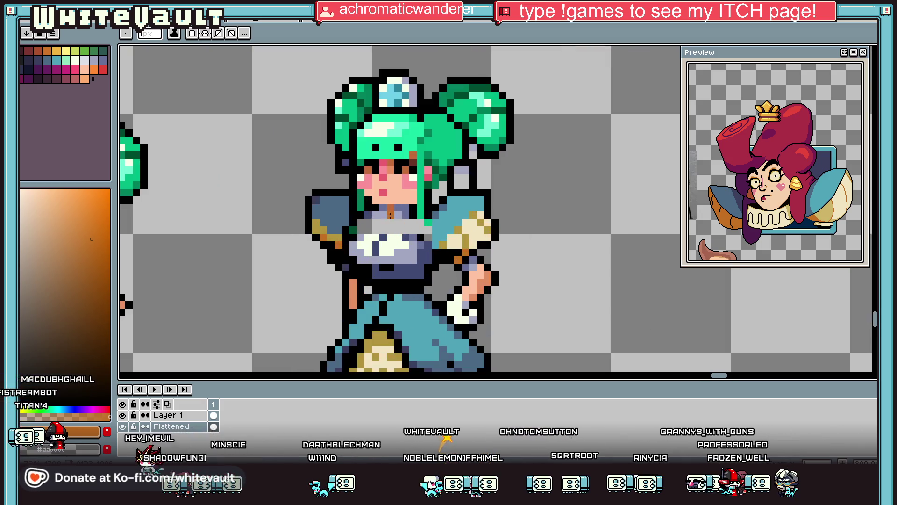
{"action": "right_click", "coordinate": [375, 216]}
{"action": "left_click", "coordinate": [336, 202]}
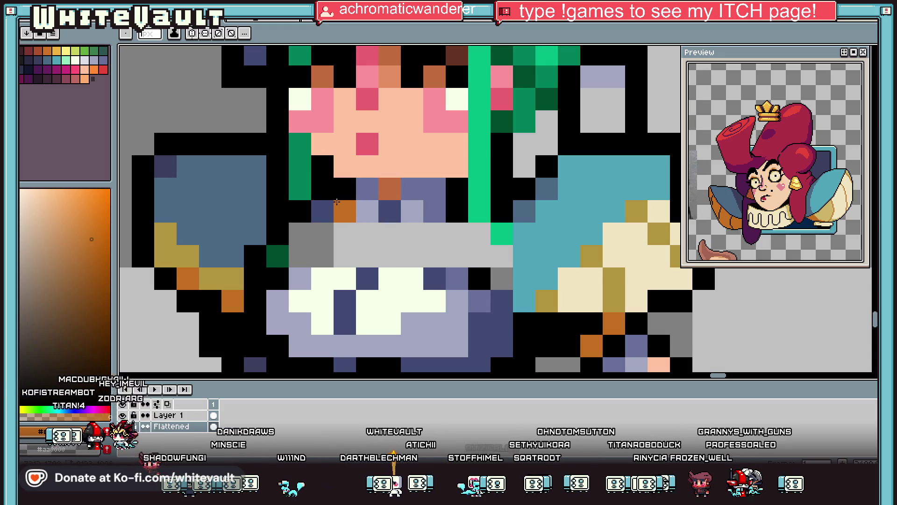
Draw a short black diagonal below the collar and fill the grey rows under the vest navy.
{"action": "left_click", "coordinate": [341, 186], "text": "alt"}
{"action": "mouse_move", "coordinate": [345, 211]}
{"action": "left_mouse_down"}
{"action": "mouse_move", "coordinate": [325, 210]}
{"action": "mouse_move", "coordinate": [301, 234]}
{"action": "left_mouse_up"}
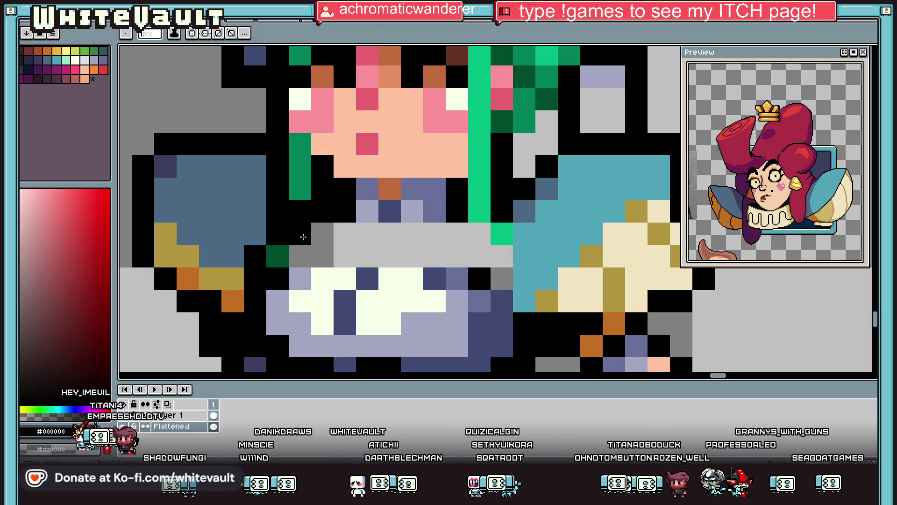
{"action": "key", "text": "alt"}
{"action": "left_click", "coordinate": [479, 229]}
{"action": "left_click", "coordinate": [390, 210], "text": "alt"}
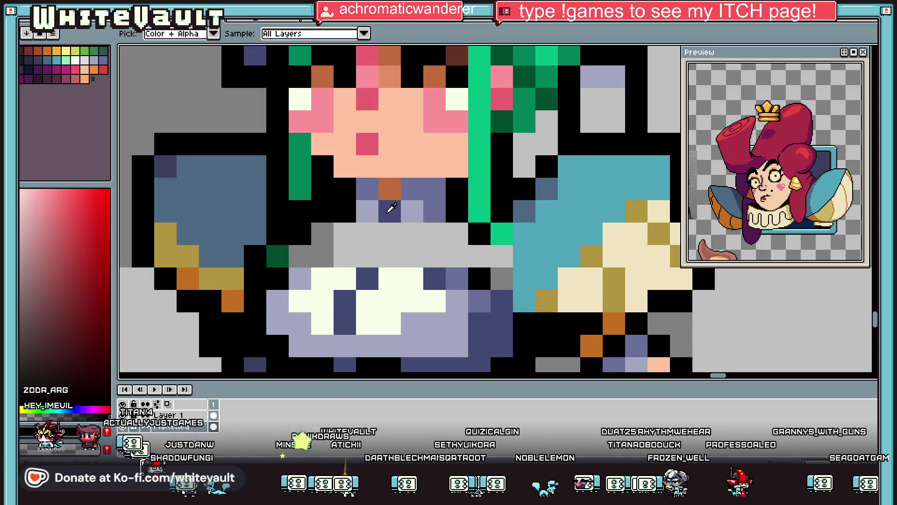
{"action": "left_click", "coordinate": [342, 231]}
{"action": "mouse_move", "coordinate": [323, 255]}
{"action": "left_mouse_down"}
{"action": "mouse_move", "coordinate": [314, 255]}
{"action": "mouse_move", "coordinate": [485, 250]}
{"action": "mouse_move", "coordinate": [447, 236]}
{"action": "mouse_move", "coordinate": [345, 233]}
{"action": "mouse_move", "coordinate": [294, 253]}
{"action": "left_mouse_up"}
{"action": "key", "text": "alt"}
{"action": "left_click", "coordinate": [334, 210], "text": "alt"}
Sample the skin tone from the hand and paint it across the neck pixels.
{"action": "left_click", "coordinate": [275, 253]}
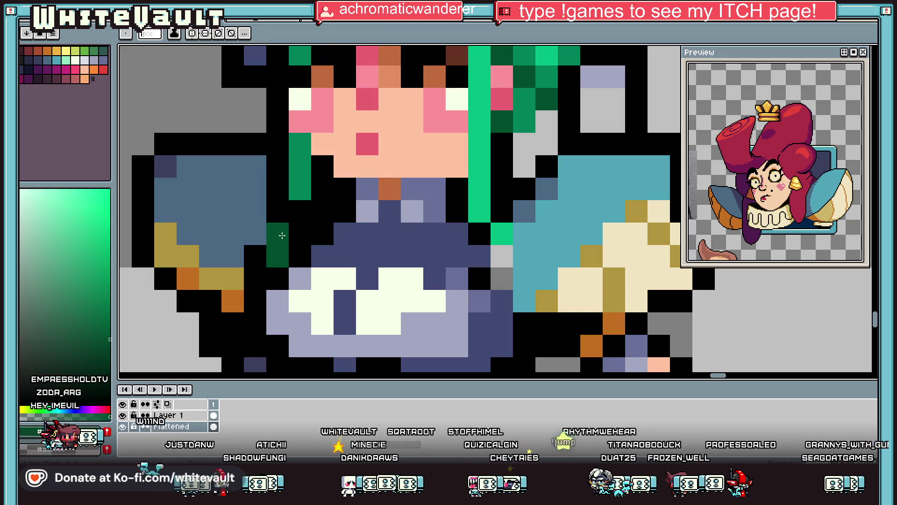
{"action": "scroll", "coordinate": [276, 248], "scroll_direction": "down", "scroll_amount": 4}
{"action": "scroll", "coordinate": [286, 219], "scroll_direction": "up", "scroll_amount": 2}
{"action": "left_click", "coordinate": [286, 220]}
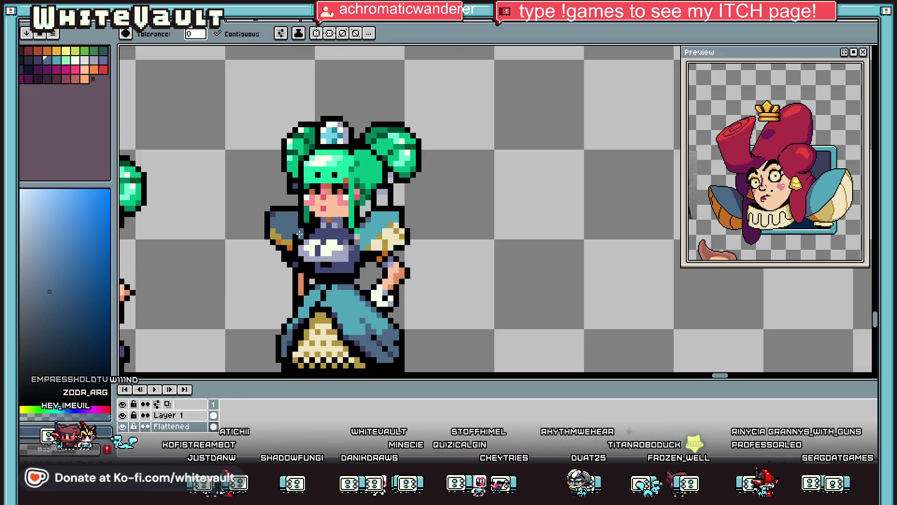
{"action": "scroll", "coordinate": [327, 229], "scroll_direction": "down", "scroll_amount": 1}
{"action": "scroll", "coordinate": [355, 234], "scroll_direction": "up", "scroll_amount": 3}
{"action": "scroll", "coordinate": [304, 242], "scroll_direction": "down", "scroll_amount": 3}
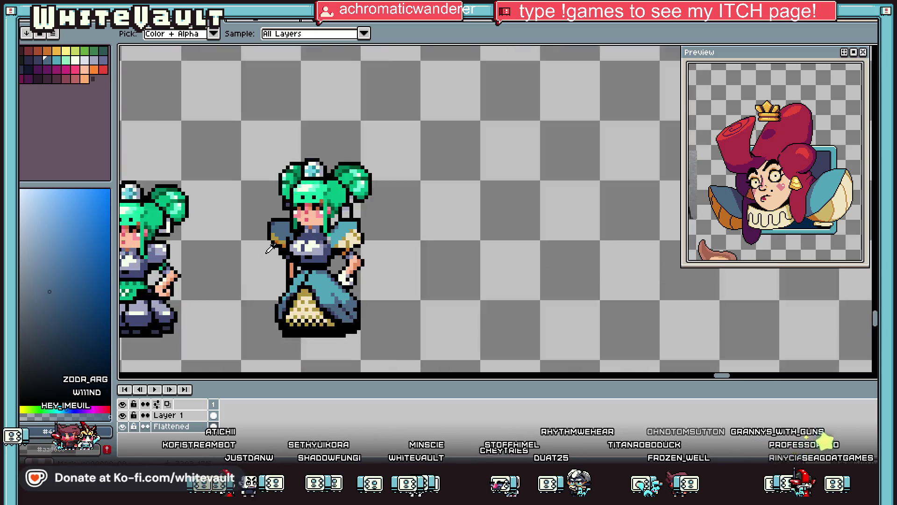
{"action": "scroll", "coordinate": [314, 234], "scroll_direction": "up", "scroll_amount": 2}
{"action": "left_click", "coordinate": [434, 223]}
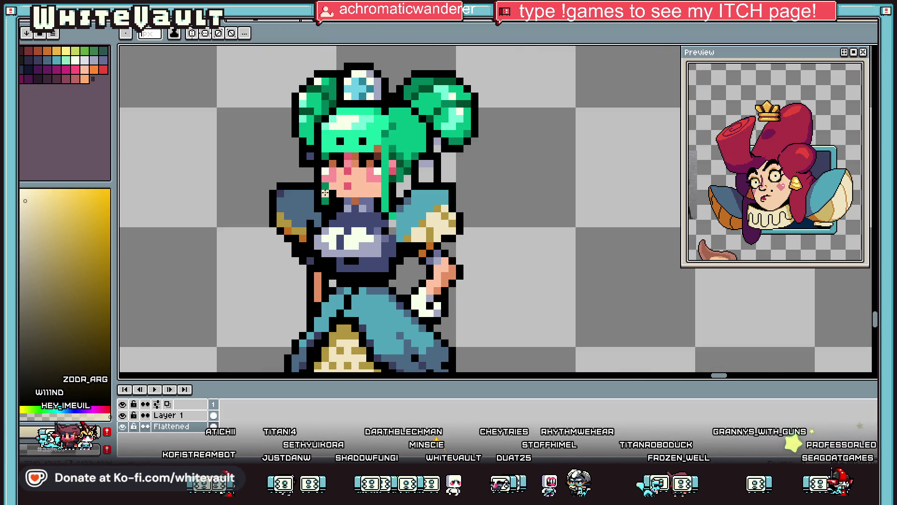
{"action": "scroll", "coordinate": [325, 192], "scroll_direction": "up", "scroll_amount": 2}
{"action": "mouse_move", "coordinate": [348, 206]}
{"action": "left_mouse_down"}
{"action": "mouse_move", "coordinate": [421, 205]}
{"action": "mouse_move", "coordinate": [332, 220]}
{"action": "mouse_move", "coordinate": [332, 209]}
{"action": "left_mouse_up"}
{"action": "scroll", "coordinate": [332, 210], "scroll_direction": "down", "scroll_amount": 4}
{"action": "scroll", "coordinate": [321, 212], "scroll_direction": "up", "scroll_amount": 2}
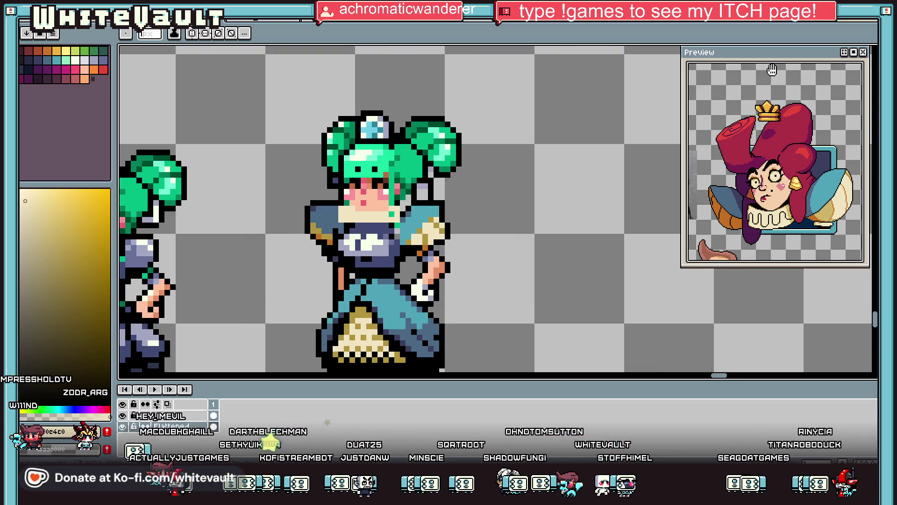
Select the right maid's head and move it up one pixel.
{"action": "key", "text": "m"}
{"action": "mouse_move", "coordinate": [256, 78]}
{"action": "left_mouse_down"}
{"action": "mouse_move", "coordinate": [486, 146]}
{"action": "mouse_move", "coordinate": [537, 190]}
{"action": "left_mouse_up"}
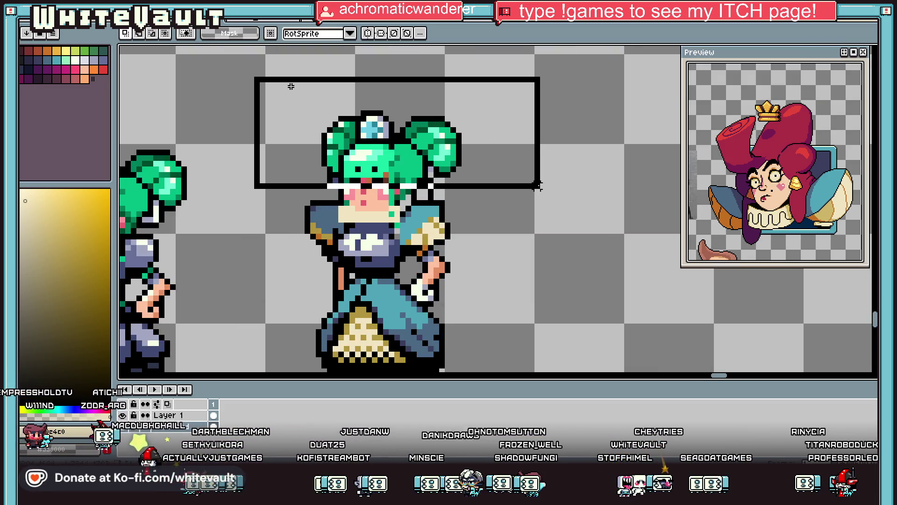
{"action": "scroll", "coordinate": [353, 210], "scroll_direction": "up", "scroll_amount": 3}
{"action": "left_click_drag", "start_coordinate": [467, 220], "coordinate": [474, 200]}
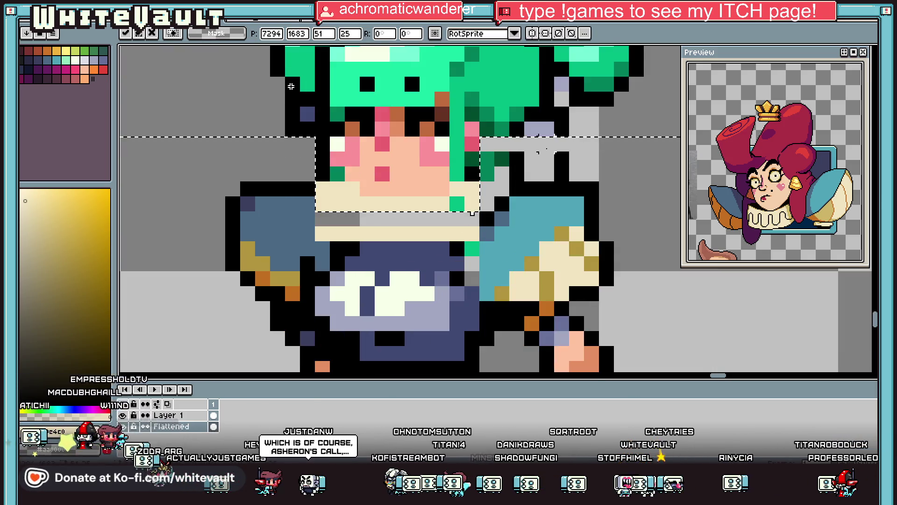
{"action": "key", "text": "Return"}
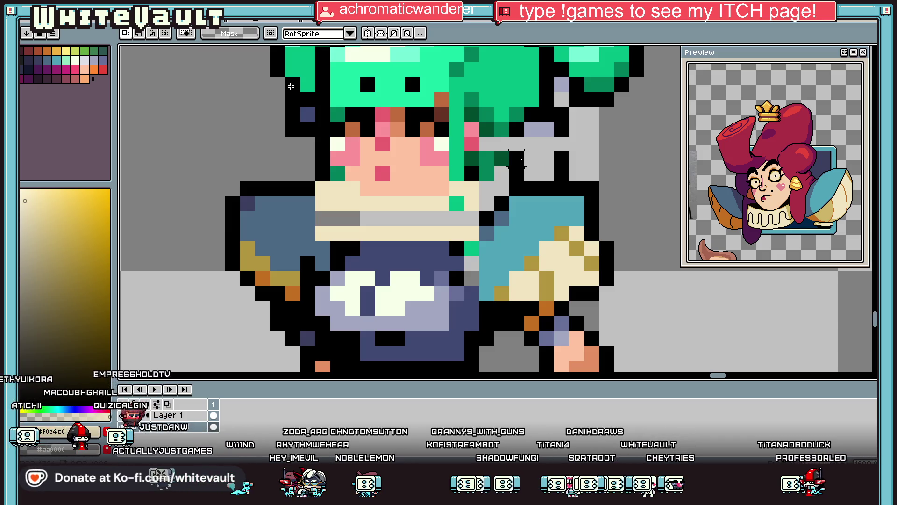
Paint the grey band below the face cream, including a stray green pixel.
{"action": "key", "text": "Return"}
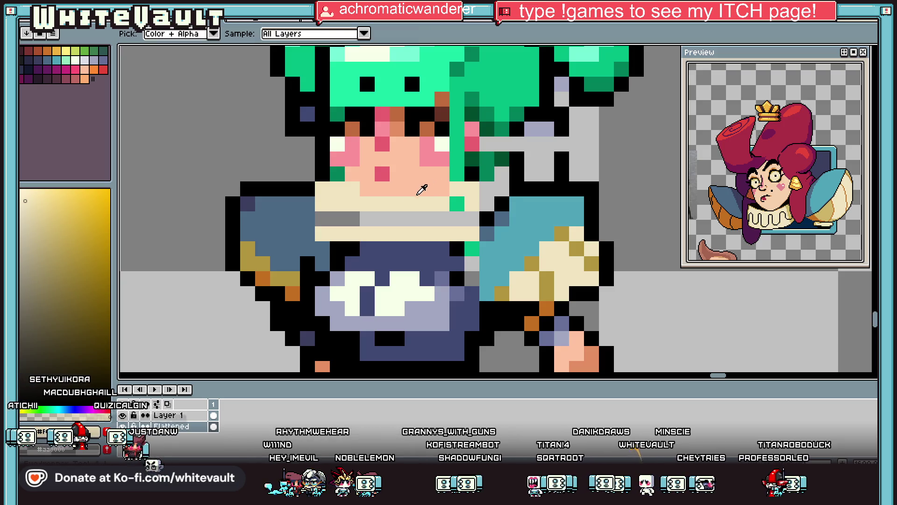
{"action": "key", "text": "b"}
{"action": "mouse_move", "coordinate": [320, 219]}
{"action": "left_mouse_down"}
{"action": "mouse_move", "coordinate": [467, 214]}
{"action": "mouse_move", "coordinate": [457, 204]}
{"action": "left_mouse_up"}
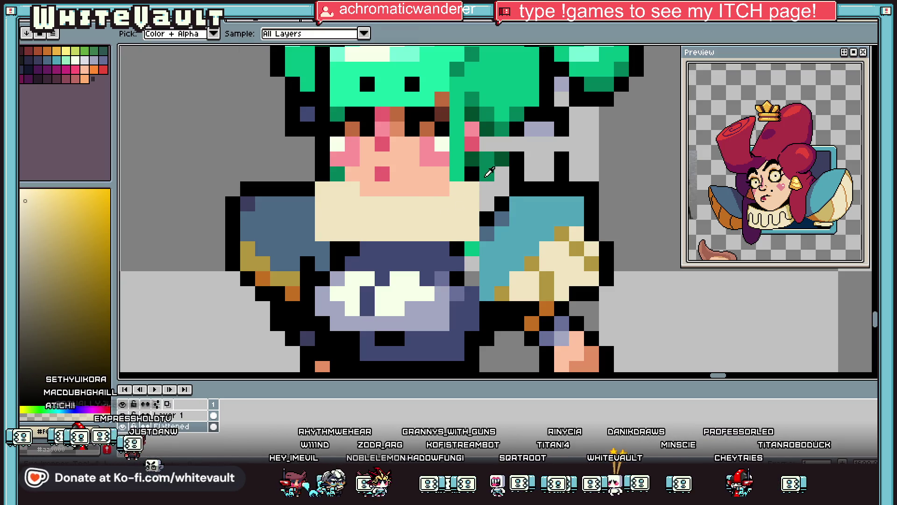
{"action": "left_click", "coordinate": [486, 219], "text": "alt"}
Draw black vertical outlines beside the collar and recolour two outline pixels blue-grey.
{"action": "left_click_drag", "start_coordinate": [486, 173], "coordinate": [486, 203]}
{"action": "left_click", "coordinate": [312, 172]}
{"action": "key", "text": "ctrl+z"}
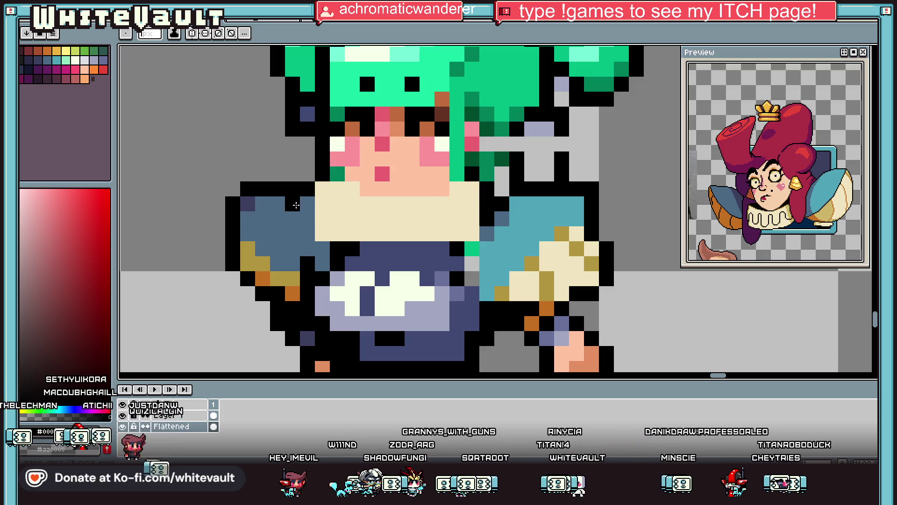
{"action": "left_click_drag", "start_coordinate": [309, 200], "coordinate": [311, 243]}
{"action": "left_click", "coordinate": [312, 258], "text": "alt"}
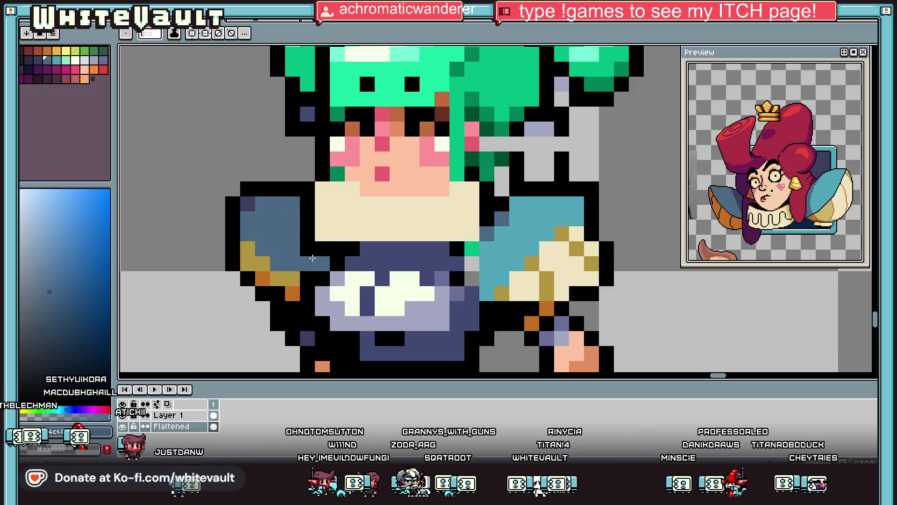
{"action": "left_click_drag", "start_coordinate": [308, 248], "coordinate": [308, 264]}
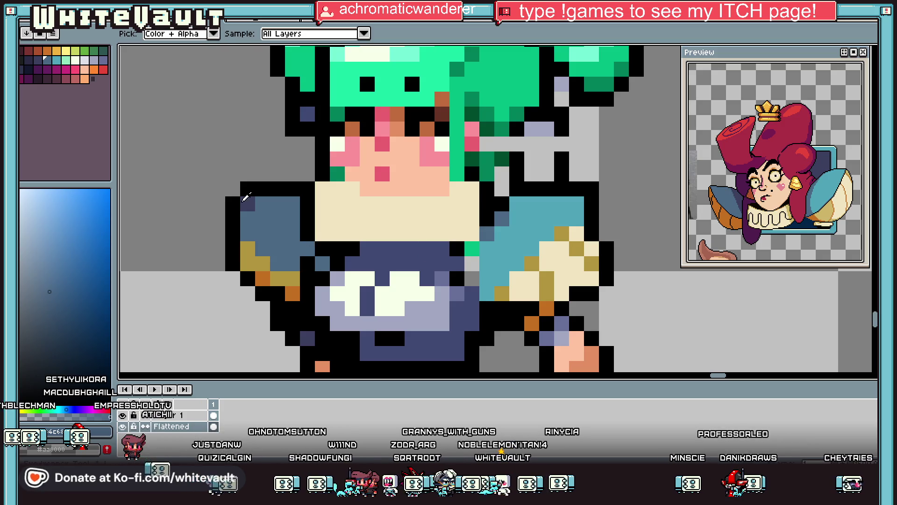
{"action": "left_click", "coordinate": [324, 261], "text": "alt"}
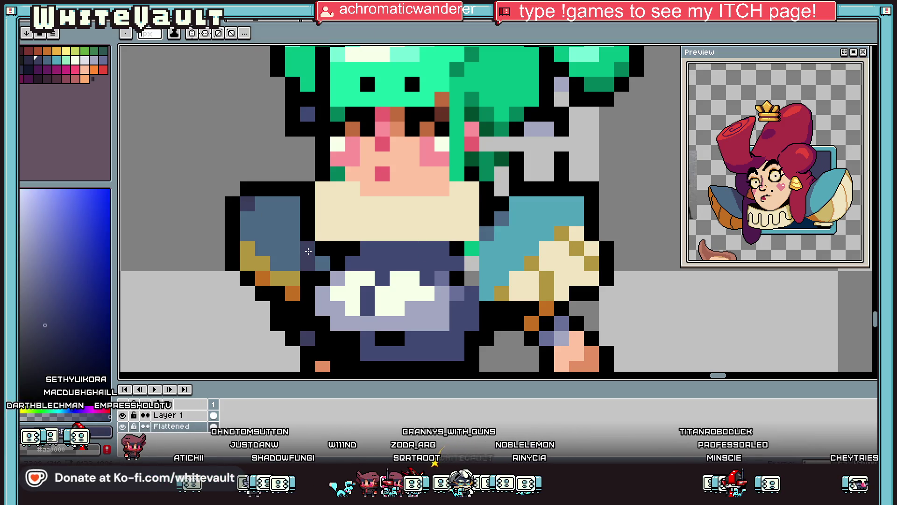
{"action": "scroll", "coordinate": [308, 251], "scroll_direction": "down", "scroll_amount": 4}
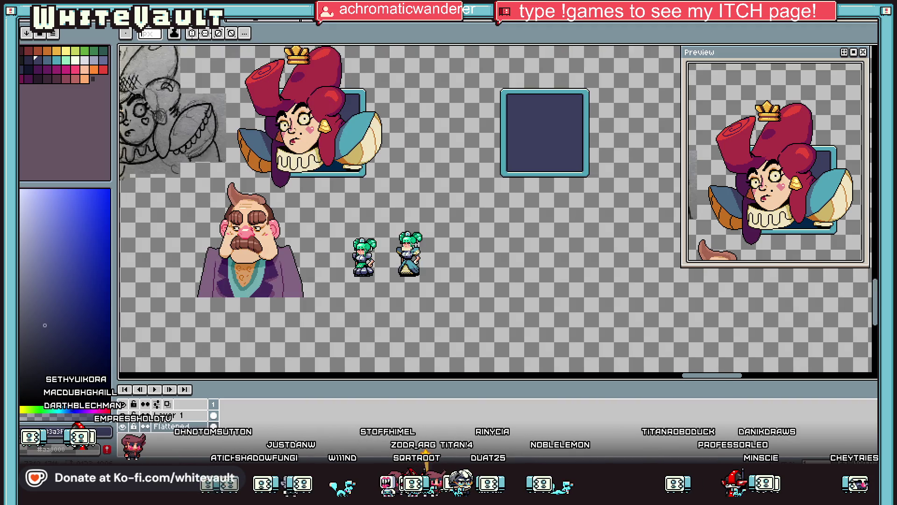
Sample gold from the sleeve trim and paint gold pixels and an arch across the cream collar.
{"action": "scroll", "coordinate": [407, 255], "scroll_direction": "up", "scroll_amount": 2}
{"action": "key", "text": "i"}
{"action": "scroll", "coordinate": [442, 207], "scroll_direction": "up", "scroll_amount": 2}
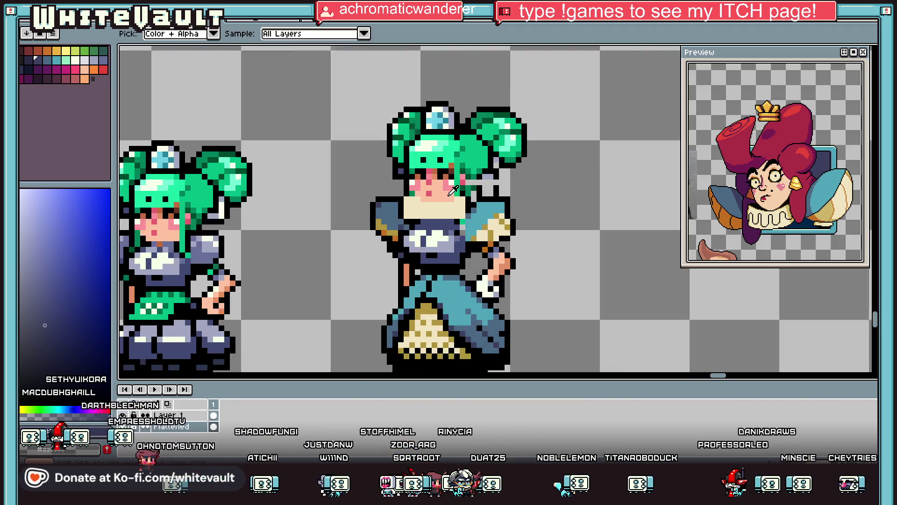
{"action": "left_click", "coordinate": [451, 155], "text": "alt"}
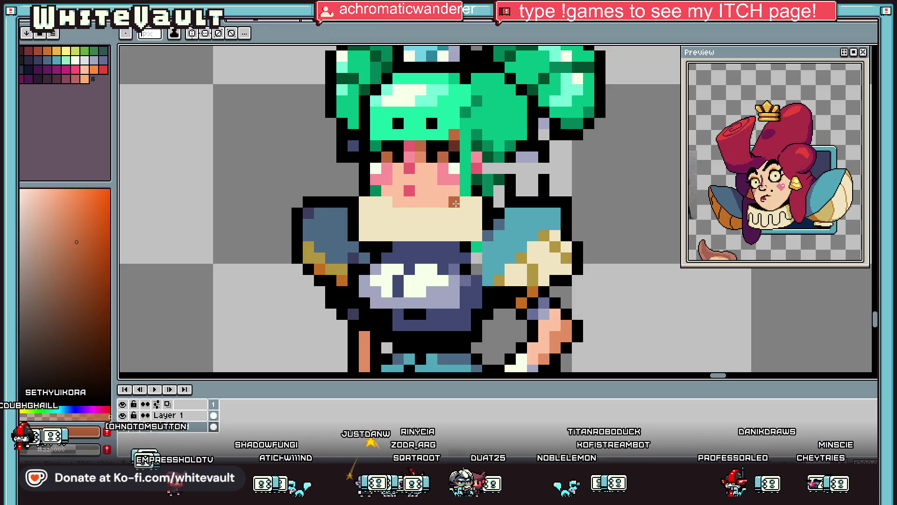
{"action": "left_click", "coordinate": [556, 243], "text": "alt"}
{"action": "scroll", "coordinate": [377, 216], "scroll_direction": "up", "scroll_amount": 2}
{"action": "mouse_move", "coordinate": [346, 218]}
{"action": "left_mouse_down"}
{"action": "mouse_move", "coordinate": [390, 235]}
{"action": "mouse_move", "coordinate": [402, 262]}
{"action": "left_mouse_up"}
{"action": "mouse_move", "coordinate": [470, 264]}
{"action": "left_mouse_down"}
{"action": "mouse_move", "coordinate": [469, 242]}
{"action": "mouse_move", "coordinate": [491, 213]}
{"action": "mouse_move", "coordinate": [523, 208]}
{"action": "mouse_move", "coordinate": [552, 258]}
{"action": "mouse_move", "coordinate": [611, 200]}
{"action": "mouse_move", "coordinate": [598, 200]}
{"action": "left_mouse_up"}
{"action": "left_click", "coordinate": [544, 219], "text": "alt"}
{"action": "scroll", "coordinate": [545, 220], "scroll_direction": "down", "scroll_amount": 2}
{"action": "scroll", "coordinate": [544, 220], "scroll_direction": "down", "scroll_amount": 3}
{"action": "scroll", "coordinate": [542, 205], "scroll_direction": "up", "scroll_amount": 3}
{"action": "scroll", "coordinate": [541, 191], "scroll_direction": "up", "scroll_amount": 1}
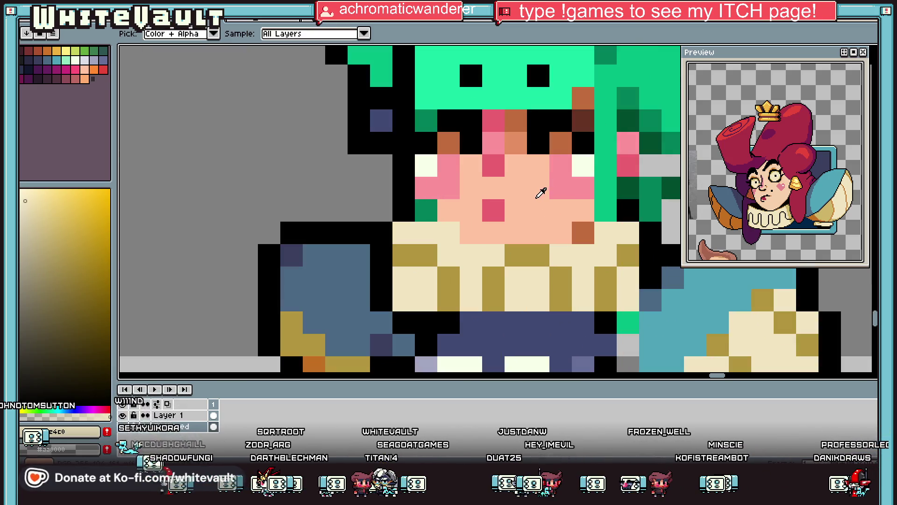
Sample the pink blush, orange skin and black outline colours from the sprite.
{"action": "left_click", "coordinate": [490, 205], "text": "alt"}
{"action": "scroll", "coordinate": [533, 192], "scroll_direction": "down", "scroll_amount": 3}
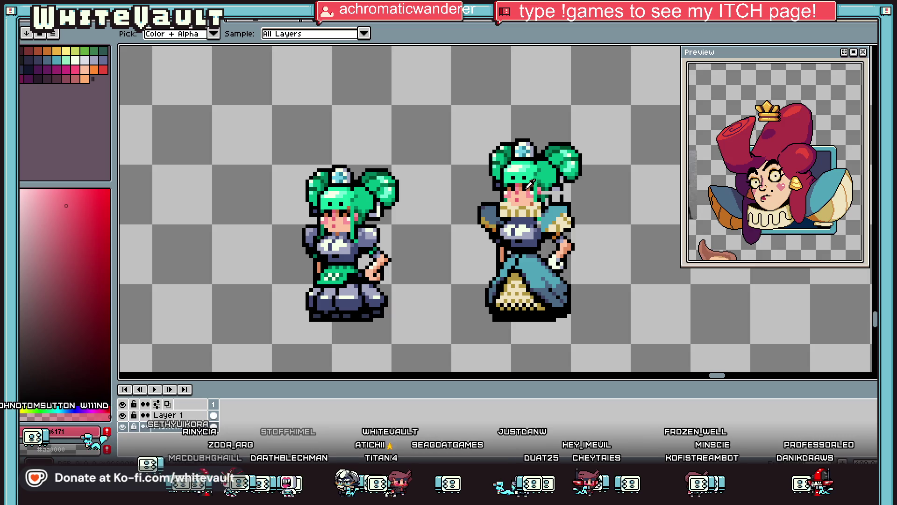
{"action": "scroll", "coordinate": [532, 178], "scroll_direction": "up", "scroll_amount": 2}
{"action": "scroll", "coordinate": [535, 199], "scroll_direction": "down", "scroll_amount": 4}
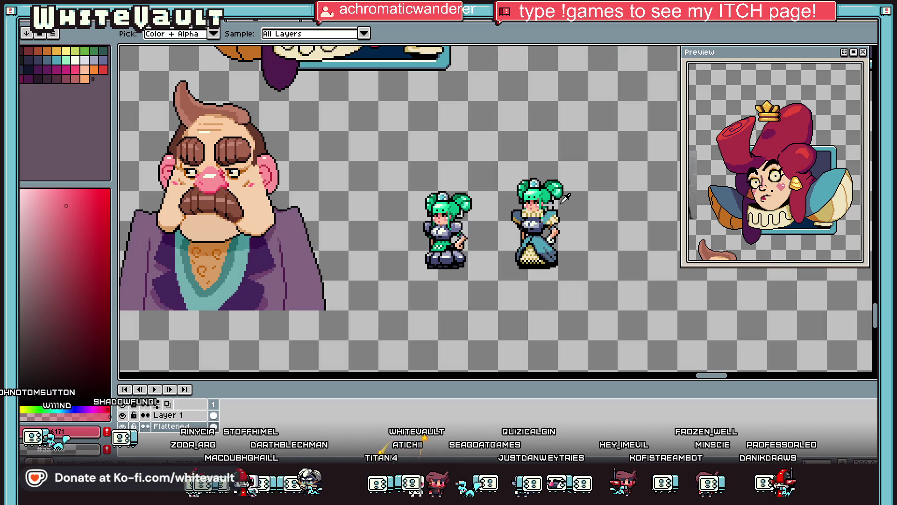
{"action": "scroll", "coordinate": [552, 231], "scroll_direction": "up", "scroll_amount": 3}
{"action": "left_click", "coordinate": [481, 233], "text": "alt"}
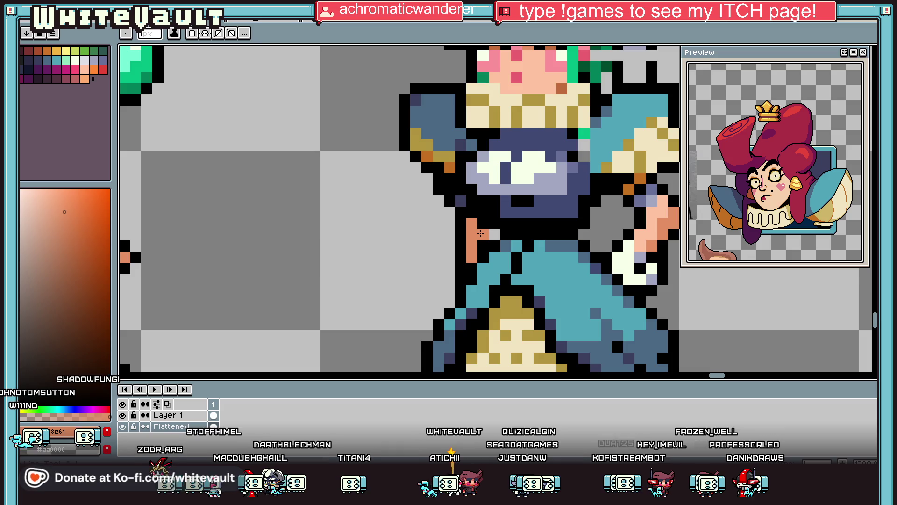
{"action": "left_click", "coordinate": [496, 229], "text": "alt"}
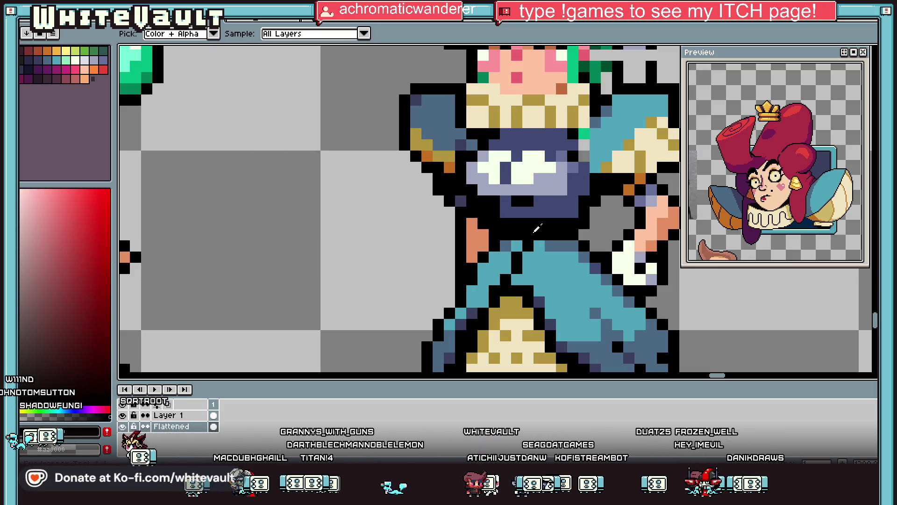
{"action": "scroll", "coordinate": [497, 229], "scroll_direction": "down", "scroll_amount": 3}
{"action": "scroll", "coordinate": [556, 225], "scroll_direction": "up", "scroll_amount": 3}
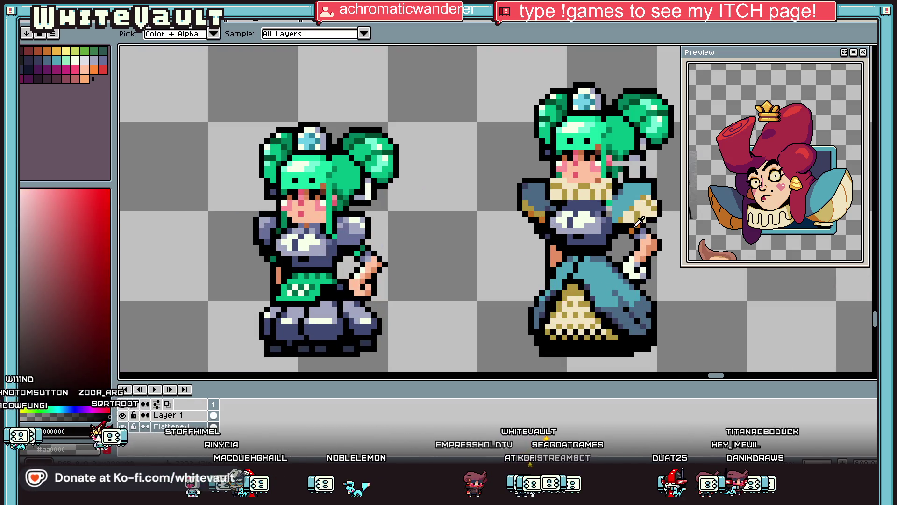
Touch up the gold-dotted collar with a cream pixel.
{"action": "left_click", "coordinate": [645, 224], "text": "alt"}
{"action": "scroll", "coordinate": [645, 224], "scroll_direction": "up", "scroll_amount": 2}
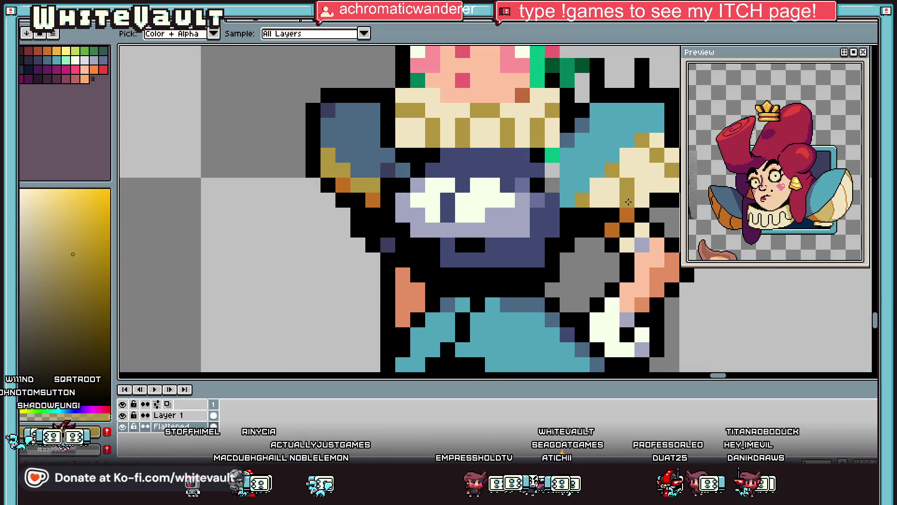
{"action": "scroll", "coordinate": [647, 245], "scroll_direction": "down", "scroll_amount": 3}
{"action": "scroll", "coordinate": [646, 245], "scroll_direction": "up", "scroll_amount": 2}
{"action": "left_click", "coordinate": [642, 241], "text": "alt"}
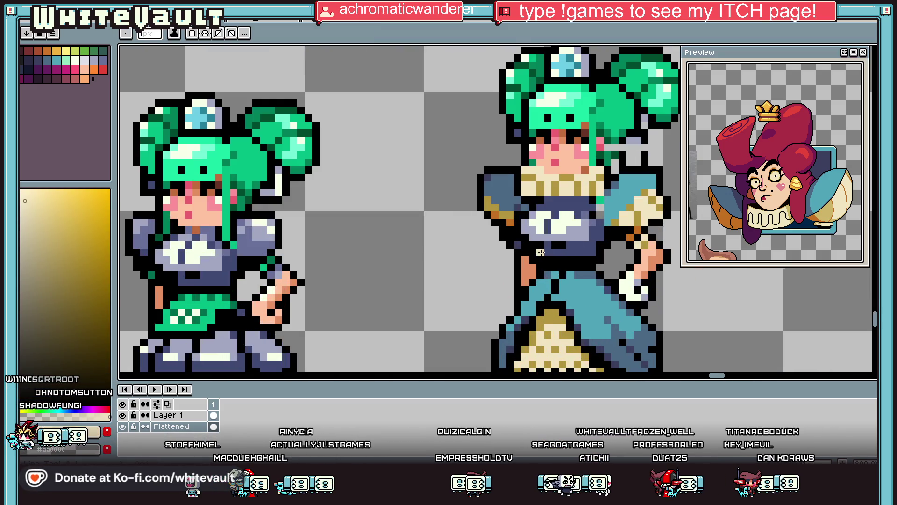
{"action": "scroll", "coordinate": [497, 240], "scroll_direction": "up", "scroll_amount": 2}
{"action": "left_click", "coordinate": [497, 240]}
{"action": "left_click", "coordinate": [480, 192], "text": "alt"}
{"action": "scroll", "coordinate": [480, 191], "scroll_direction": "down", "scroll_amount": 5}
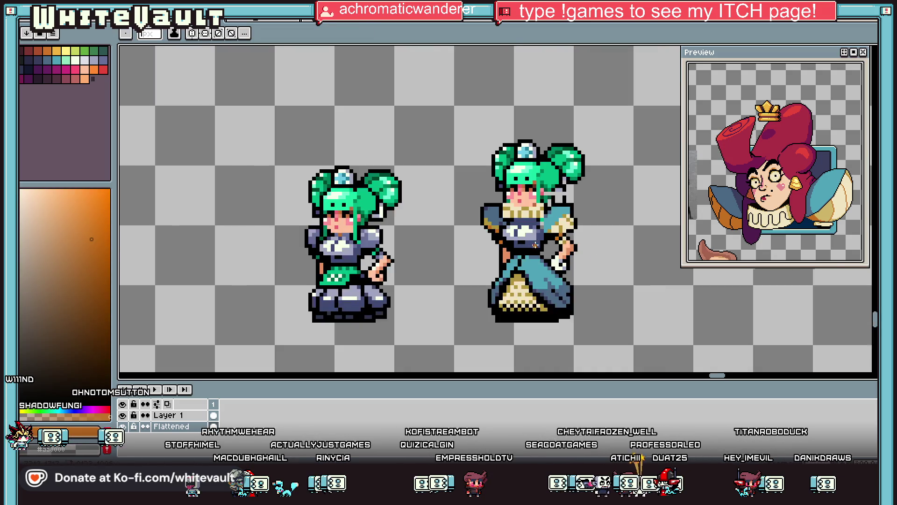
{"action": "scroll", "coordinate": [530, 238], "scroll_direction": "up", "scroll_amount": 5}
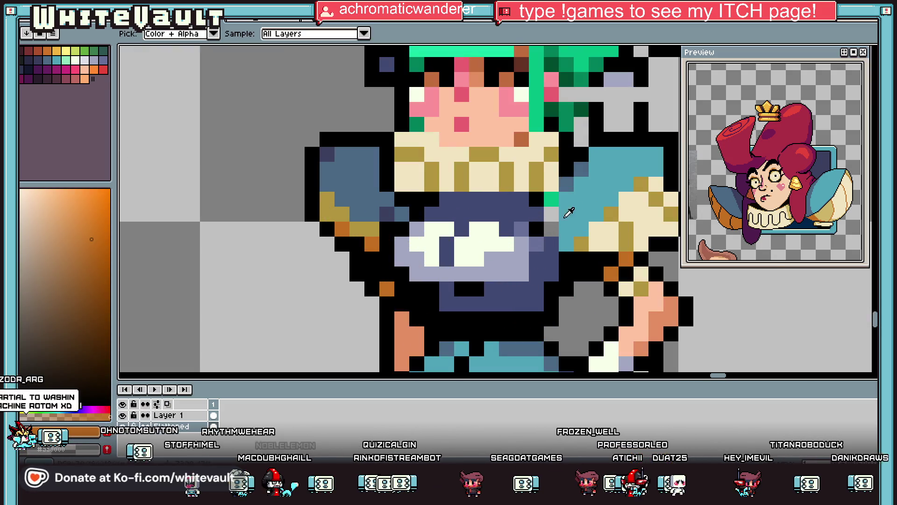
Bucket-fill the two white chest areas with teal sampled from the dress.
{"action": "left_click", "coordinate": [482, 238], "text": "alt"}
{"action": "key", "text": "g"}
{"action": "left_click", "coordinate": [482, 238]}
{"action": "left_click", "coordinate": [439, 243]}
Repaint the remaining lavender and navy chest pixels teal and fix the chest's lower edge.
{"action": "key", "text": "b"}
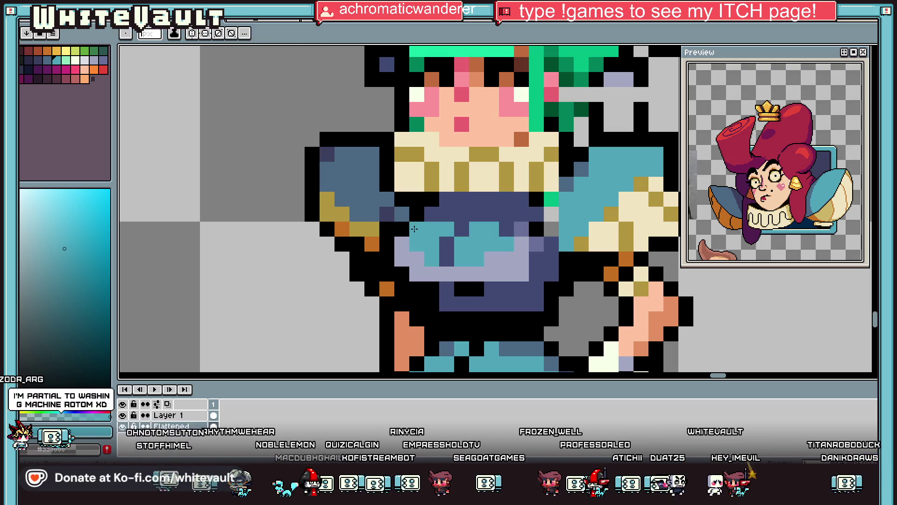
{"action": "left_click", "coordinate": [462, 229]}
{"action": "left_click_drag", "start_coordinate": [522, 230], "coordinate": [522, 245]}
{"action": "mouse_move", "coordinate": [402, 244]}
{"action": "left_mouse_down"}
{"action": "mouse_move", "coordinate": [414, 276]}
{"action": "mouse_move", "coordinate": [522, 274]}
{"action": "mouse_move", "coordinate": [486, 259]}
{"action": "left_mouse_up"}
{"action": "left_click", "coordinate": [445, 289], "text": "alt"}
{"action": "left_click_drag", "start_coordinate": [432, 275], "coordinate": [445, 274]}
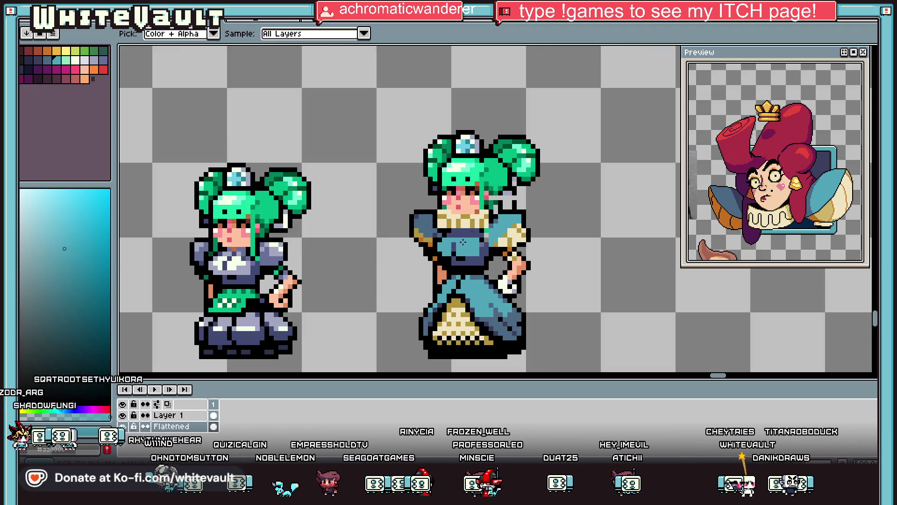
Paint a dark blue shading row across the chest.
{"action": "scroll", "coordinate": [453, 241], "scroll_direction": "down", "scroll_amount": 2}
{"action": "left_click", "coordinate": [453, 249], "text": "alt"}
{"action": "scroll", "coordinate": [454, 245], "scroll_direction": "up", "scroll_amount": 2}
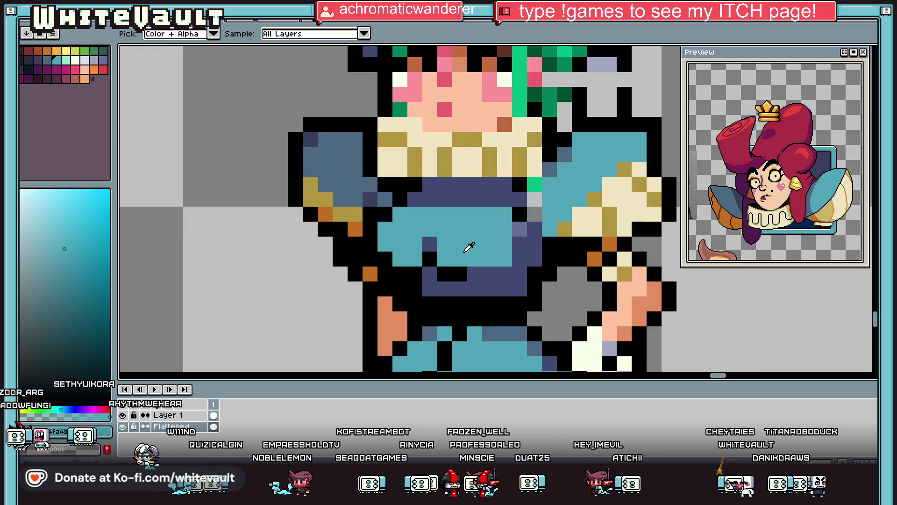
{"action": "left_click", "coordinate": [437, 243], "text": "alt"}
{"action": "left_click_drag", "start_coordinate": [444, 258], "coordinate": [500, 257]}
{"action": "left_click_drag", "start_coordinate": [402, 260], "coordinate": [416, 258]}
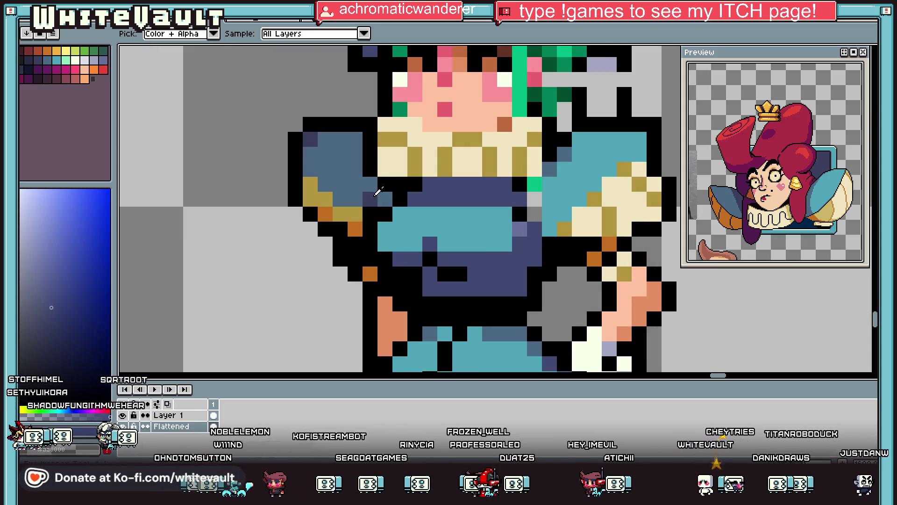
{"action": "left_click", "coordinate": [425, 254], "text": "alt"}
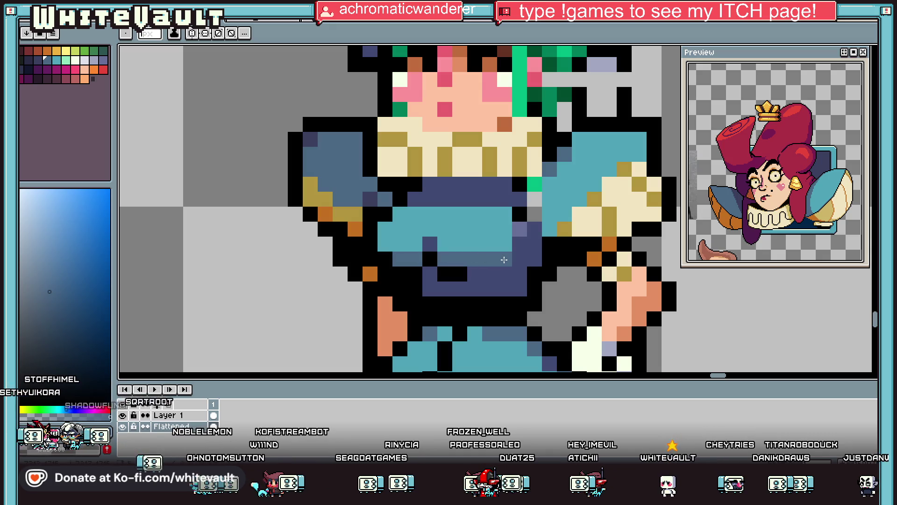
Extend the pale beige collar across its new lower row.
{"action": "scroll", "coordinate": [458, 242], "scroll_direction": "down", "scroll_amount": 3}
{"action": "scroll", "coordinate": [458, 242], "scroll_direction": "up", "scroll_amount": 1}
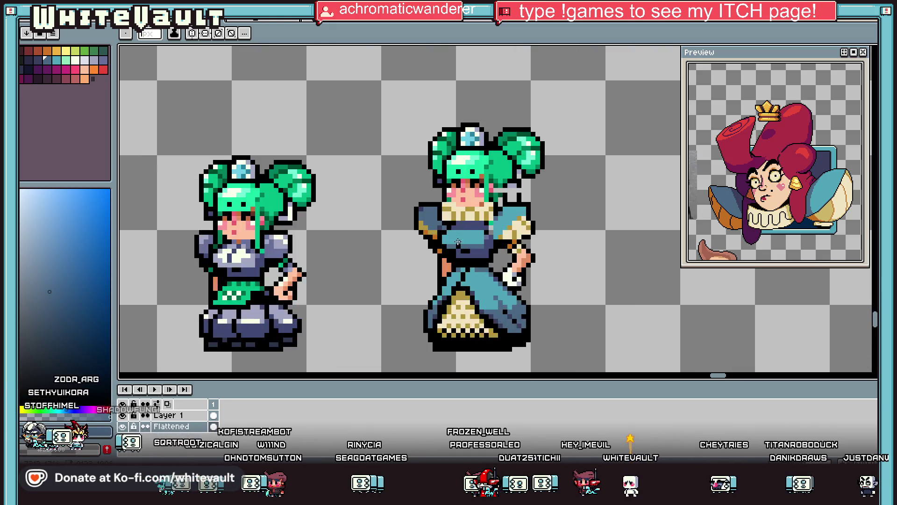
{"action": "scroll", "coordinate": [458, 242], "scroll_direction": "up", "scroll_amount": 2}
{"action": "left_click", "coordinate": [456, 205], "text": "alt"}
{"action": "left_click_drag", "start_coordinate": [432, 218], "coordinate": [538, 218]}
{"action": "left_click", "coordinate": [411, 215]}
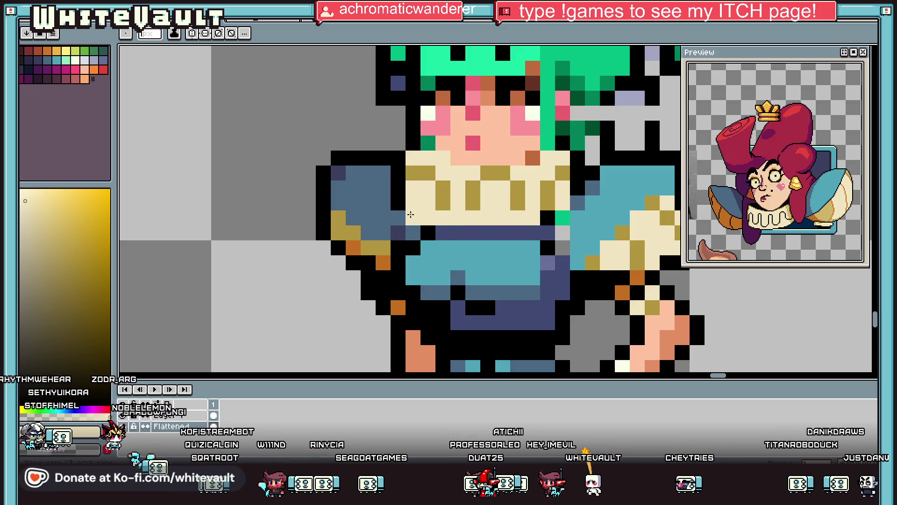
{"action": "left_click", "coordinate": [398, 203]}
{"action": "mouse_move", "coordinate": [398, 218]}
{"action": "left_mouse_down"}
{"action": "mouse_move", "coordinate": [413, 233]}
{"action": "mouse_move", "coordinate": [527, 228]}
{"action": "left_mouse_up"}
Add gold stripes to the collar's lower rows and a black outline along its bottom edge.
{"action": "left_click", "coordinate": [443, 196], "text": "alt"}
{"action": "left_click_drag", "start_coordinate": [443, 218], "coordinate": [458, 233]}
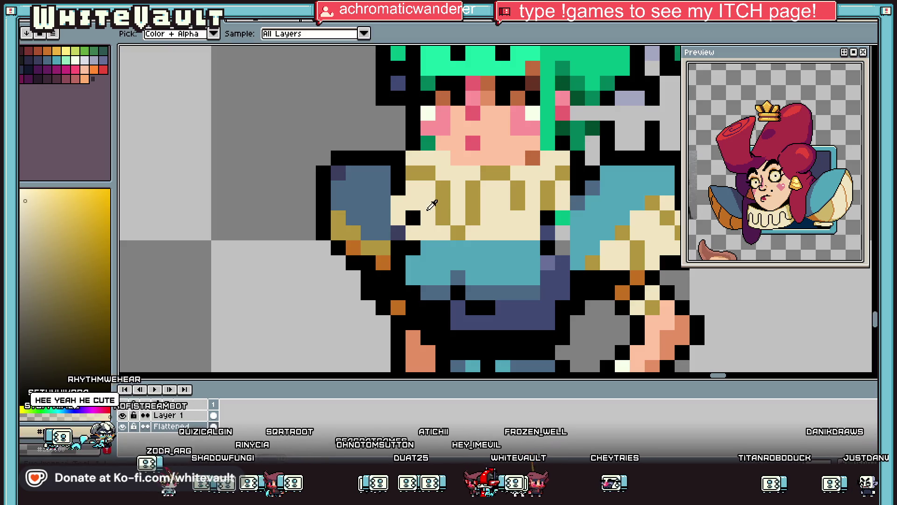
{"action": "left_click", "coordinate": [413, 217], "text": "alt"}
{"action": "mouse_move", "coordinate": [383, 207]}
{"action": "left_mouse_down"}
{"action": "mouse_move", "coordinate": [428, 248]}
{"action": "mouse_move", "coordinate": [521, 249]}
{"action": "mouse_move", "coordinate": [548, 232]}
{"action": "left_mouse_up"}
{"action": "left_click", "coordinate": [548, 203], "text": "alt"}
{"action": "left_click", "coordinate": [533, 232]}
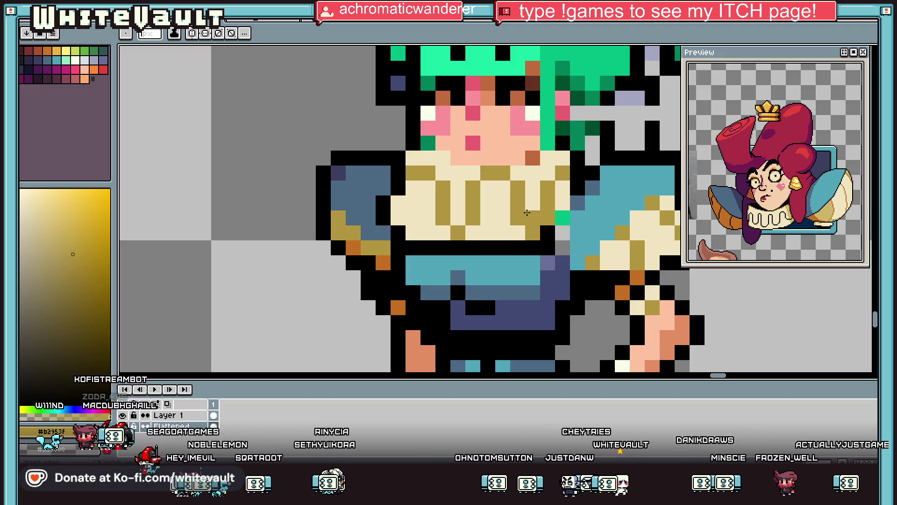
{"action": "key", "text": "i"}
{"action": "scroll", "coordinate": [527, 213], "scroll_direction": "down", "scroll_amount": 8}
{"action": "scroll", "coordinate": [539, 191], "scroll_direction": "up", "scroll_amount": 4}
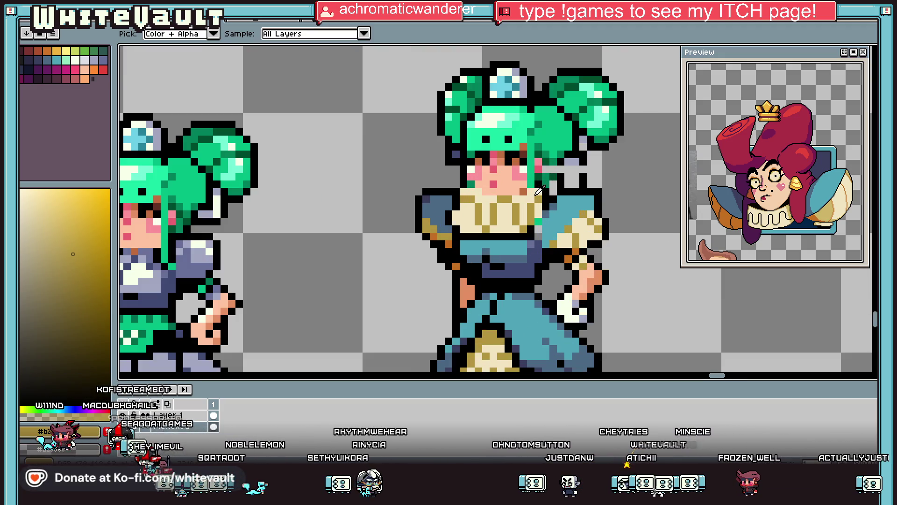
{"action": "scroll", "coordinate": [539, 191], "scroll_direction": "up", "scroll_amount": 2}
{"action": "left_click", "coordinate": [518, 177]}
{"action": "scroll", "coordinate": [555, 205], "scroll_direction": "down", "scroll_amount": 5}
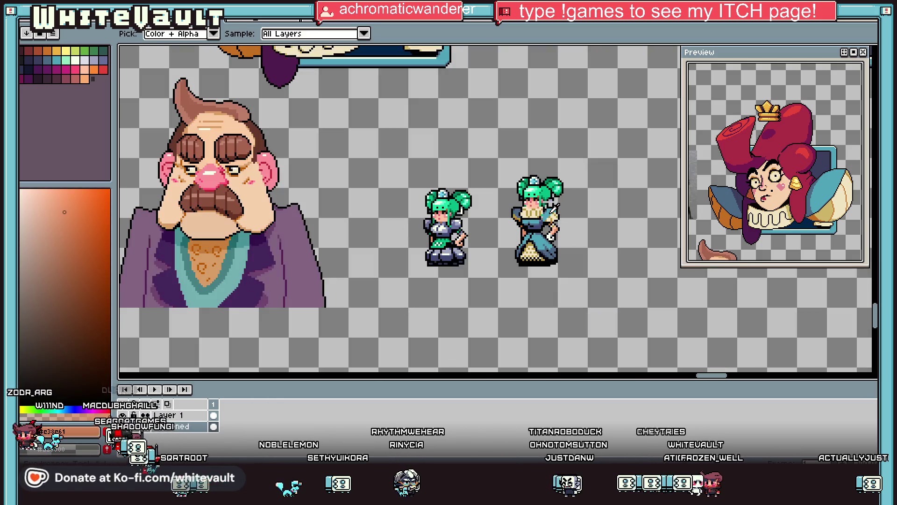
{"action": "scroll", "coordinate": [564, 186], "scroll_direction": "up", "scroll_amount": 5}
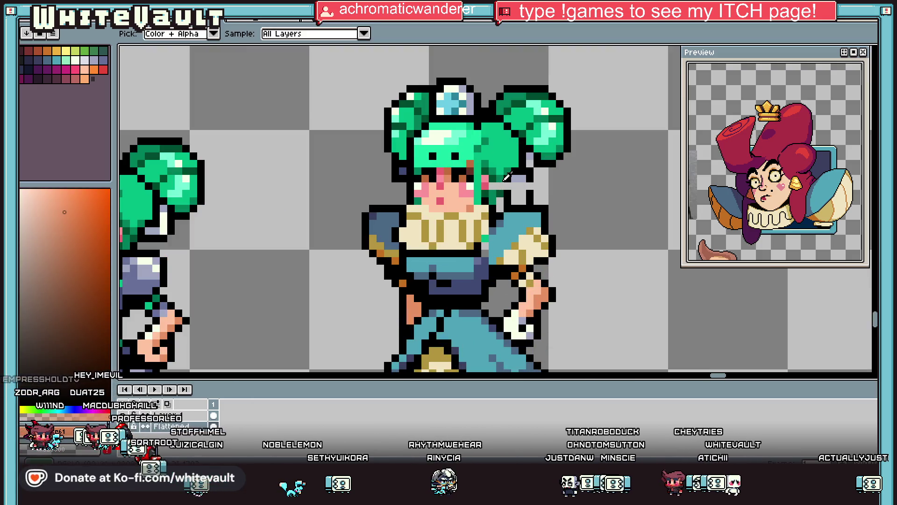
{"action": "left_click", "coordinate": [506, 177]}
{"action": "scroll", "coordinate": [504, 175], "scroll_direction": "up", "scroll_amount": 3}
{"action": "left_click", "coordinate": [502, 174]}
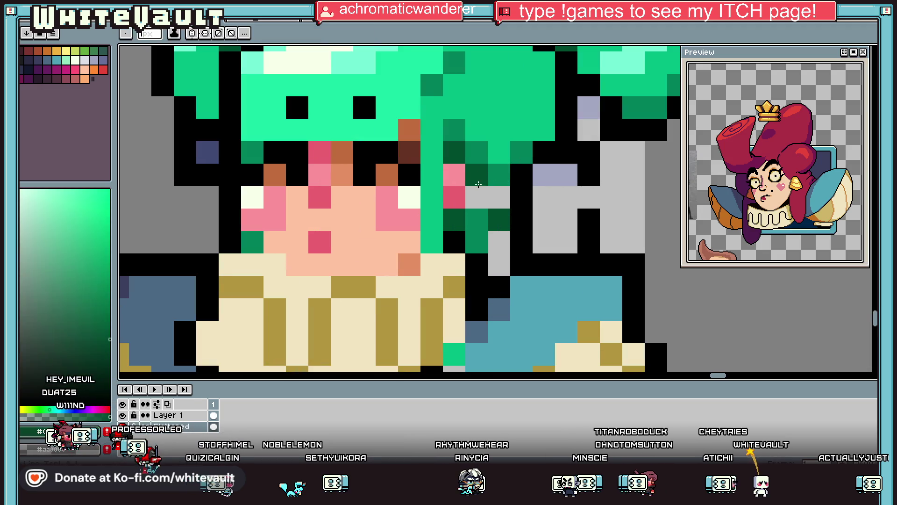
{"action": "left_click", "coordinate": [503, 175]}
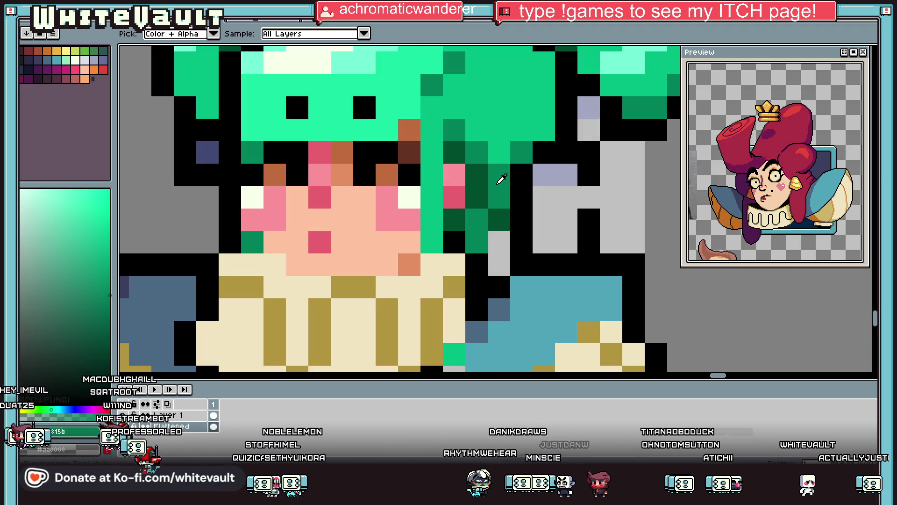
{"action": "scroll", "coordinate": [501, 179], "scroll_direction": "down", "scroll_amount": 4}
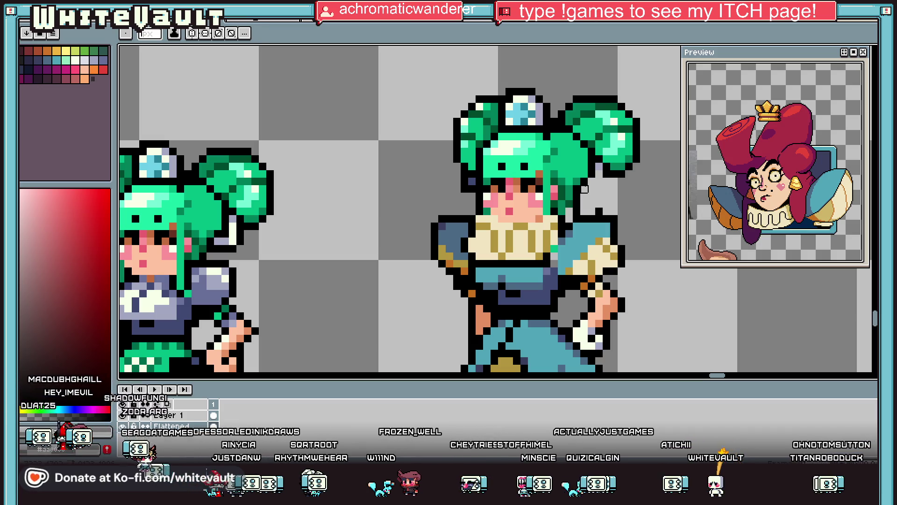
Paint black outline pixels and grey neighbouring pixels beside the hair.
{"action": "key", "text": "i"}
{"action": "scroll", "coordinate": [582, 196], "scroll_direction": "up", "scroll_amount": 4}
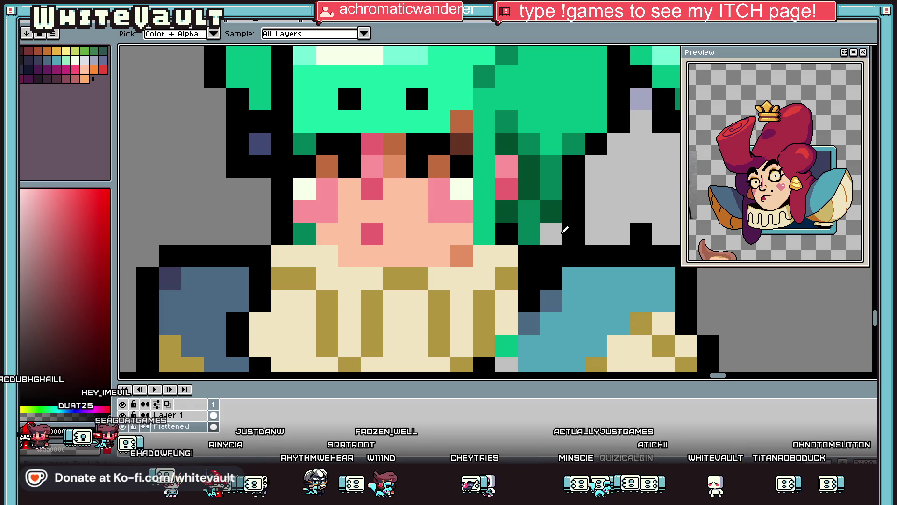
{"action": "key", "text": "b"}
{"action": "left_click", "coordinate": [551, 212]}
{"action": "right_click", "coordinate": [573, 212]}
{"action": "right_click", "coordinate": [573, 233]}
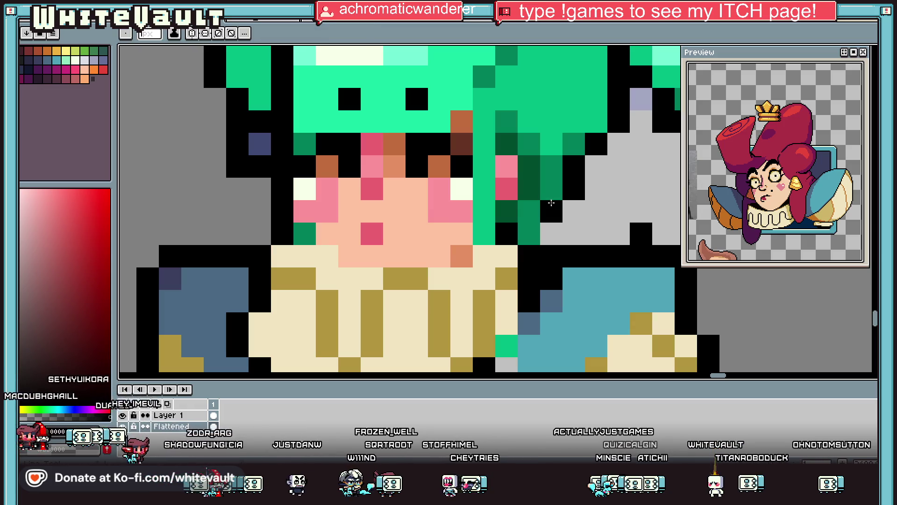
{"action": "left_click", "coordinate": [552, 234]}
Shade the shoulder next to the collar with the sampled dark blue-grey.
{"action": "scroll", "coordinate": [552, 233], "scroll_direction": "down", "scroll_amount": 4}
{"action": "key", "text": "i"}
{"action": "scroll", "coordinate": [552, 197], "scroll_direction": "up", "scroll_amount": 4}
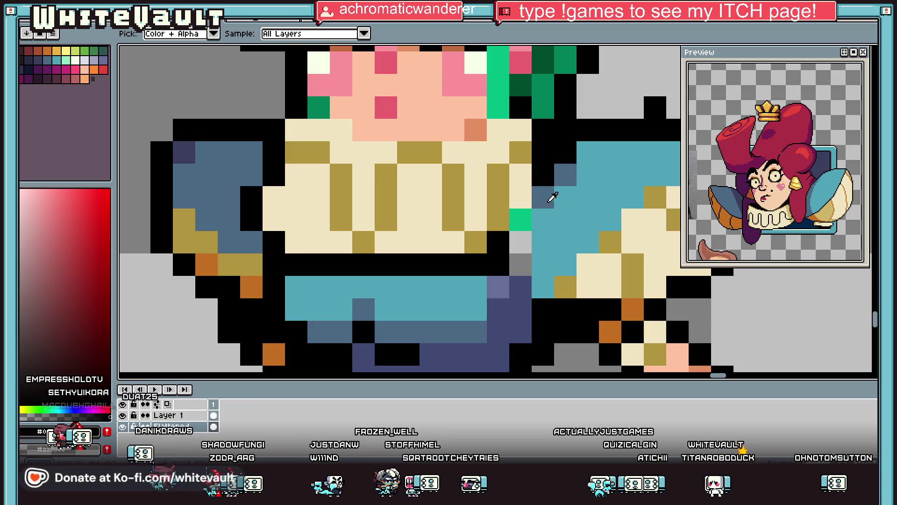
{"action": "left_click", "coordinate": [552, 197]}
{"action": "key", "text": "b"}
{"action": "mouse_move", "coordinate": [520, 219]}
{"action": "left_mouse_down"}
{"action": "mouse_move", "coordinate": [542, 264]}
{"action": "mouse_move", "coordinate": [561, 260]}
{"action": "left_mouse_up"}
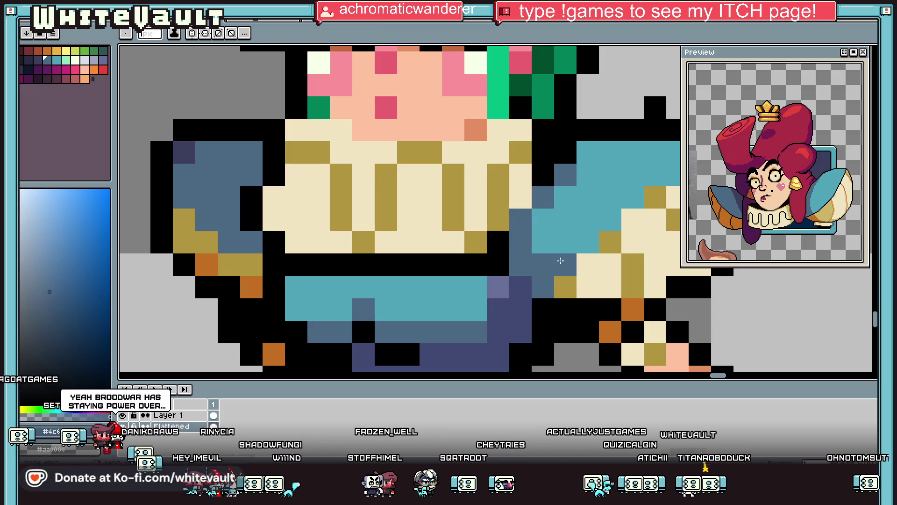
Sample the dress teal and then a dark blue from the sprite.
{"action": "key", "text": "i"}
{"action": "scroll", "coordinate": [561, 261], "scroll_direction": "down", "scroll_amount": 4}
{"action": "scroll", "coordinate": [504, 275], "scroll_direction": "up", "scroll_amount": 4}
{"action": "left_click", "coordinate": [504, 276]}
{"action": "key", "text": "b"}
{"action": "key", "text": "i"}
{"action": "scroll", "coordinate": [470, 285], "scroll_direction": "down", "scroll_amount": 4}
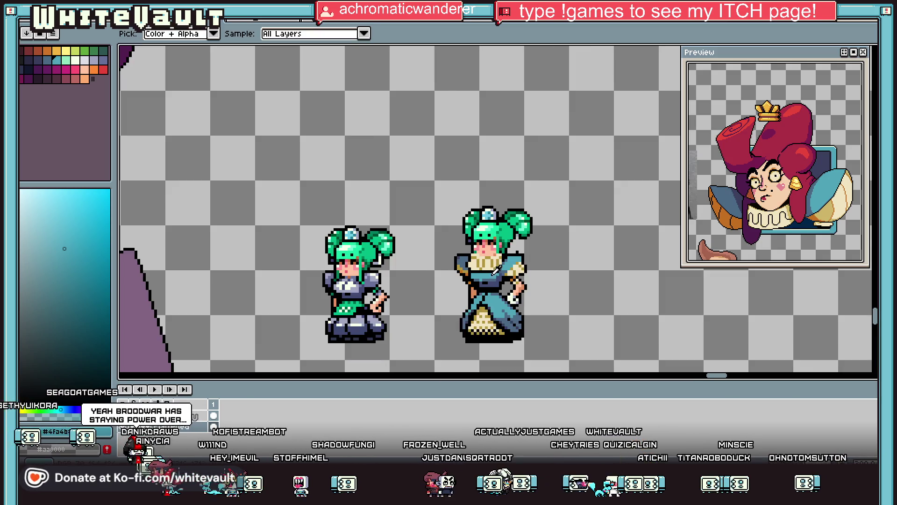
{"action": "scroll", "coordinate": [481, 275], "scroll_direction": "up", "scroll_amount": 4}
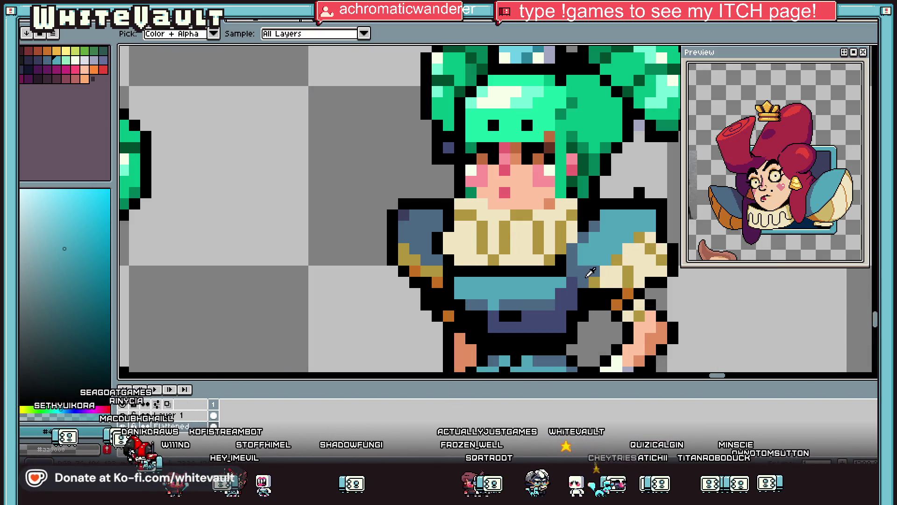
{"action": "left_click", "coordinate": [480, 274]}
{"action": "key", "text": "b"}
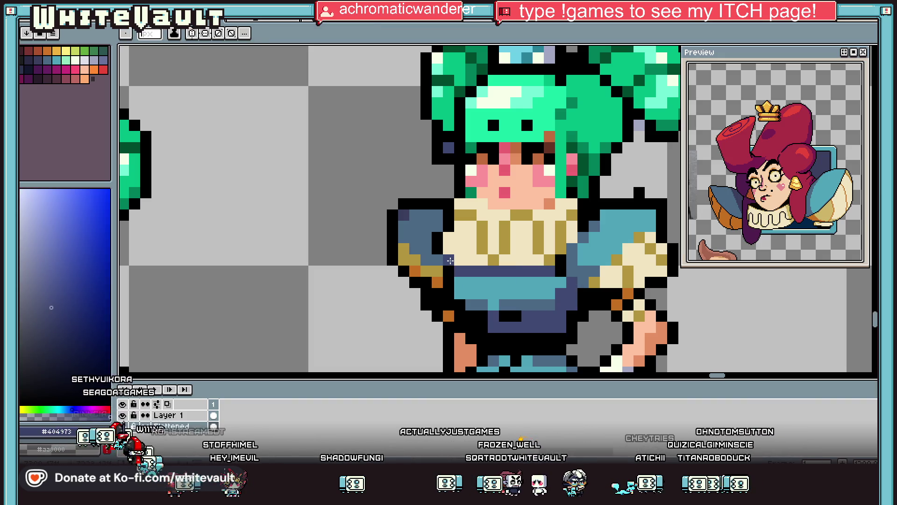
Sample the cream of the collar from the sprite.
{"action": "key", "text": "i"}
{"action": "scroll", "coordinate": [480, 274], "scroll_direction": "down", "scroll_amount": 5}
{"action": "scroll", "coordinate": [500, 276], "scroll_direction": "up", "scroll_amount": 5}
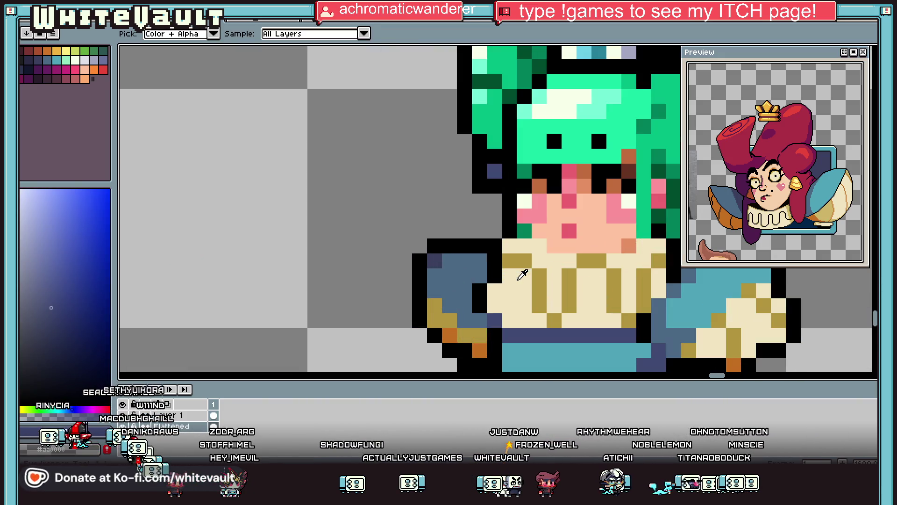
{"action": "left_click", "coordinate": [500, 275]}
{"action": "key", "text": "b"}
{"action": "key", "text": "i"}
{"action": "scroll", "coordinate": [500, 275], "scroll_direction": "down", "scroll_amount": 5}
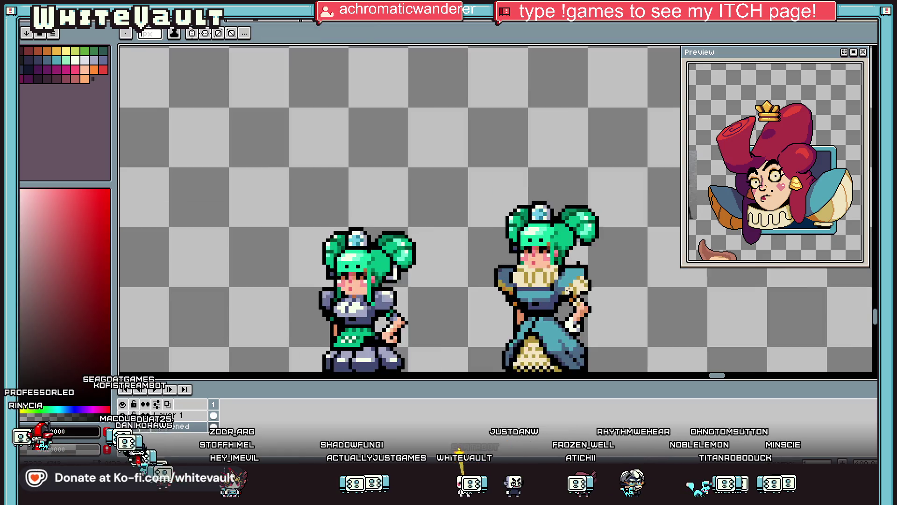
{"action": "scroll", "coordinate": [576, 293], "scroll_direction": "up", "scroll_amount": 2}
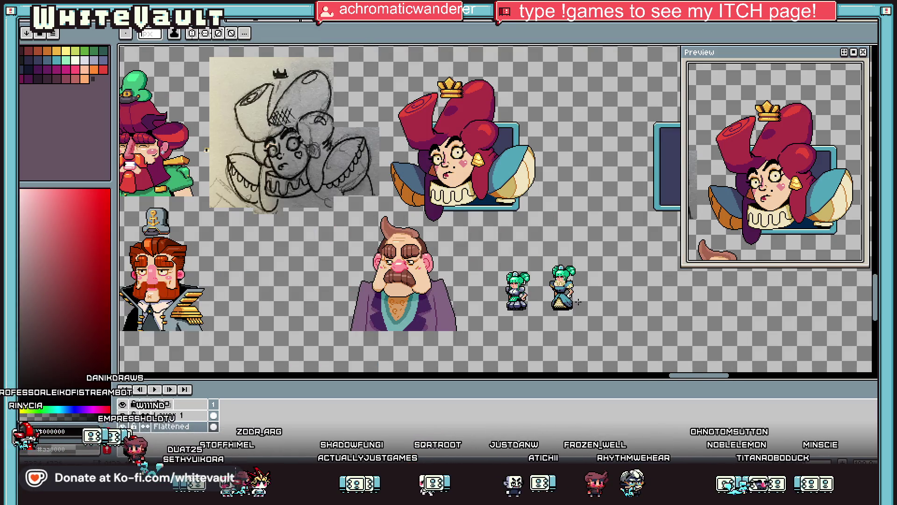
{"action": "scroll", "coordinate": [567, 286], "scroll_direction": "up", "scroll_amount": 4}
{"action": "scroll", "coordinate": [567, 287], "scroll_direction": "down", "scroll_amount": 2}
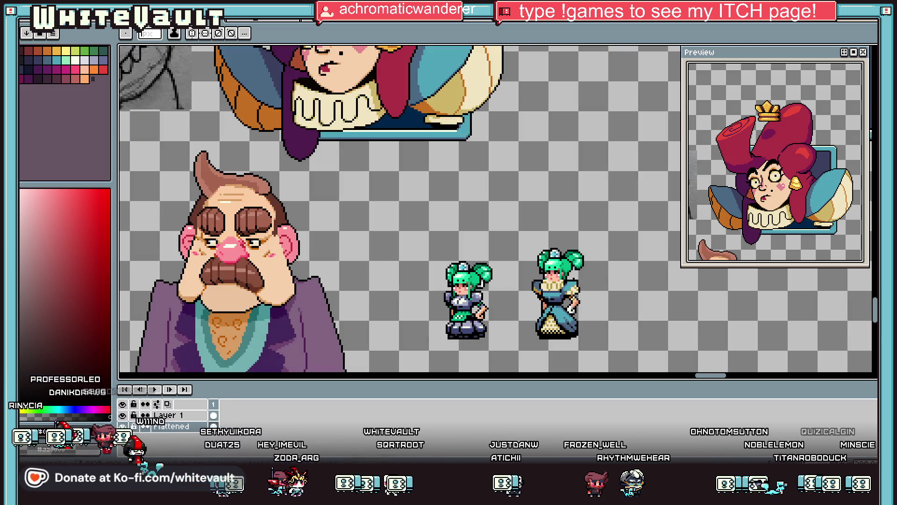
Select the blue-dress sprite and drop a duplicate of it to its right.
{"action": "key", "text": "m"}
{"action": "left_click_drag", "start_coordinate": [525, 227], "coordinate": [611, 346]}
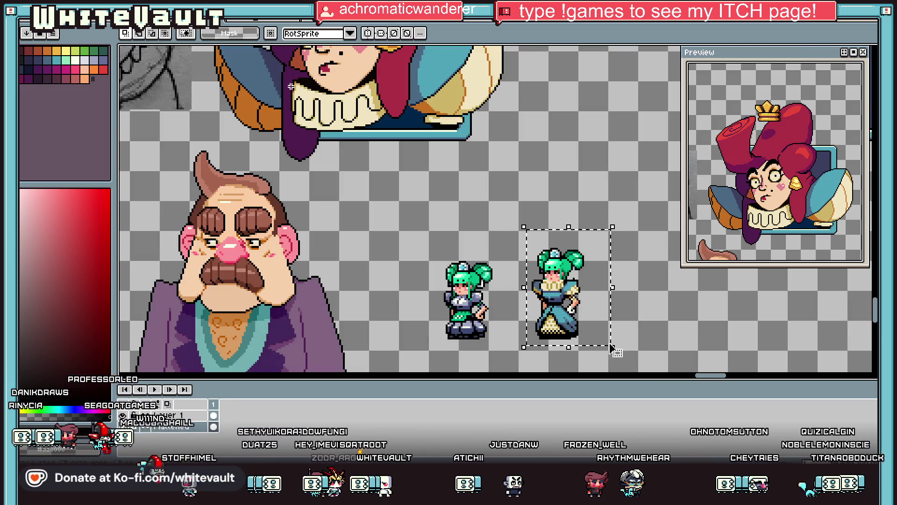
{"action": "left_click", "coordinate": [671, 328]}
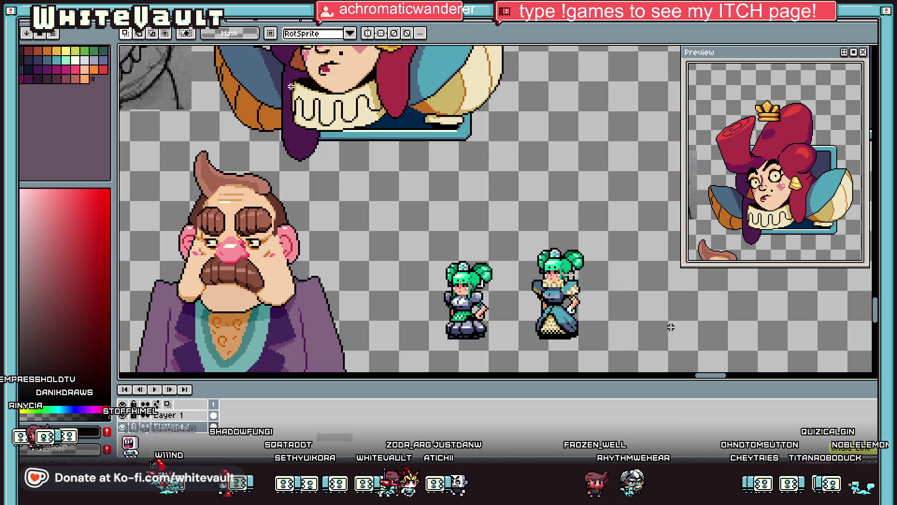
{"action": "key", "text": "ctrl+z"}
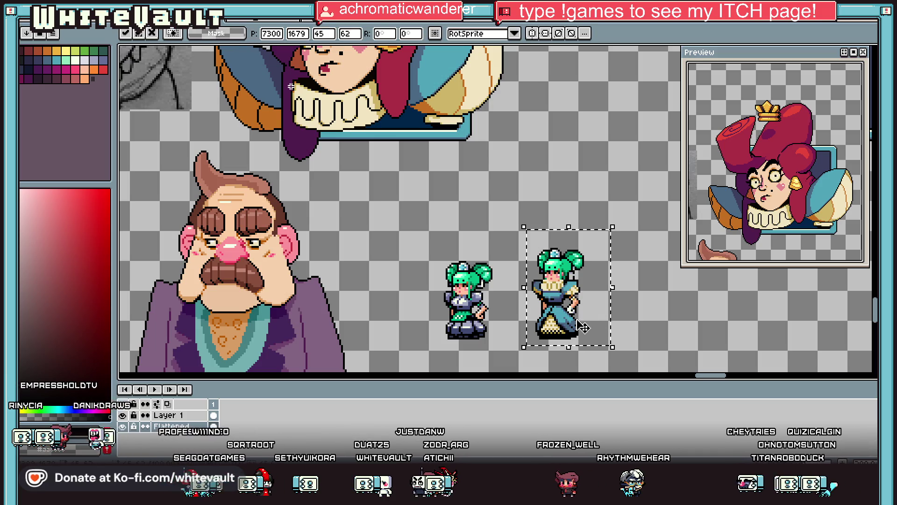
{"action": "left_click_drag", "start_coordinate": [579, 327], "coordinate": [666, 327], "text": "ctrl"}
{"action": "left_click", "coordinate": [561, 308]}
Fill two lavender patches with the shoulder's grey-blue.
{"action": "scroll", "coordinate": [555, 298], "scroll_direction": "up", "scroll_amount": 5}
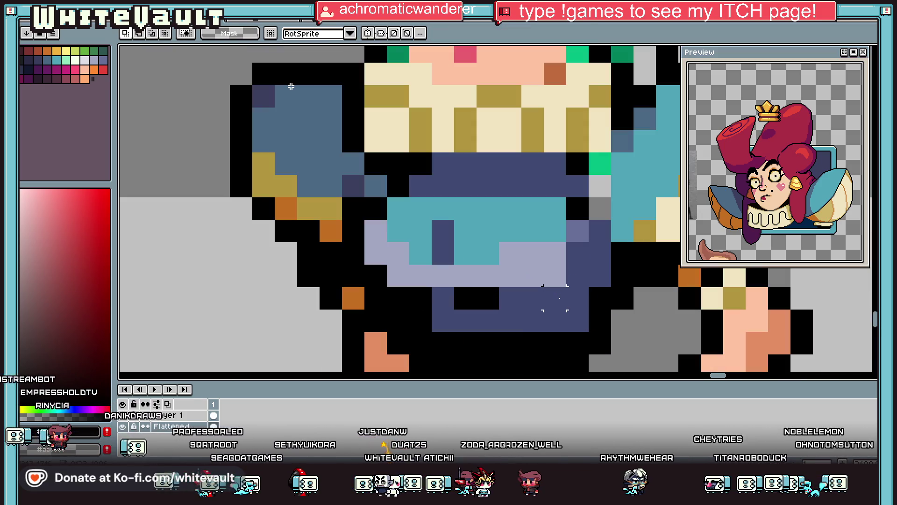
{"action": "key", "text": "i"}
{"action": "left_click", "coordinate": [505, 234]}
{"action": "left_click", "coordinate": [333, 145]}
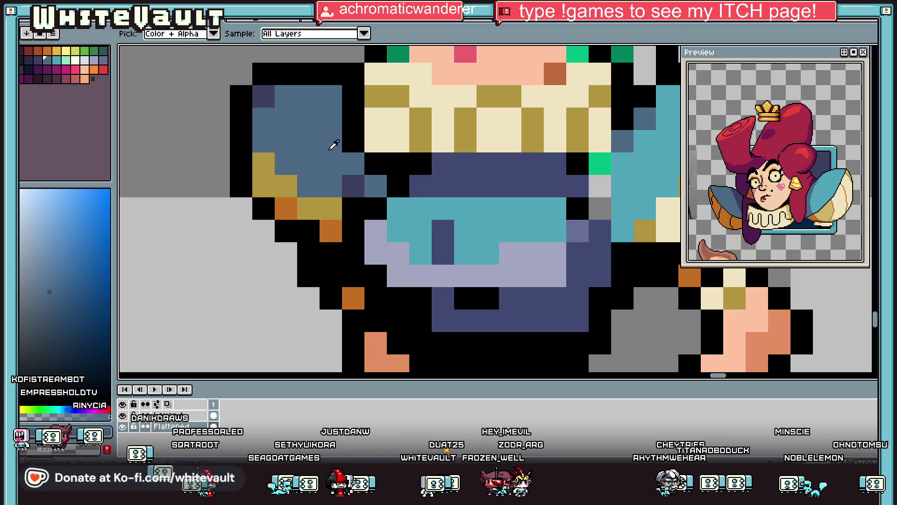
{"action": "key", "text": "g"}
{"action": "left_click", "coordinate": [420, 257]}
{"action": "scroll", "coordinate": [420, 257], "scroll_direction": "down", "scroll_amount": 4}
{"action": "scroll", "coordinate": [491, 260], "scroll_direction": "up", "scroll_amount": 2}
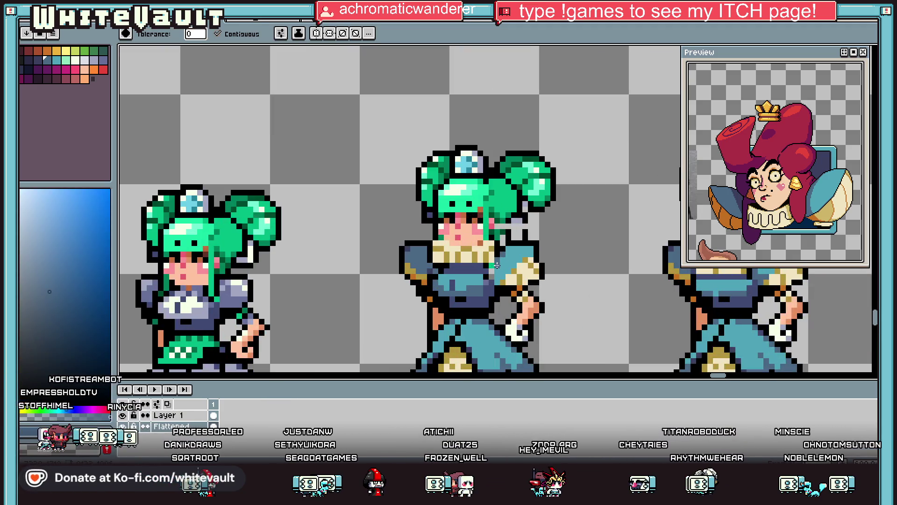
{"action": "key", "text": "i"}
{"action": "scroll", "coordinate": [491, 259], "scroll_direction": "up", "scroll_amount": 1}
{"action": "key", "text": "b"}
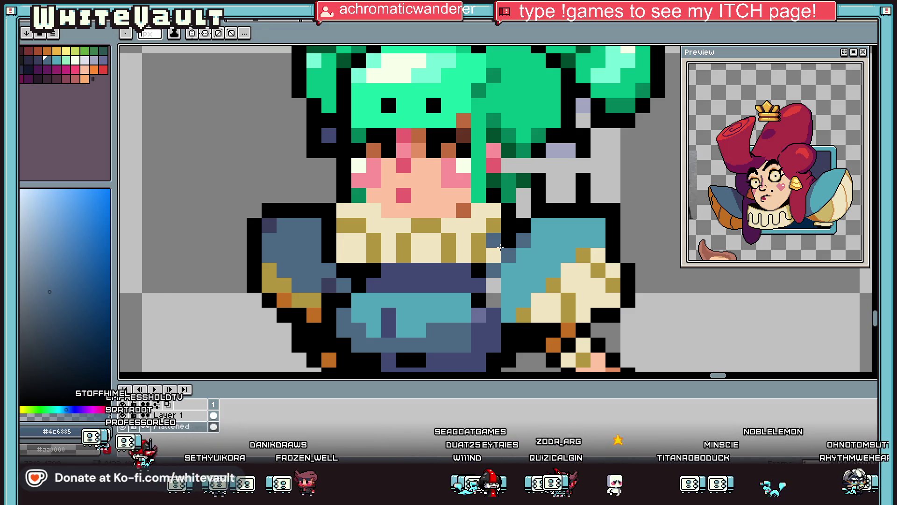
Pick the face's skin tone and paint it over the green hair row on the forehead.
{"action": "key", "text": "i"}
{"action": "scroll", "coordinate": [518, 230], "scroll_direction": "down", "scroll_amount": 3}
{"action": "scroll", "coordinate": [519, 229], "scroll_direction": "up", "scroll_amount": 1}
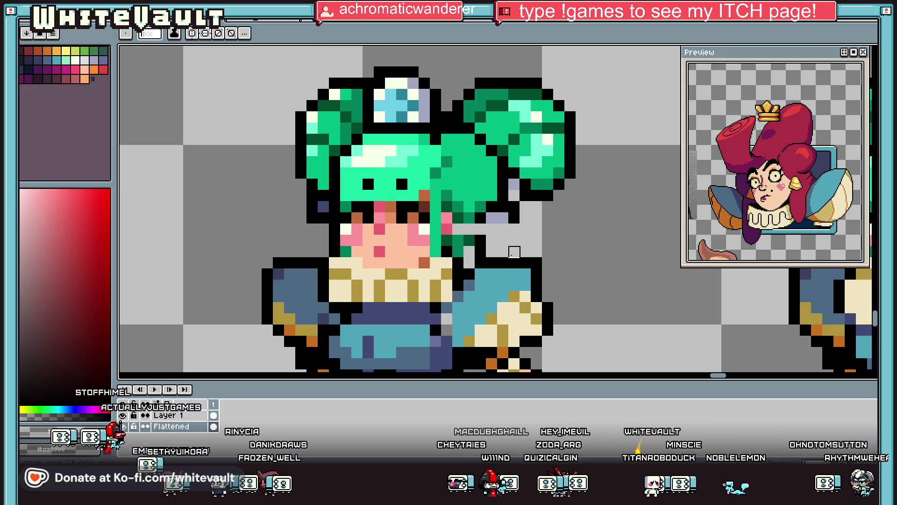
{"action": "key", "text": "i"}
{"action": "key", "text": "b"}
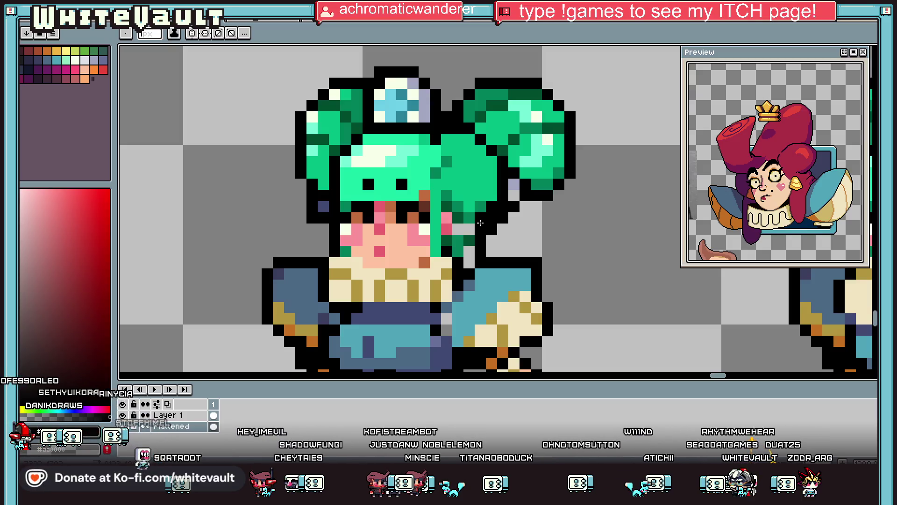
{"action": "key", "text": "i"}
{"action": "scroll", "coordinate": [479, 252], "scroll_direction": "down", "scroll_amount": 2}
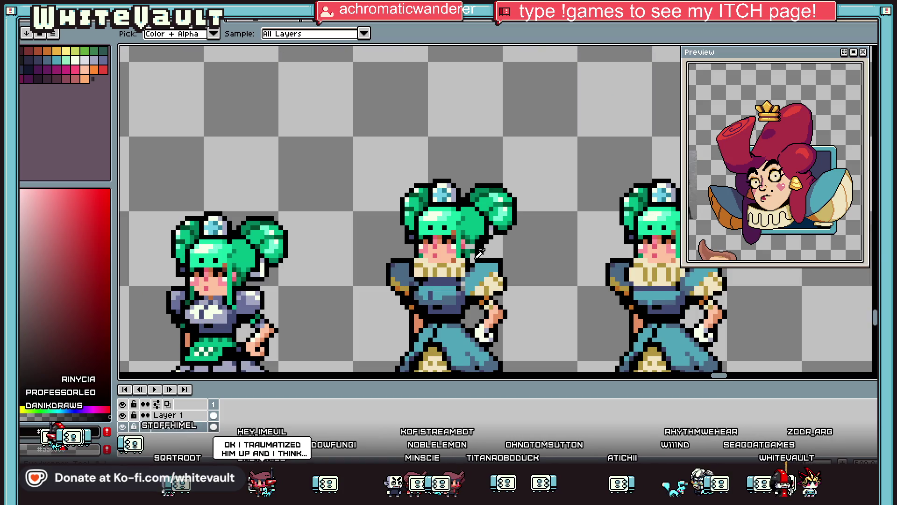
{"action": "scroll", "coordinate": [490, 230], "scroll_direction": "up", "scroll_amount": 1}
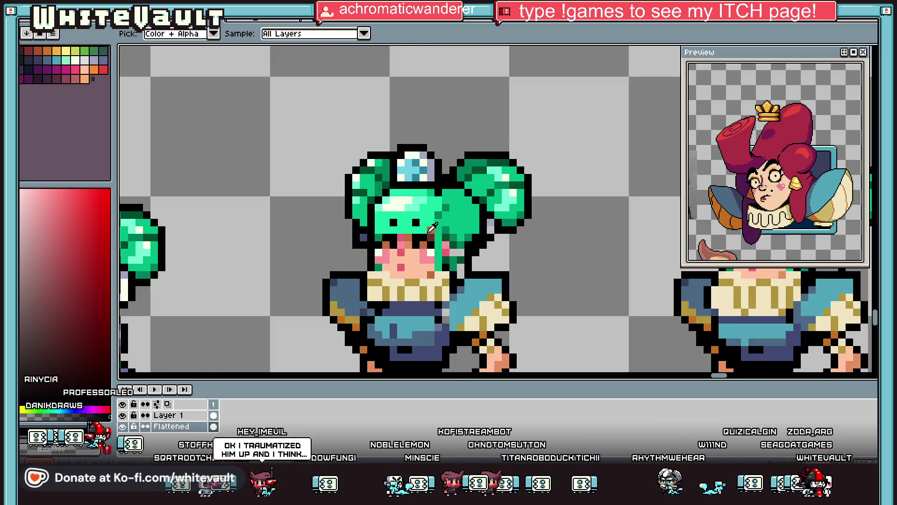
{"action": "scroll", "coordinate": [416, 253], "scroll_direction": "up", "scroll_amount": 1}
{"action": "left_click", "coordinate": [427, 227]}
{"action": "key", "text": "b"}
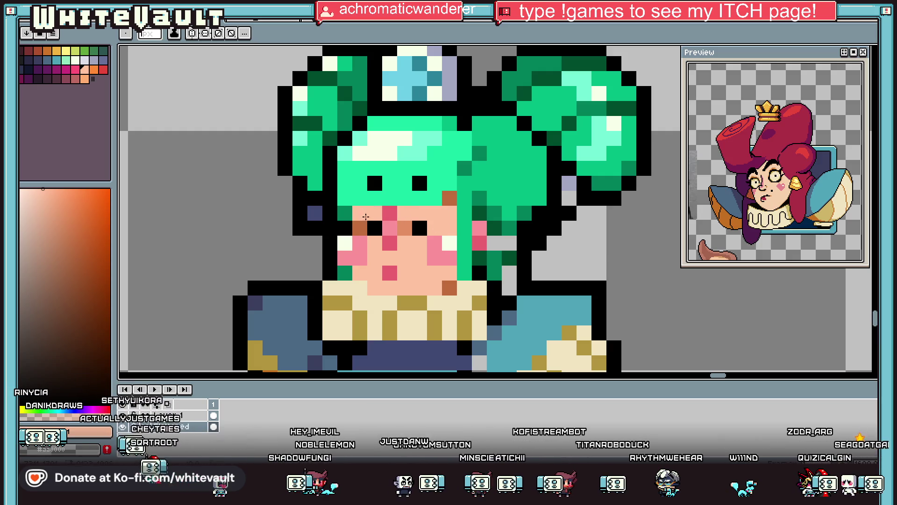
{"action": "left_click_drag", "start_coordinate": [448, 198], "coordinate": [377, 202]}
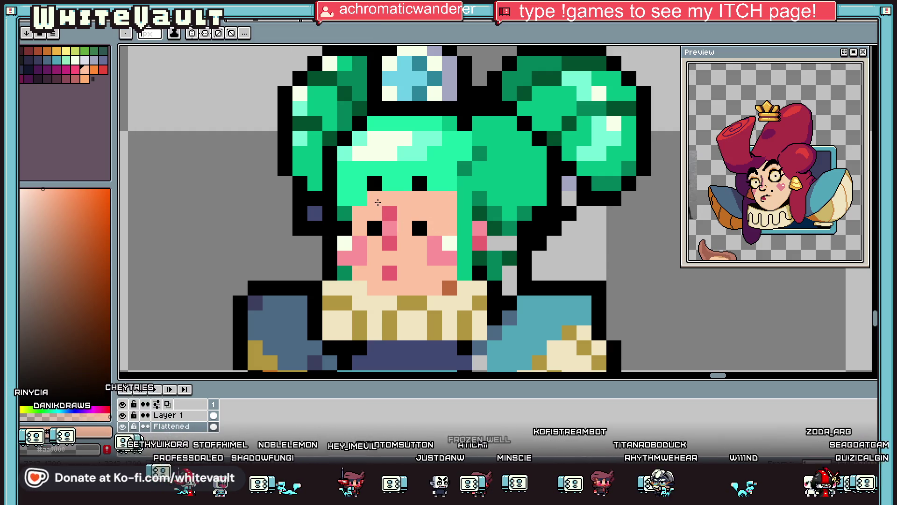
{"action": "scroll", "coordinate": [374, 202], "scroll_direction": "down", "scroll_amount": 3}
Enlarge both of the middle maid's eyes with black pixels.
{"action": "key", "text": "i"}
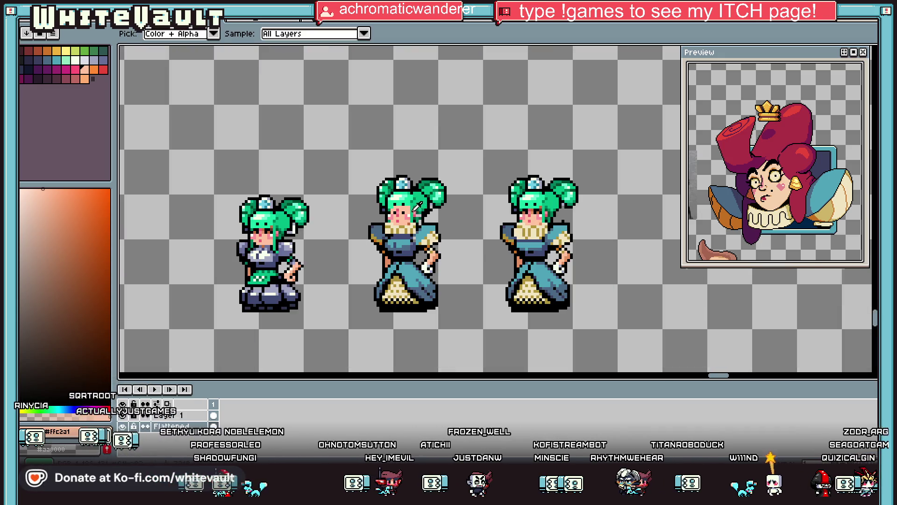
{"action": "scroll", "coordinate": [417, 206], "scroll_direction": "up", "scroll_amount": 2}
{"action": "scroll", "coordinate": [399, 200], "scroll_direction": "up", "scroll_amount": 1}
{"action": "left_click", "coordinate": [380, 216]}
{"action": "key", "text": "b"}
{"action": "left_click", "coordinate": [375, 205]}
{"action": "mouse_move", "coordinate": [376, 205]}
{"action": "left_mouse_down"}
{"action": "mouse_move", "coordinate": [394, 226]}
{"action": "mouse_move", "coordinate": [416, 226]}
{"action": "left_mouse_up"}
{"action": "mouse_move", "coordinate": [304, 204]}
{"action": "left_mouse_down"}
{"action": "mouse_move", "coordinate": [281, 207]}
{"action": "mouse_move", "coordinate": [281, 226]}
{"action": "left_mouse_up"}
{"action": "key", "text": "i"}
{"action": "scroll", "coordinate": [342, 198], "scroll_direction": "down", "scroll_amount": 2}
{"action": "scroll", "coordinate": [342, 197], "scroll_direction": "down", "scroll_amount": 1}
{"action": "scroll", "coordinate": [341, 197], "scroll_direction": "up", "scroll_amount": 1}
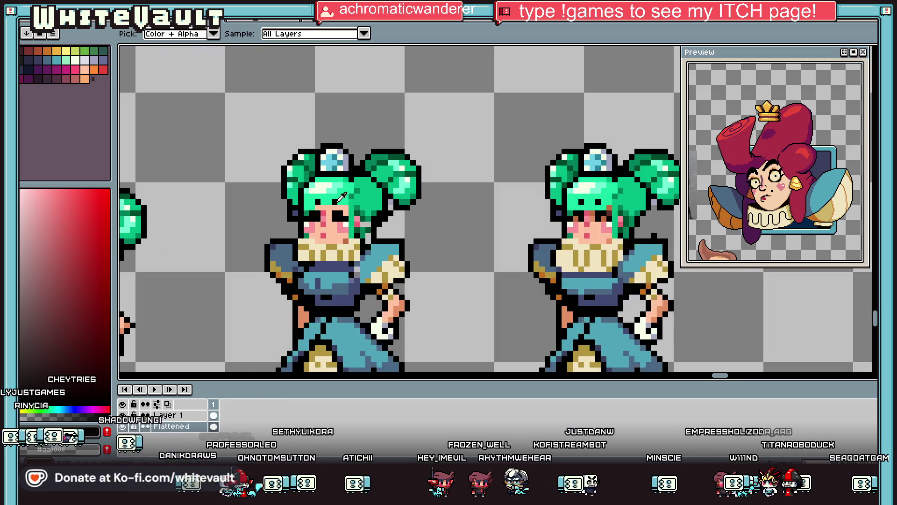
{"action": "scroll", "coordinate": [341, 198], "scroll_direction": "up", "scroll_amount": 2}
{"action": "key", "text": "b"}
{"action": "left_click", "coordinate": [320, 200]}
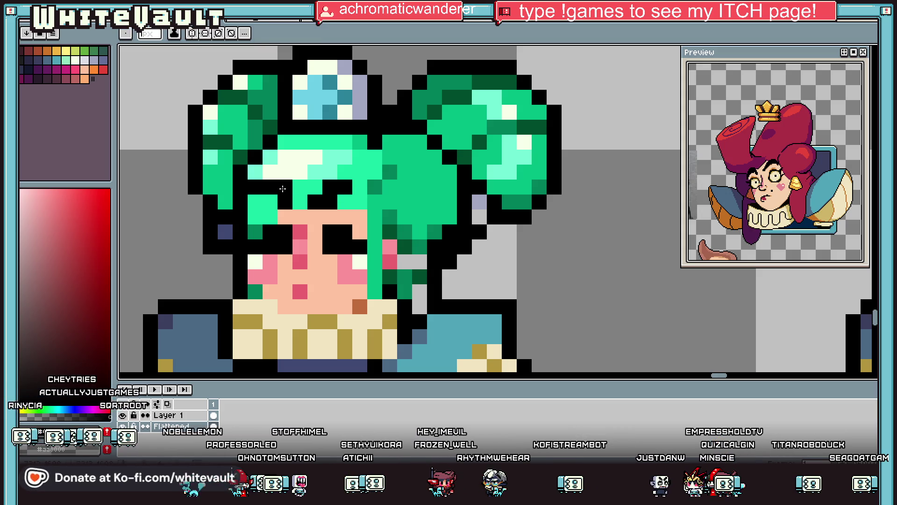
Sample the green hair colour, then the face's skin colour.
{"action": "left_click", "coordinate": [257, 205], "text": "alt"}
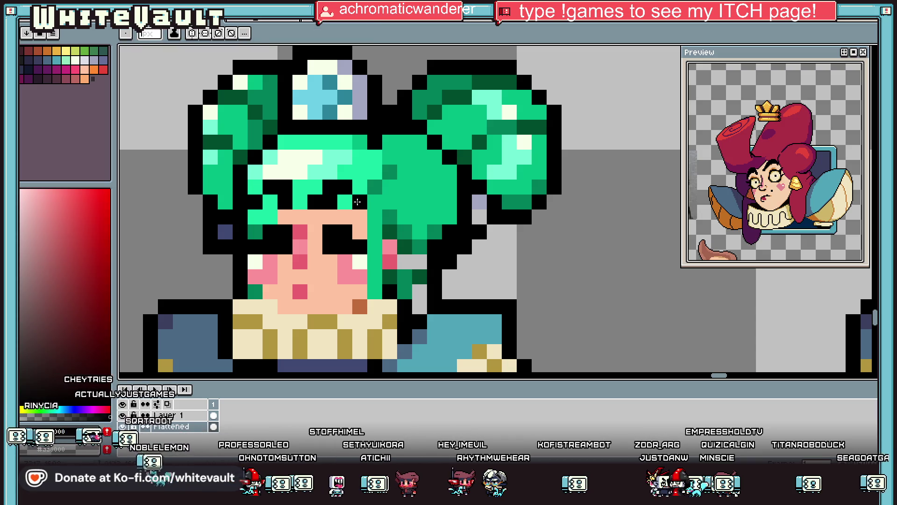
{"action": "left_click", "coordinate": [342, 193], "text": "alt"}
{"action": "scroll", "coordinate": [342, 193], "scroll_direction": "down", "scroll_amount": 3}
{"action": "scroll", "coordinate": [348, 211], "scroll_direction": "up", "scroll_amount": 3}
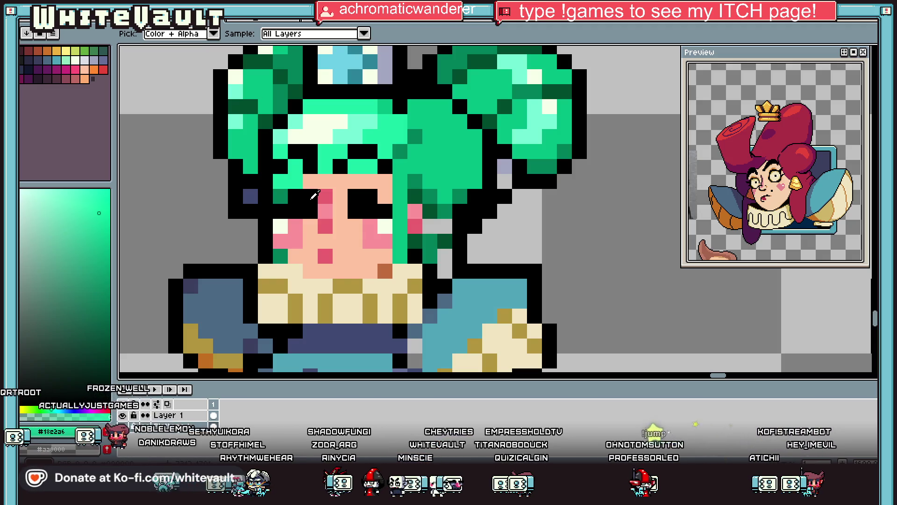
{"action": "scroll", "coordinate": [456, 218], "scroll_direction": "down", "scroll_amount": 5}
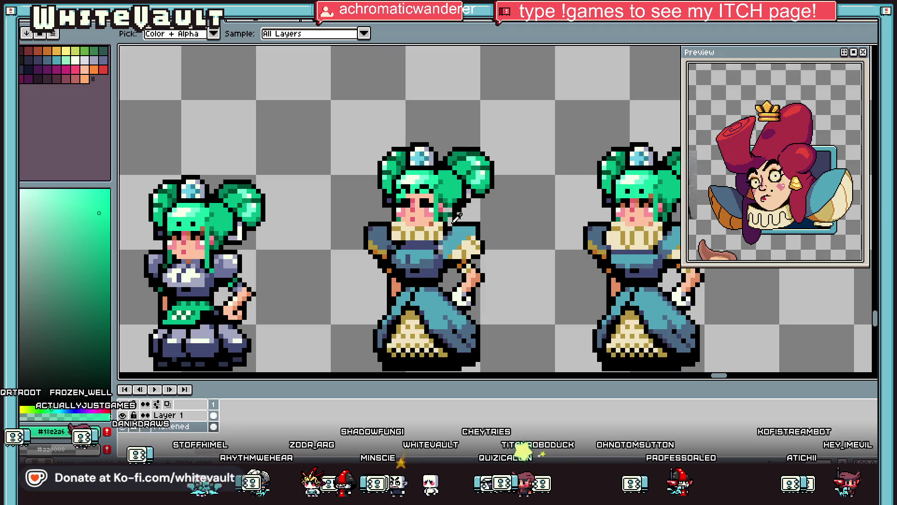
{"action": "scroll", "coordinate": [456, 218], "scroll_direction": "down", "scroll_amount": 1}
{"action": "scroll", "coordinate": [463, 212], "scroll_direction": "up", "scroll_amount": 4}
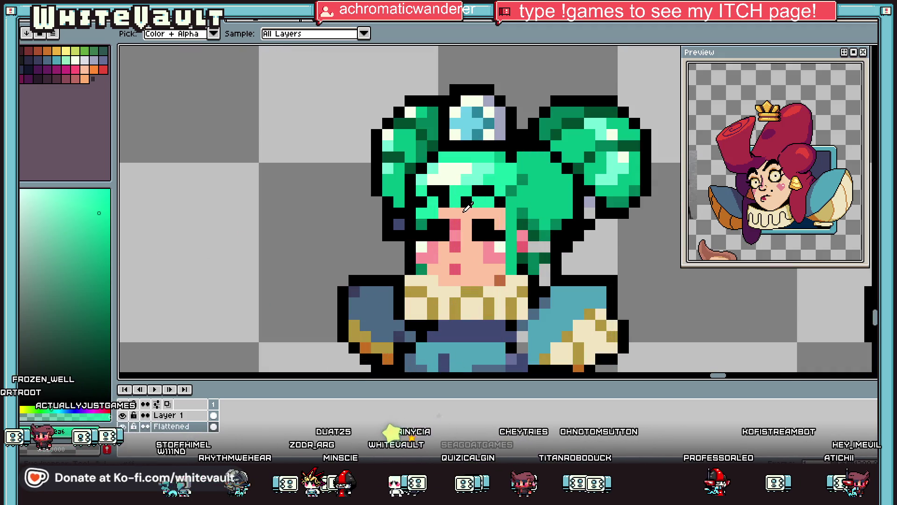
{"action": "left_click", "coordinate": [465, 211]}
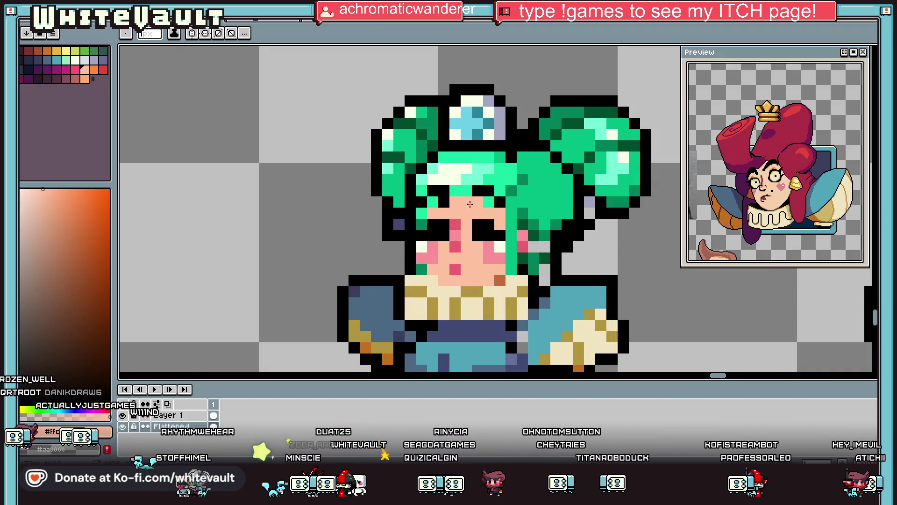
Pick red from the reference portrait's hair.
{"action": "key", "text": "alt"}
{"action": "scroll", "coordinate": [470, 203], "scroll_direction": "down", "scroll_amount": 3}
{"action": "scroll", "coordinate": [508, 209], "scroll_direction": "up", "scroll_amount": 2}
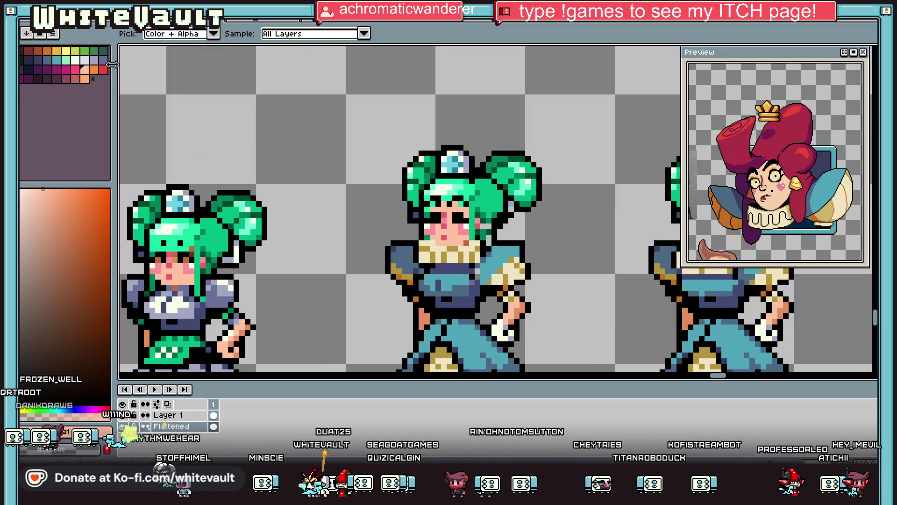
{"action": "scroll", "coordinate": [500, 158], "scroll_direction": "down", "scroll_amount": 4}
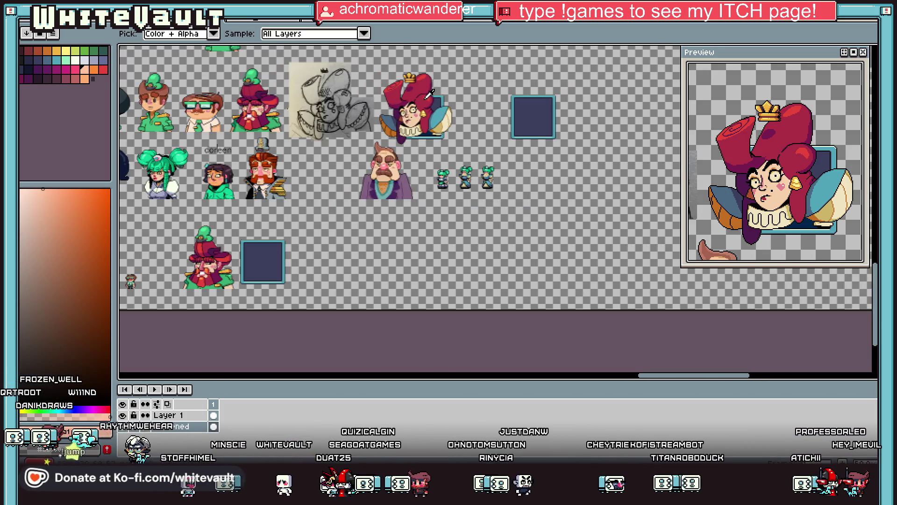
{"action": "left_click", "coordinate": [428, 94]}
{"action": "scroll", "coordinate": [475, 169], "scroll_direction": "up", "scroll_amount": 4}
{"action": "scroll", "coordinate": [475, 204], "scroll_direction": "up", "scroll_amount": 4}
{"action": "scroll", "coordinate": [474, 204], "scroll_direction": "down", "scroll_amount": 2}
Erase the crown gem and upper hair bun beside the middle maid's head.
{"action": "key", "text": "m"}
{"action": "left_click_drag", "start_coordinate": [547, 146], "coordinate": [512, 232]}
{"action": "scroll", "coordinate": [519, 229], "scroll_direction": "down", "scroll_amount": 2}
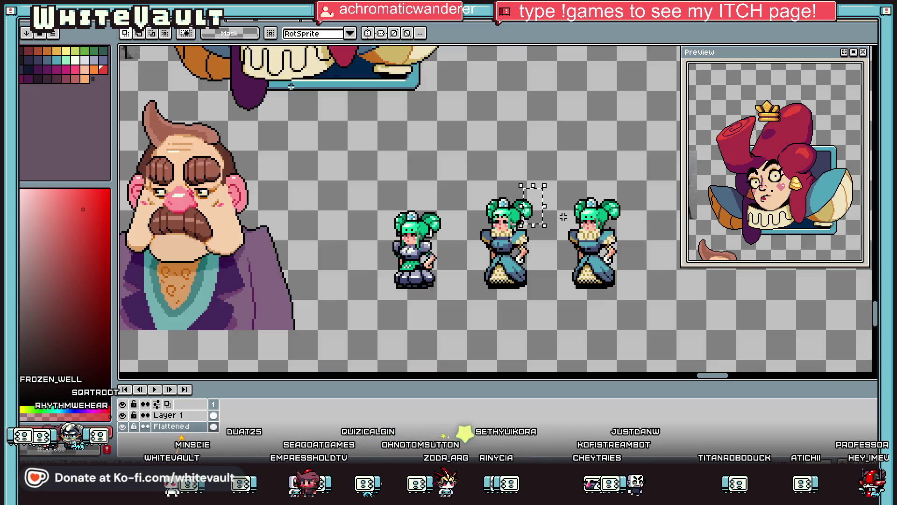
{"action": "scroll", "coordinate": [521, 228], "scroll_direction": "up", "scroll_amount": 2}
{"action": "key", "text": "ctrl+d"}
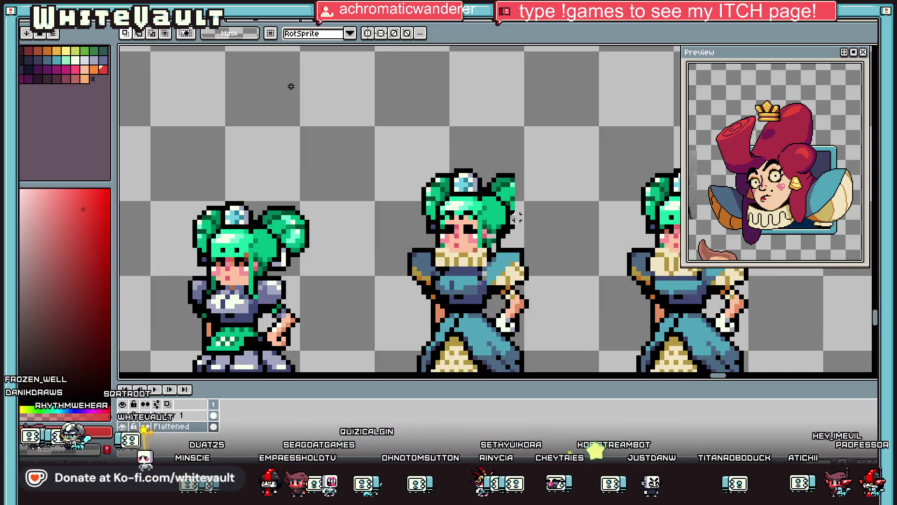
{"action": "key", "text": "e"}
{"action": "mouse_move", "coordinate": [526, 182]}
{"action": "left_mouse_down"}
{"action": "mouse_move", "coordinate": [475, 144]}
{"action": "mouse_move", "coordinate": [414, 154]}
{"action": "mouse_move", "coordinate": [428, 168]}
{"action": "left_mouse_up"}
{"action": "scroll", "coordinate": [536, 209], "scroll_direction": "down", "scroll_amount": 2}
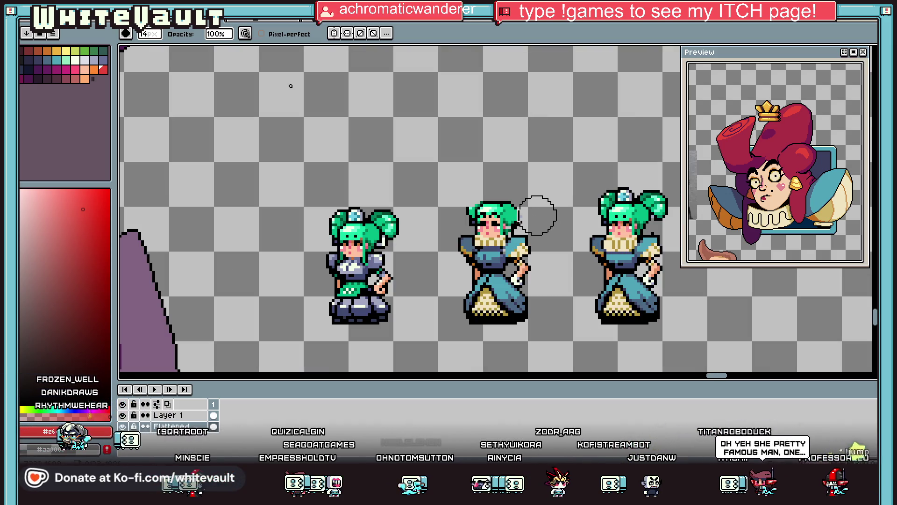
{"action": "scroll", "coordinate": [537, 209], "scroll_direction": "up", "scroll_amount": 3}
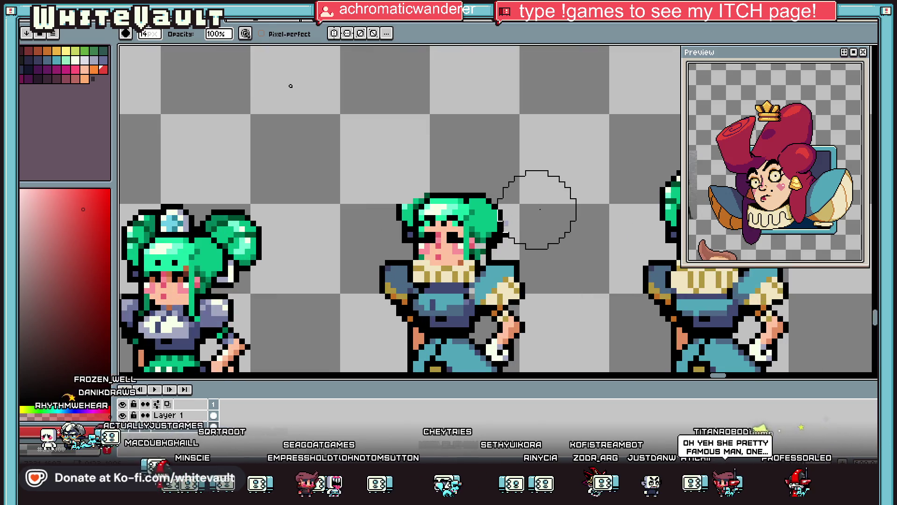
{"action": "key", "text": "i"}
{"action": "key", "text": "b"}
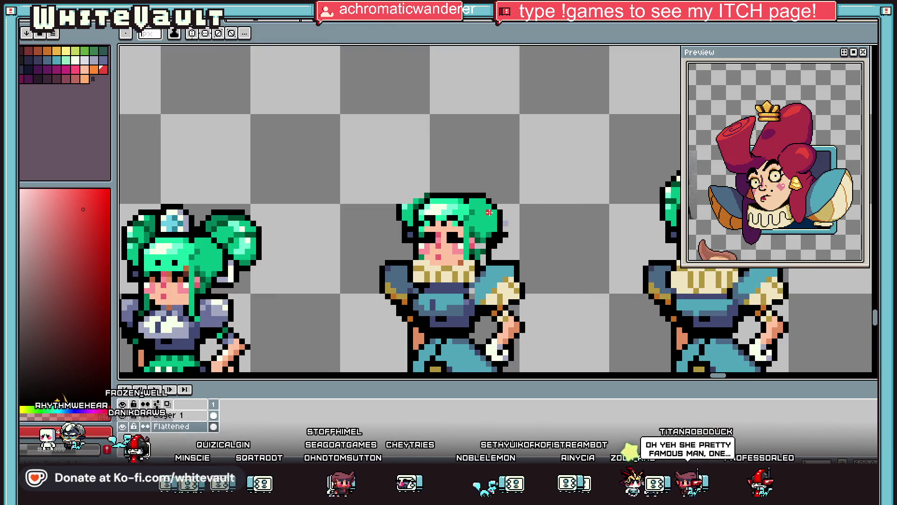
{"action": "scroll", "coordinate": [476, 217], "scroll_direction": "up", "scroll_amount": 2}
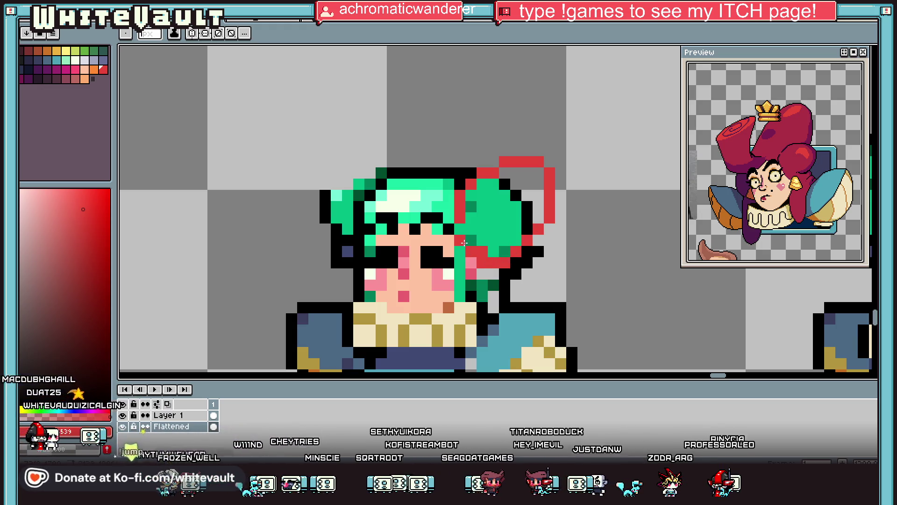
Flood-fill the inside of the new bun outline with red.
{"action": "key", "text": "g"}
{"action": "left_click", "coordinate": [491, 210]}
{"action": "left_click", "coordinate": [514, 185]}
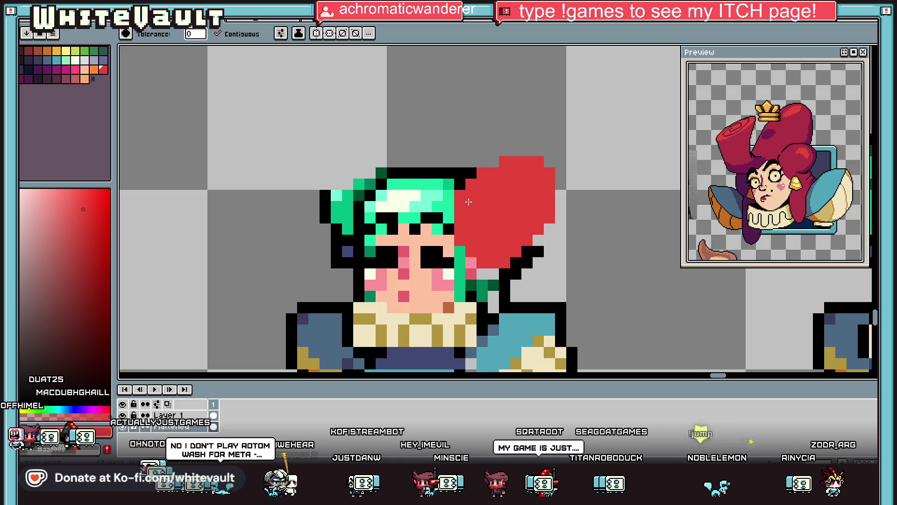
Draw a black outline along the red bun's top and right edge.
{"action": "key", "text": "i"}
{"action": "left_click", "coordinate": [471, 173]}
{"action": "key", "text": "b"}
{"action": "mouse_move", "coordinate": [490, 161]}
{"action": "left_mouse_down"}
{"action": "mouse_move", "coordinate": [538, 150]}
{"action": "mouse_move", "coordinate": [559, 173]}
{"action": "mouse_move", "coordinate": [561, 221]}
{"action": "left_mouse_up"}
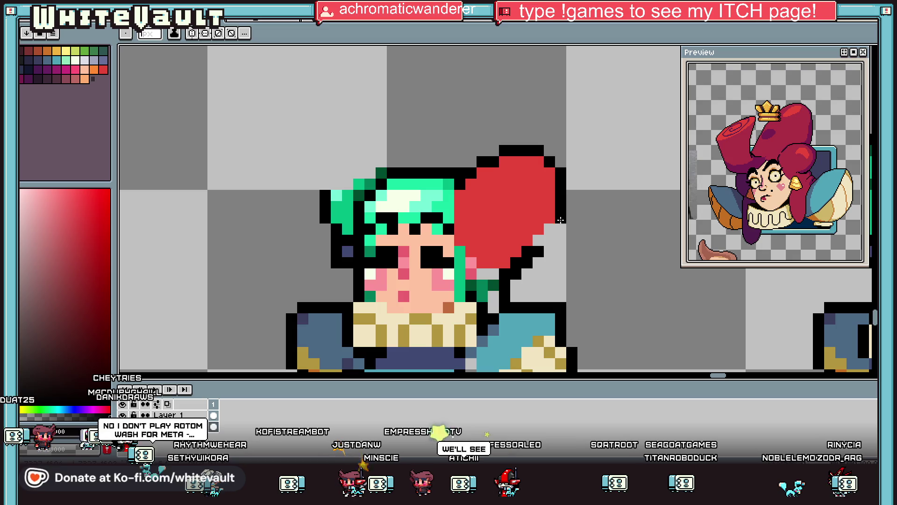
{"action": "left_click", "coordinate": [541, 234], "text": "alt"}
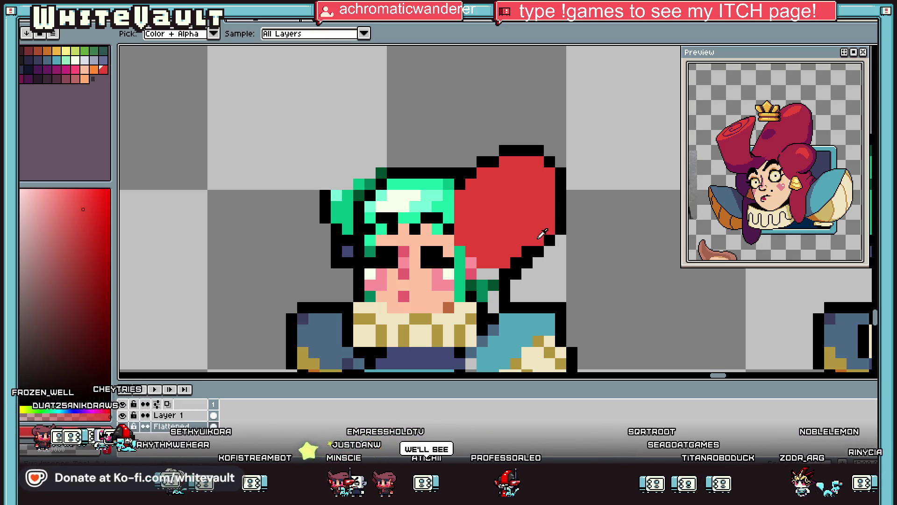
Paint two dark maroon strand pixels under the hair bun.
{"action": "scroll", "coordinate": [528, 243], "scroll_direction": "down", "scroll_amount": 1}
{"action": "scroll", "coordinate": [516, 251], "scroll_direction": "up", "scroll_amount": 2}
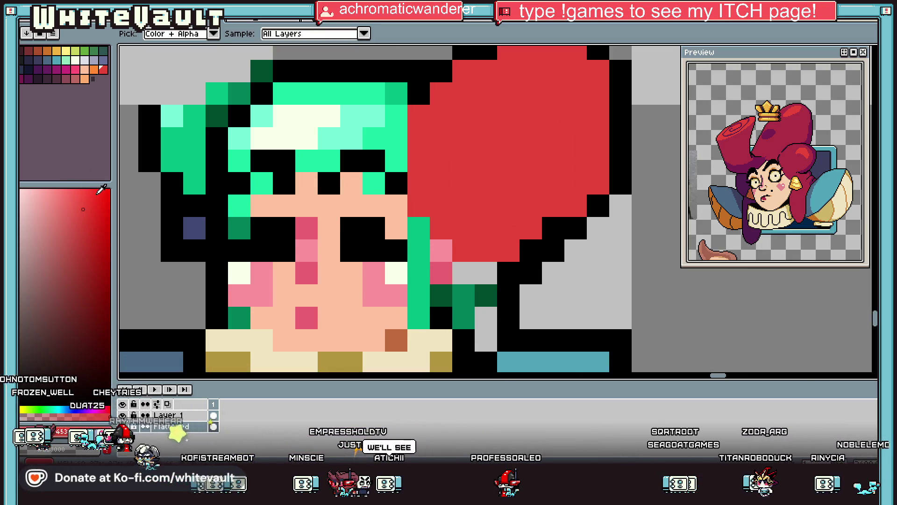
{"action": "left_click", "coordinate": [23, 79]}
{"action": "left_click", "coordinate": [463, 273]}
{"action": "left_click", "coordinate": [486, 273]}
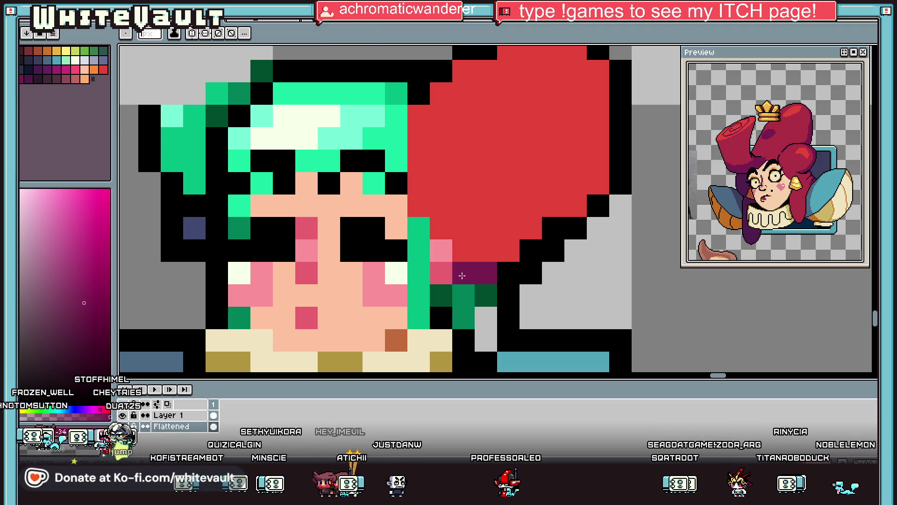
Turn a black forehead pixel into skin tone.
{"action": "key", "text": "alt"}
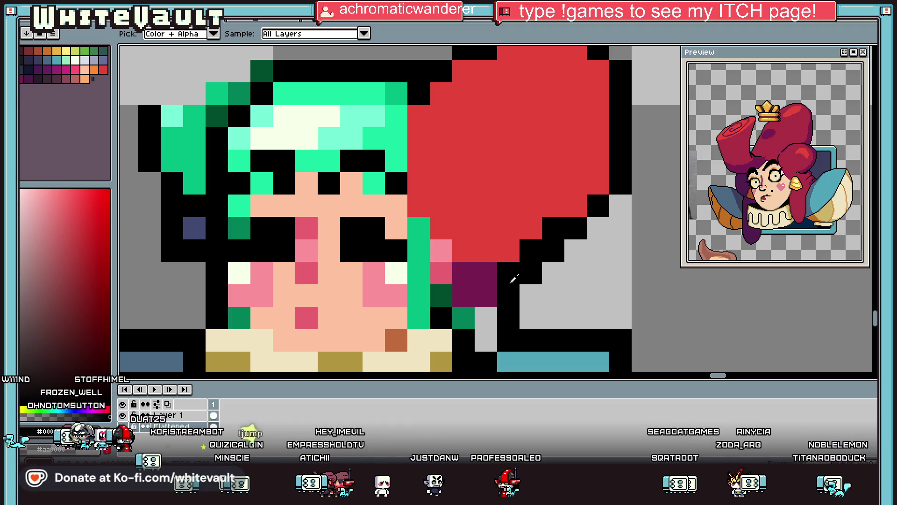
{"action": "scroll", "coordinate": [490, 275], "scroll_direction": "down", "scroll_amount": 3}
{"action": "scroll", "coordinate": [439, 264], "scroll_direction": "up", "scroll_amount": 2}
{"action": "left_click", "coordinate": [447, 247]}
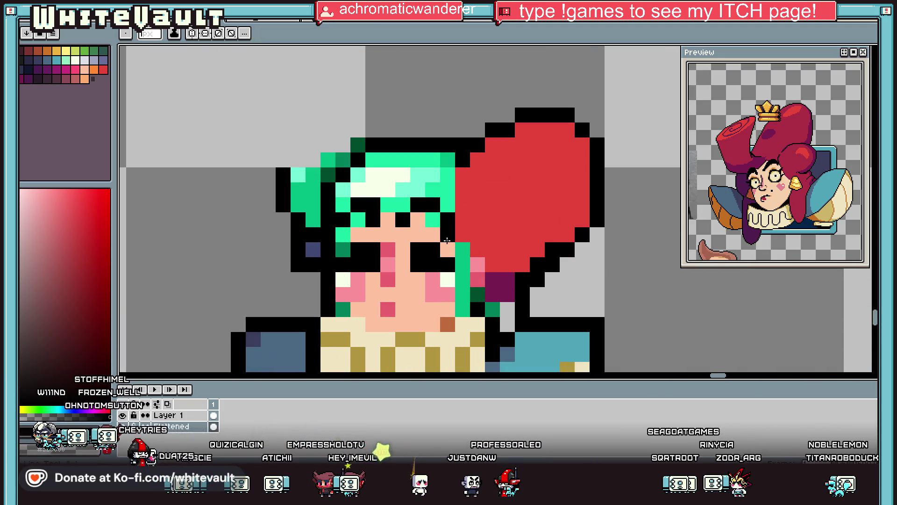
Blacken three outline pixels around the left eye using black sampled from the outline.
{"action": "key", "text": "alt"}
{"action": "left_click", "coordinate": [403, 204]}
{"action": "key", "text": "alt"}
{"action": "left_click", "coordinate": [373, 189]}
{"action": "left_click", "coordinate": [358, 189]}
{"action": "left_click", "coordinate": [343, 204]}
Paint three green hair pixels near the left eye using the sampled hair green.
{"action": "key", "text": "alt"}
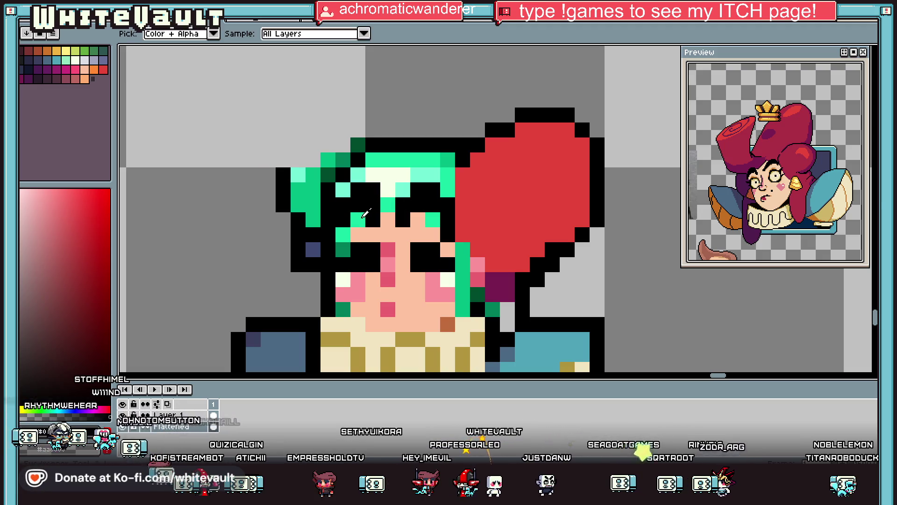
{"action": "left_click", "coordinate": [364, 215], "text": "alt"}
{"action": "left_click", "coordinate": [358, 204]}
{"action": "left_click", "coordinate": [343, 219]}
{"action": "left_click", "coordinate": [373, 219]}
Repaint the green pixels beside the eye in the face's skin tone.
{"action": "key", "text": "alt"}
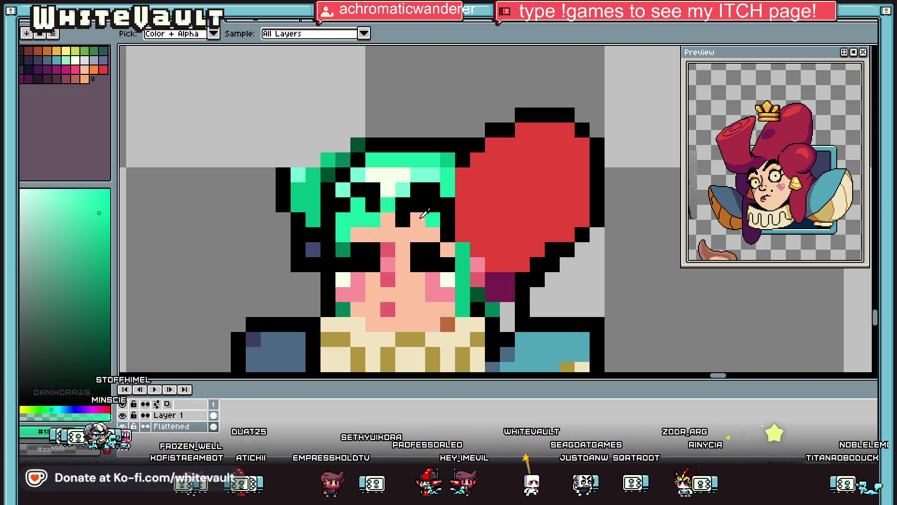
{"action": "left_click", "coordinate": [420, 219], "text": "alt"}
{"action": "left_click", "coordinate": [433, 219]}
{"action": "left_click", "coordinate": [432, 205]}
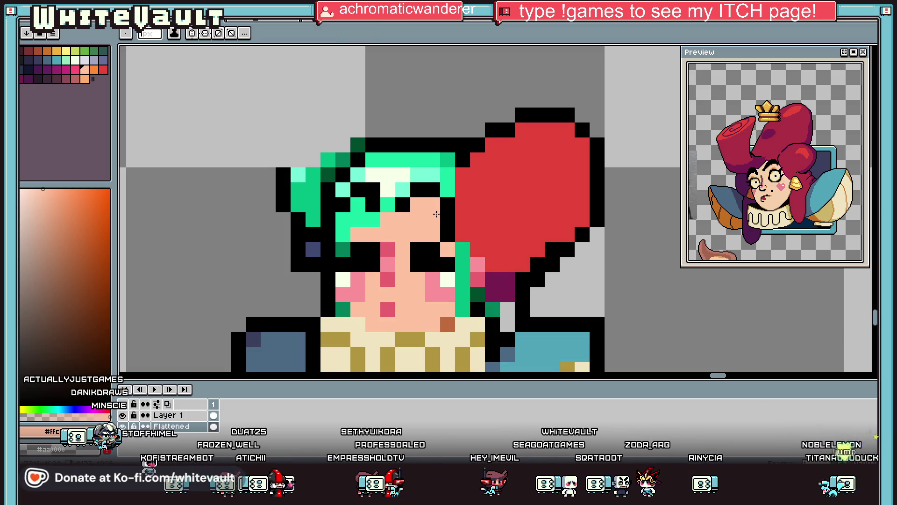
{"action": "scroll", "coordinate": [436, 214], "scroll_direction": "down", "scroll_amount": 3}
{"action": "scroll", "coordinate": [456, 222], "scroll_direction": "up", "scroll_amount": 2}
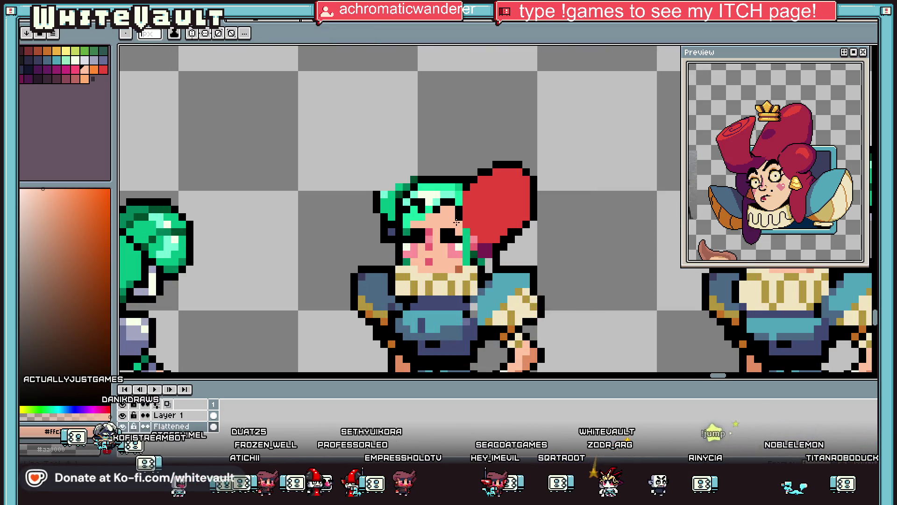
{"action": "scroll", "coordinate": [408, 220], "scroll_direction": "up", "scroll_amount": 1}
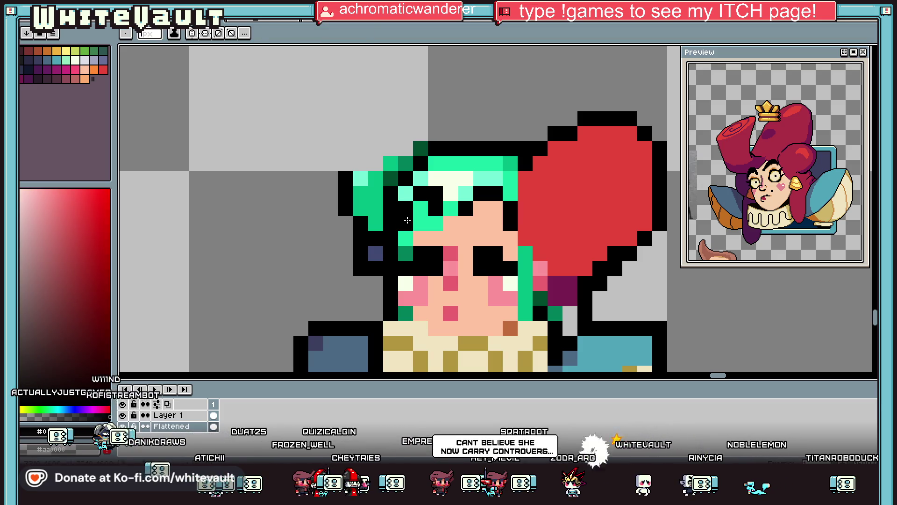
Choose teal for the eyeshadow after trying skin #ffc2a1 and a darker orange.
{"action": "left_click", "coordinate": [489, 226], "text": "alt"}
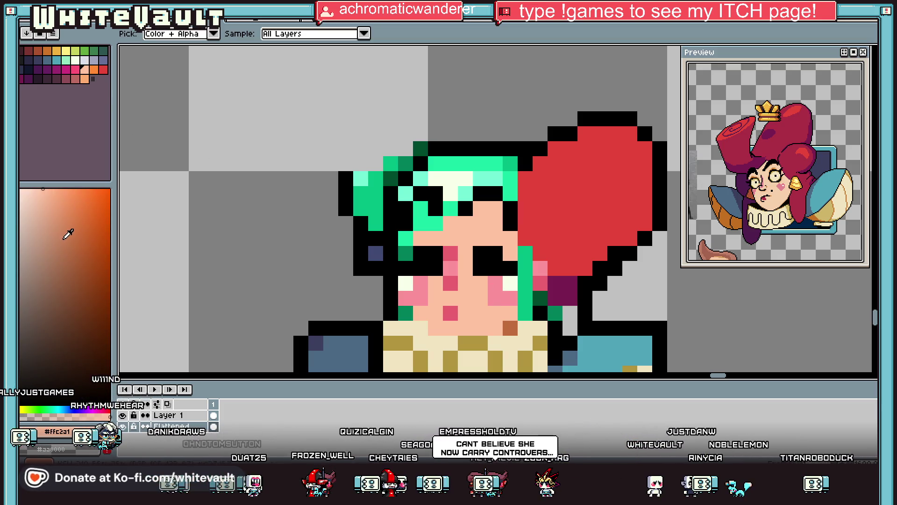
{"action": "left_click", "coordinate": [104, 259]}
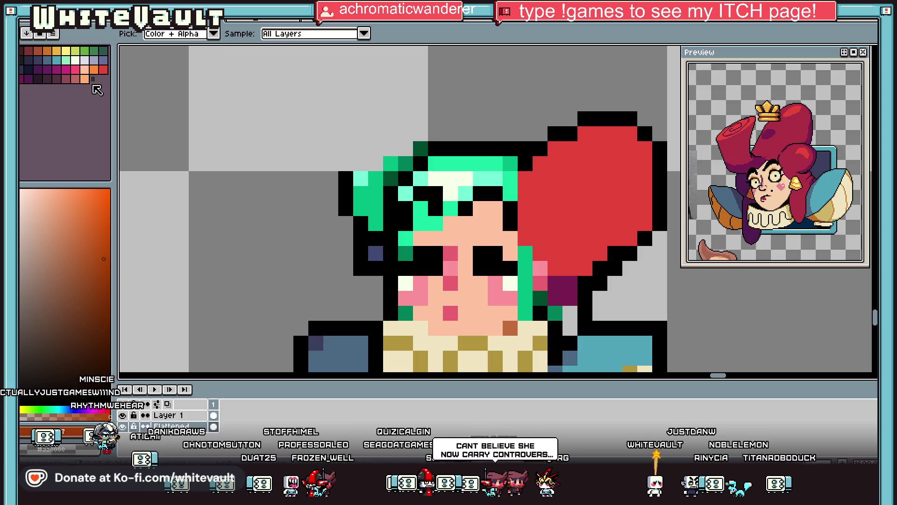
{"action": "left_click", "coordinate": [56, 60]}
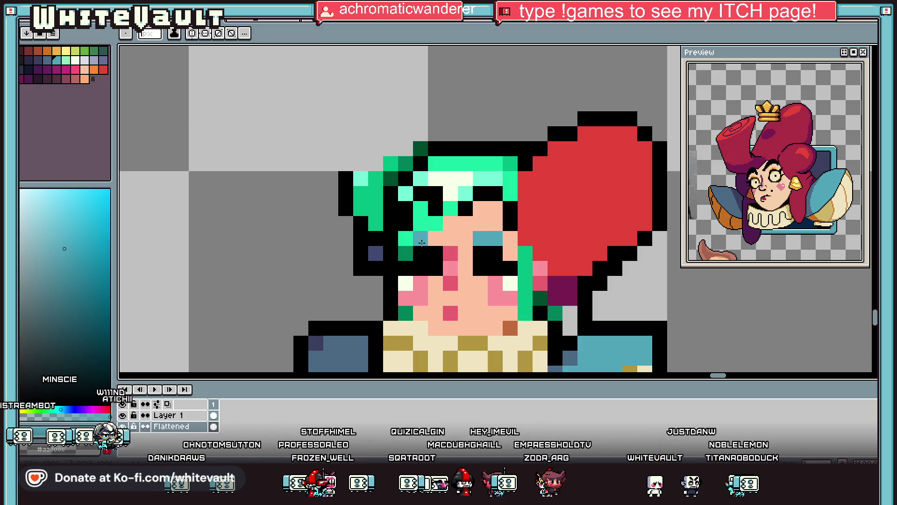
Repaint the green pixels beside the eye in skin peach.
{"action": "scroll", "coordinate": [422, 242], "scroll_direction": "down", "scroll_amount": 2}
{"action": "left_click", "coordinate": [437, 230], "text": "alt"}
{"action": "scroll", "coordinate": [421, 234], "scroll_direction": "up", "scroll_amount": 2}
{"action": "left_click", "coordinate": [418, 232]}
{"action": "left_click", "coordinate": [403, 247]}
{"action": "left_click", "coordinate": [403, 260]}
{"action": "left_click", "coordinate": [417, 276]}
{"action": "scroll", "coordinate": [420, 280], "scroll_direction": "down", "scroll_amount": 2}
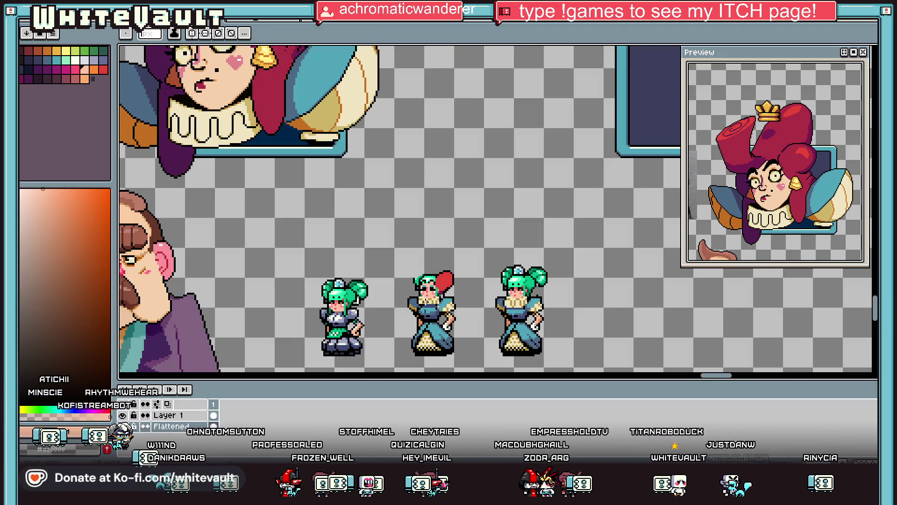
{"action": "scroll", "coordinate": [423, 287], "scroll_direction": "up", "scroll_amount": 1}
{"action": "scroll", "coordinate": [423, 287], "scroll_direction": "up", "scroll_amount": 1}
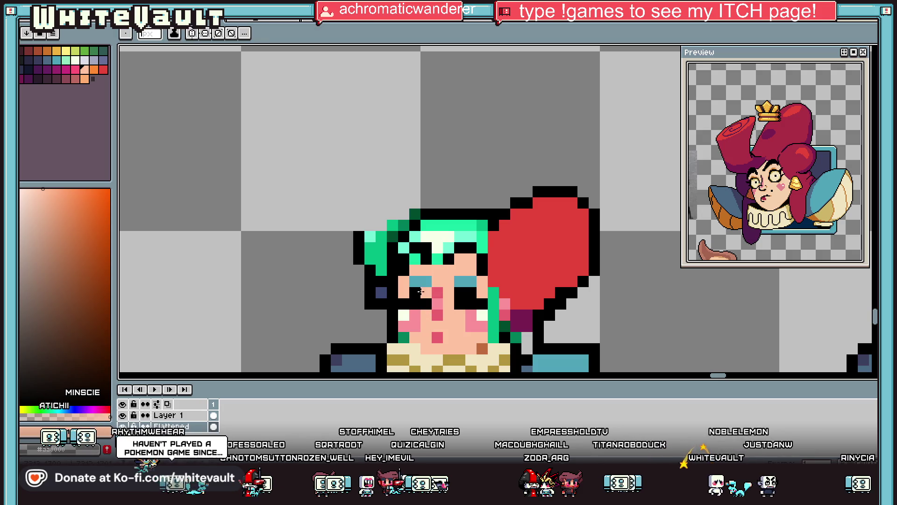
Paint the column beside the right eye and the black pixels left of the nose peach.
{"action": "left_click_drag", "start_coordinate": [460, 281], "coordinate": [460, 304]}
{"action": "scroll", "coordinate": [485, 309], "scroll_direction": "down", "scroll_amount": 2}
{"action": "scroll", "coordinate": [475, 299], "scroll_direction": "up", "scroll_amount": 3}
{"action": "left_click", "coordinate": [475, 298], "text": "alt"}
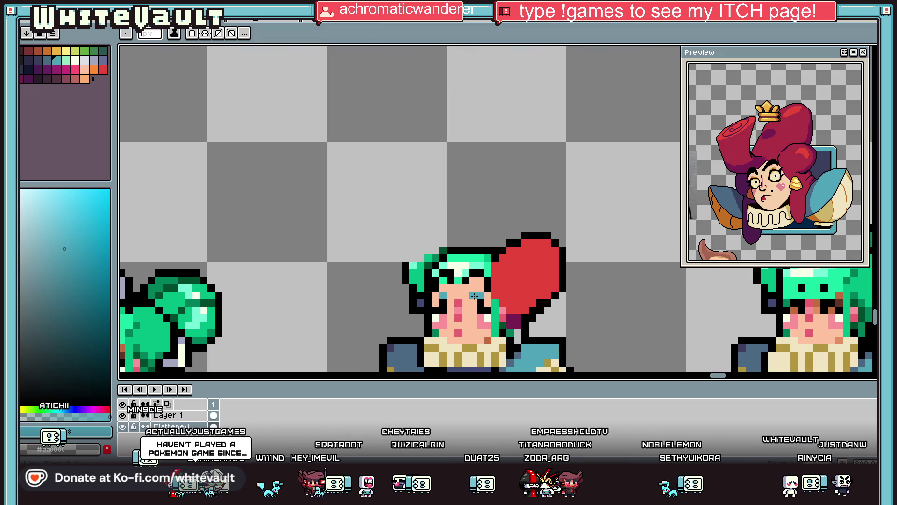
{"action": "left_click", "coordinate": [490, 313], "text": "alt"}
{"action": "mouse_move", "coordinate": [469, 314]}
{"action": "left_mouse_down"}
{"action": "mouse_move", "coordinate": [470, 336]}
{"action": "mouse_move", "coordinate": [508, 332]}
{"action": "mouse_move", "coordinate": [486, 292]}
{"action": "left_mouse_up"}
{"action": "left_click", "coordinate": [509, 309], "text": "alt"}
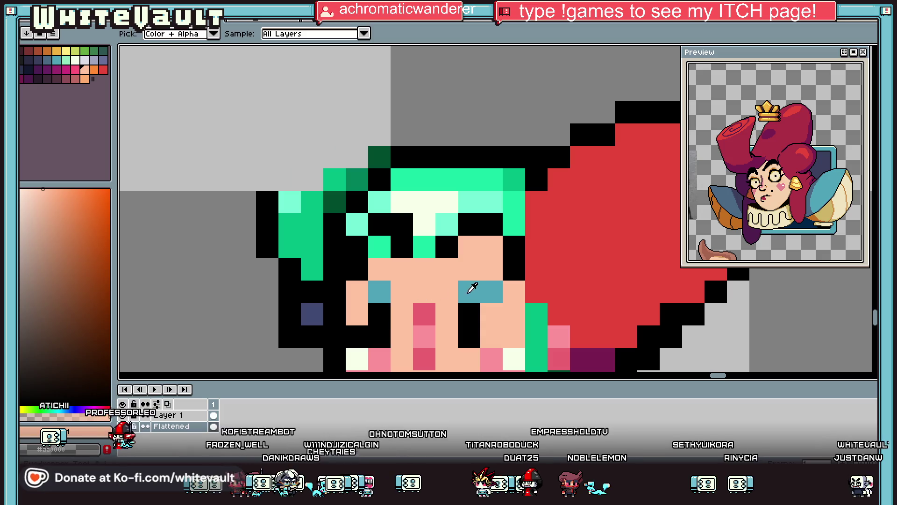
{"action": "left_click_drag", "start_coordinate": [402, 332], "coordinate": [354, 336]}
Add a black pixel to the right eye's corner.
{"action": "scroll", "coordinate": [355, 336], "scroll_direction": "down", "scroll_amount": 5}
{"action": "scroll", "coordinate": [444, 269], "scroll_direction": "up", "scroll_amount": 4}
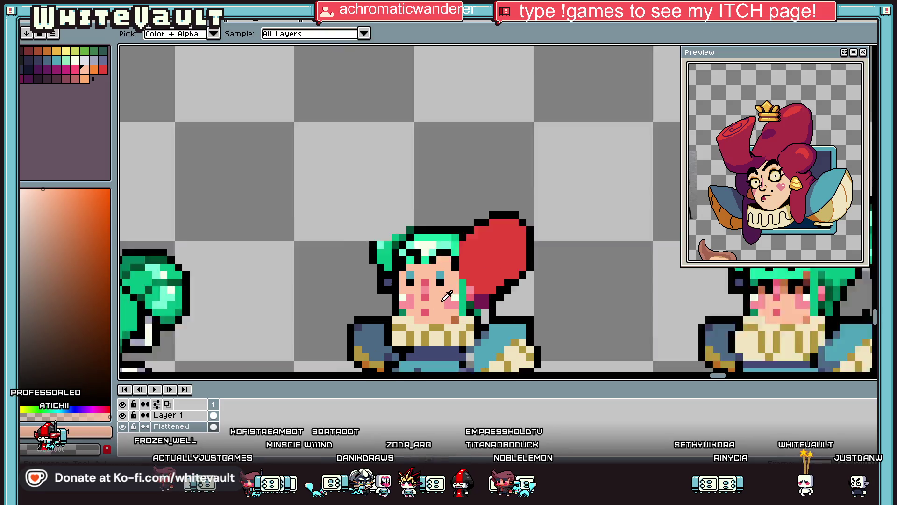
{"action": "left_click", "coordinate": [443, 270], "text": "alt"}
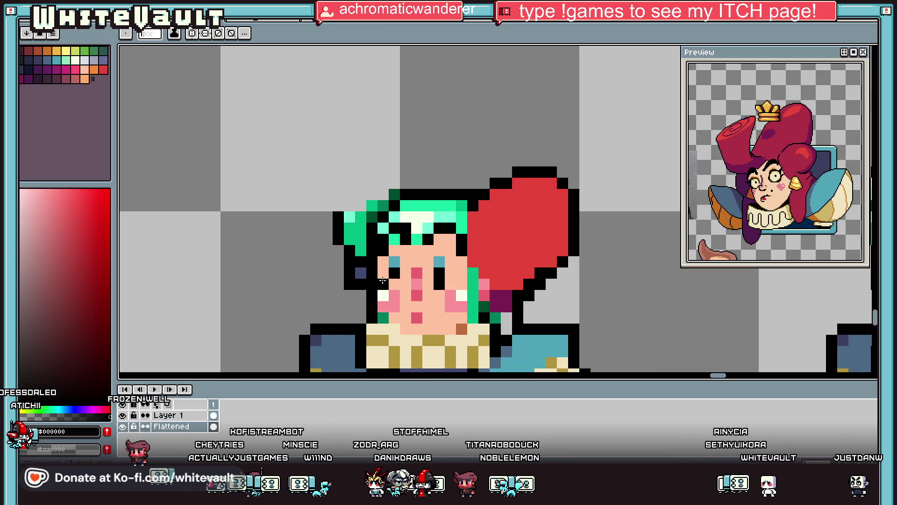
{"action": "left_click", "coordinate": [428, 273]}
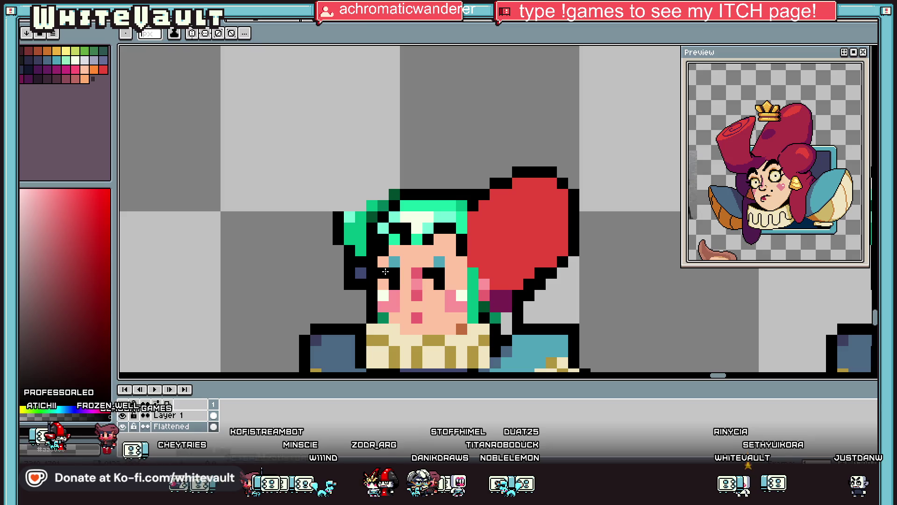
Widen the pink blush on both cheeks and add a cream highlight on the right cheek.
{"action": "scroll", "coordinate": [385, 271], "scroll_direction": "down", "scroll_amount": 4}
{"action": "scroll", "coordinate": [453, 278], "scroll_direction": "up", "scroll_amount": 5}
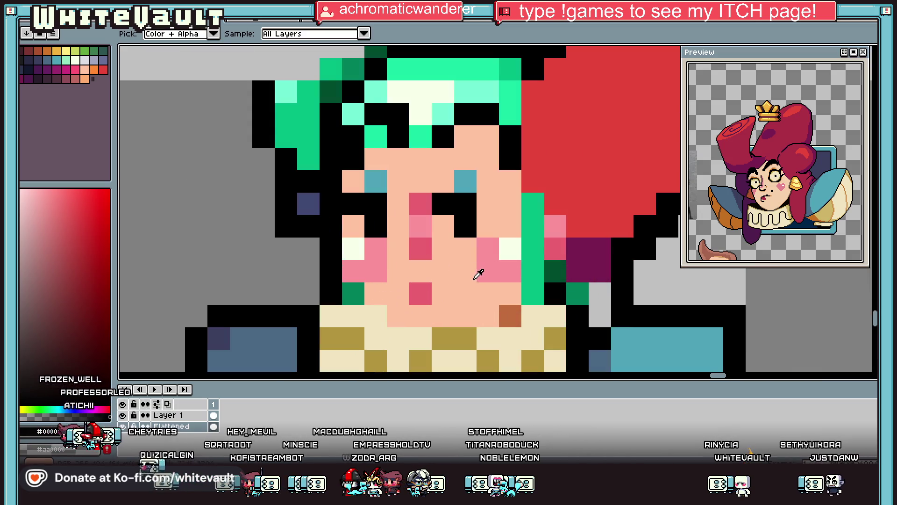
{"action": "left_click", "coordinate": [488, 248], "text": "alt"}
{"action": "mouse_move", "coordinate": [465, 248]}
{"action": "left_mouse_down"}
{"action": "mouse_move", "coordinate": [465, 260]}
{"action": "mouse_move", "coordinate": [506, 250]}
{"action": "left_mouse_up"}
{"action": "left_click", "coordinate": [497, 220], "text": "alt"}
{"action": "left_click", "coordinate": [488, 248]}
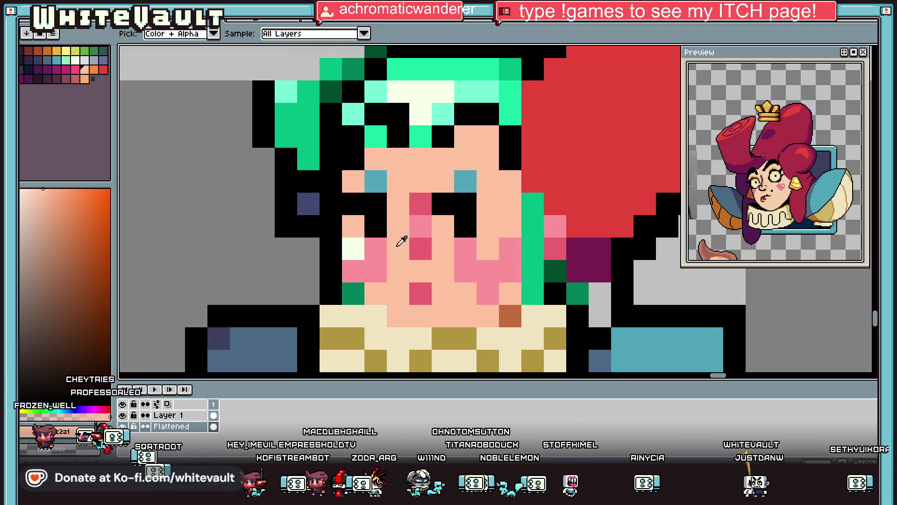
{"action": "left_click", "coordinate": [373, 288], "text": "alt"}
{"action": "left_click", "coordinate": [356, 290]}
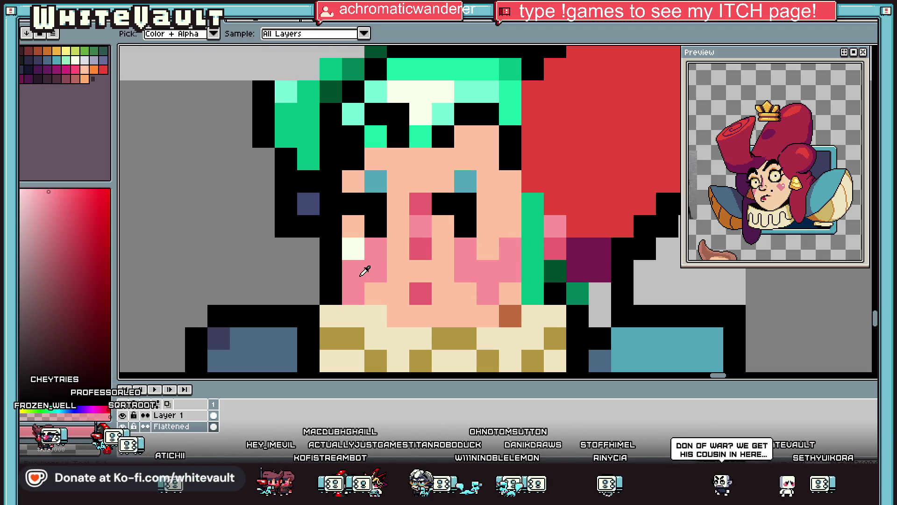
{"action": "left_click", "coordinate": [355, 250], "text": "alt"}
{"action": "left_click", "coordinate": [487, 250]}
{"action": "scroll", "coordinate": [491, 260], "scroll_direction": "down", "scroll_amount": 3}
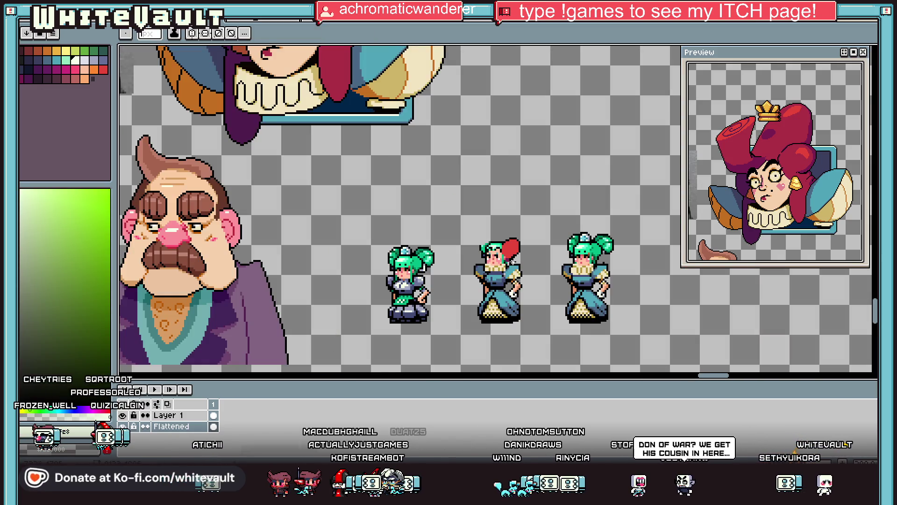
Touch up the hair edge in red and black, then paint a maroon strand down the face's right side.
{"action": "scroll", "coordinate": [451, 190], "scroll_direction": "up", "scroll_amount": 2}
{"action": "left_click", "coordinate": [451, 191], "text": "alt"}
{"action": "left_click", "coordinate": [455, 168]}
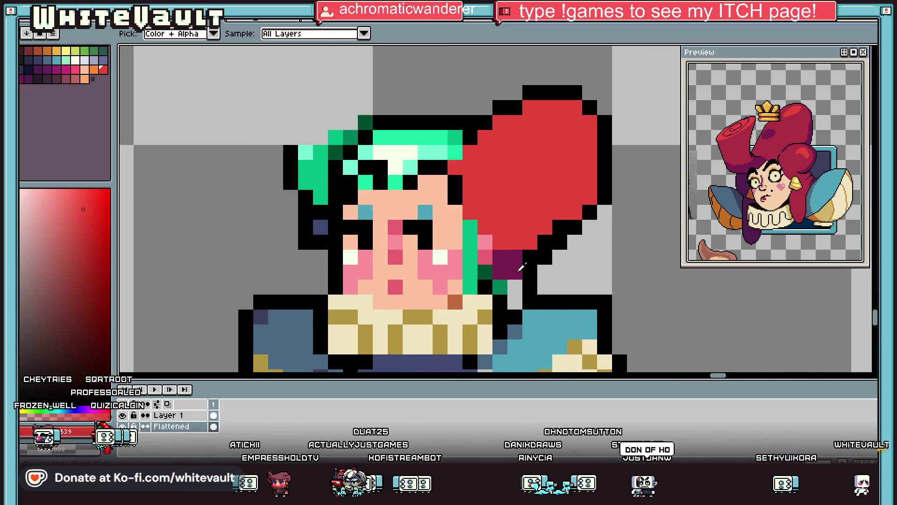
{"action": "left_click", "coordinate": [507, 264], "text": "alt"}
{"action": "left_click", "coordinate": [455, 226]}
{"action": "left_click", "coordinate": [470, 242]}
{"action": "left_click", "coordinate": [470, 257], "text": "alt"}
{"action": "left_click", "coordinate": [470, 227]}
{"action": "left_click", "coordinate": [455, 226], "text": "alt"}
{"action": "mouse_move", "coordinate": [470, 257]}
{"action": "left_mouse_down"}
{"action": "mouse_move", "coordinate": [456, 301]}
{"action": "mouse_move", "coordinate": [489, 274]}
{"action": "left_mouse_up"}
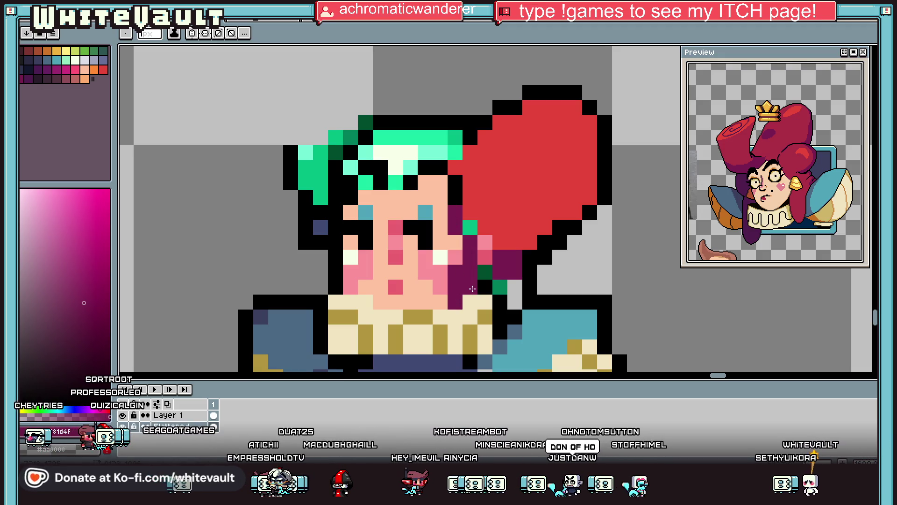
Retouch the cheek blush with dark pink #cb6171, light pink and skin #ffc2a1 pixels.
{"action": "scroll", "coordinate": [488, 275], "scroll_direction": "down", "scroll_amount": 4}
{"action": "scroll", "coordinate": [487, 252], "scroll_direction": "up", "scroll_amount": 4}
{"action": "scroll", "coordinate": [486, 234], "scroll_direction": "down", "scroll_amount": 4}
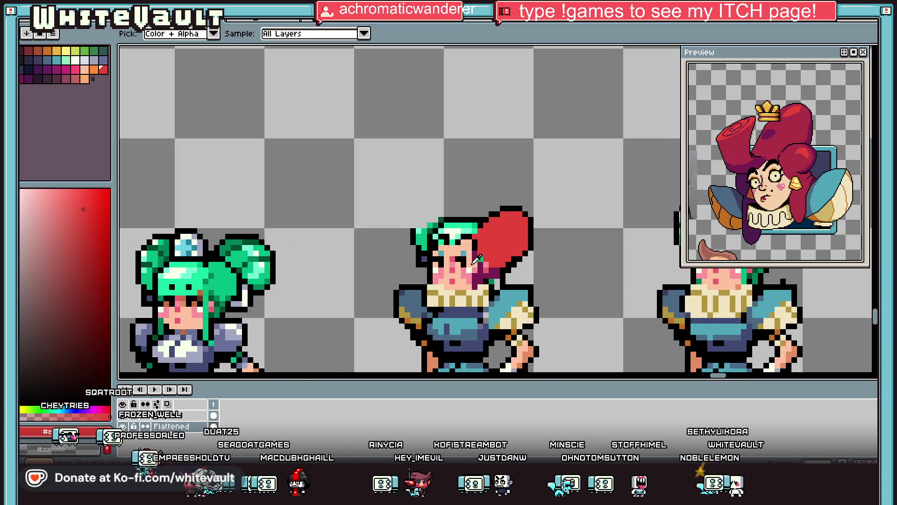
{"action": "scroll", "coordinate": [467, 259], "scroll_direction": "up", "scroll_amount": 3}
{"action": "left_click", "coordinate": [413, 252], "text": "alt"}
{"action": "left_click", "coordinate": [413, 295]}
{"action": "left_click", "coordinate": [434, 273], "text": "alt"}
{"action": "left_click", "coordinate": [412, 273]}
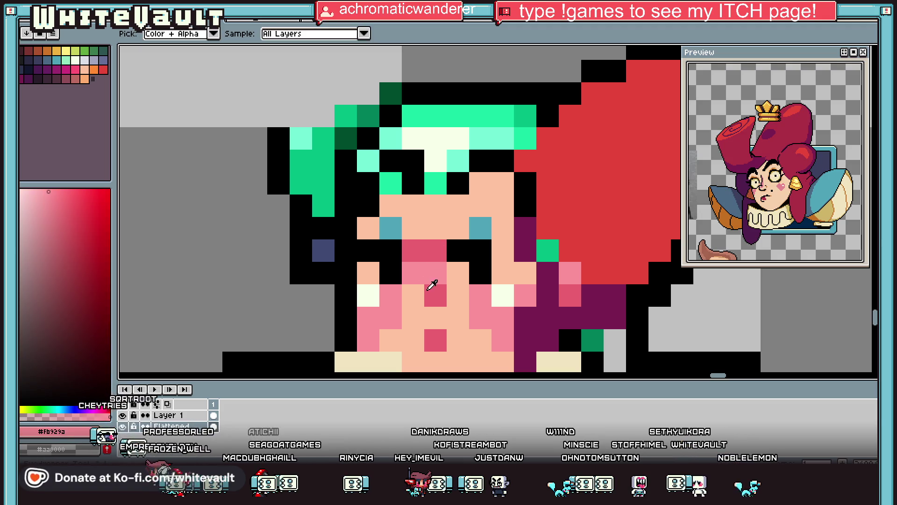
{"action": "left_click", "coordinate": [435, 229], "text": "alt"}
{"action": "left_click", "coordinate": [429, 250]}
{"action": "scroll", "coordinate": [437, 310], "scroll_direction": "down", "scroll_amount": 5}
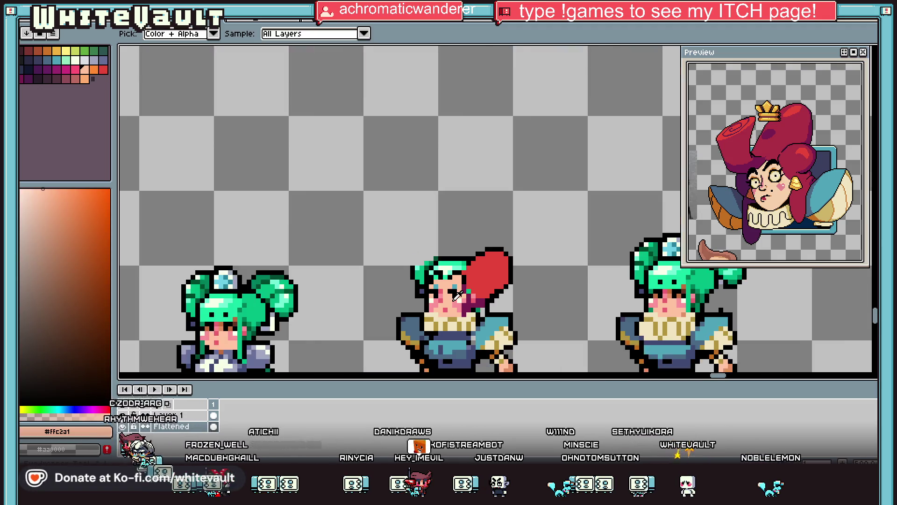
{"action": "scroll", "coordinate": [441, 298], "scroll_direction": "up", "scroll_amount": 2}
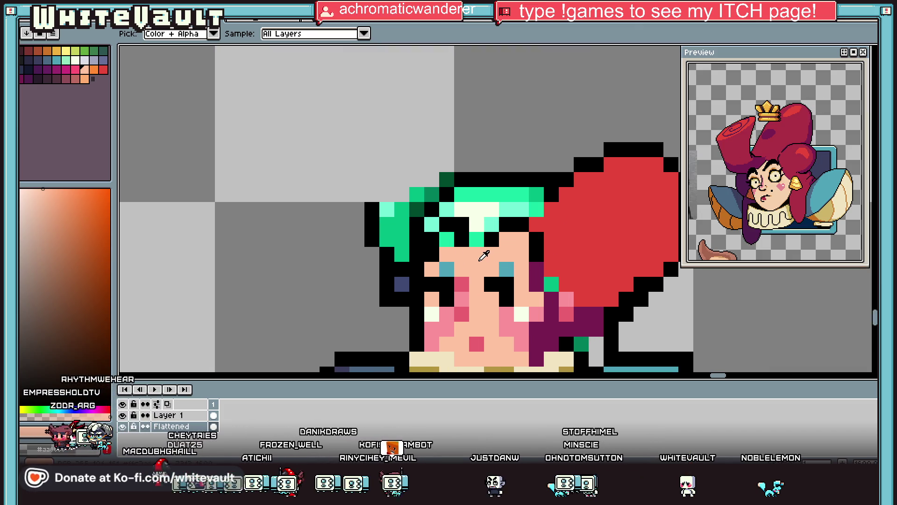
{"action": "left_click", "coordinate": [574, 223]}
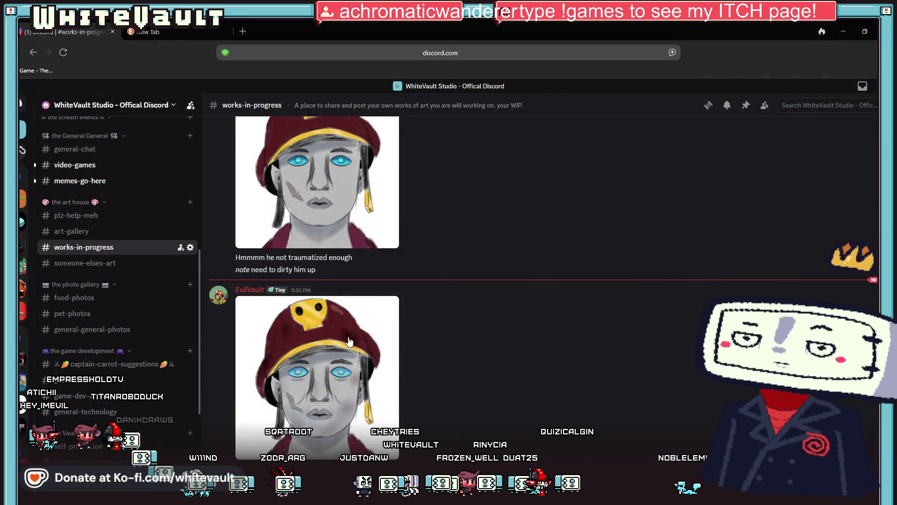
View the skull-hat portrait from #works-in-progress at full size.
{"action": "left_click", "coordinate": [317, 374]}
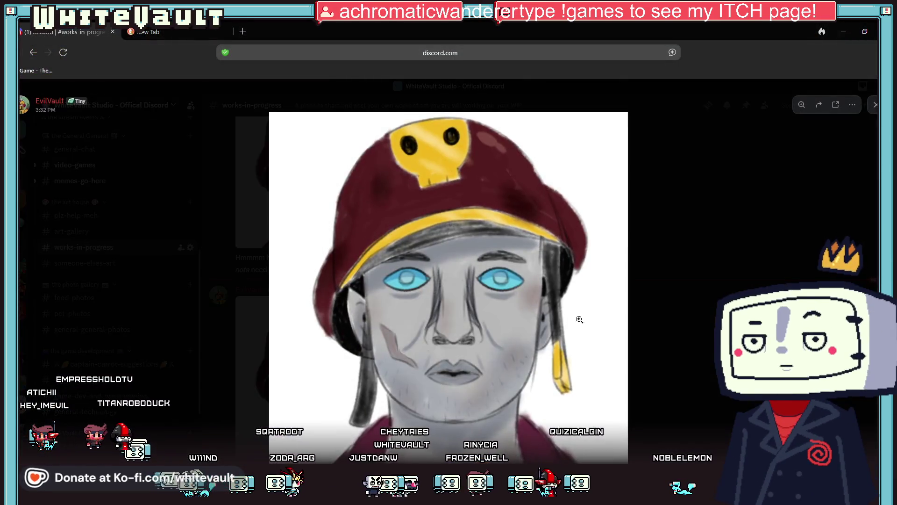
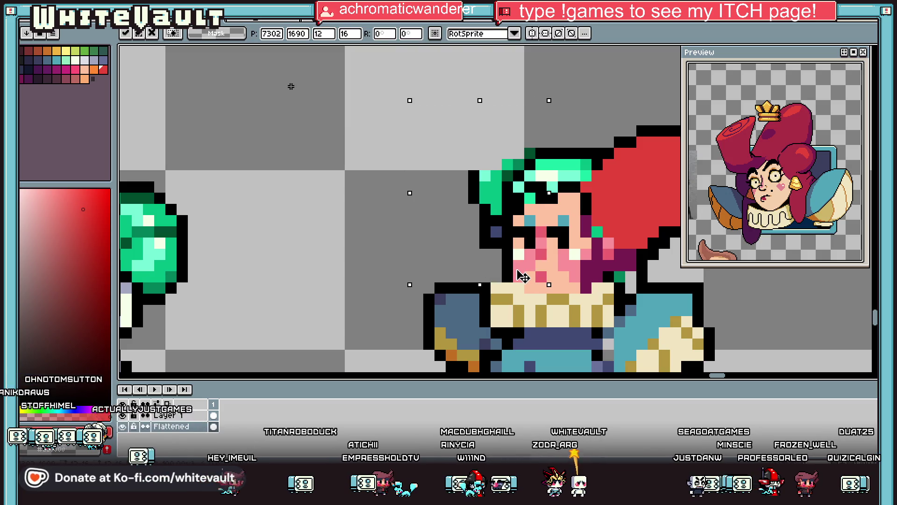
Zoom in on the middle sprite's head, then select it and clear the selection again.
{"action": "scroll", "coordinate": [575, 267], "scroll_direction": "up", "scroll_amount": 3}
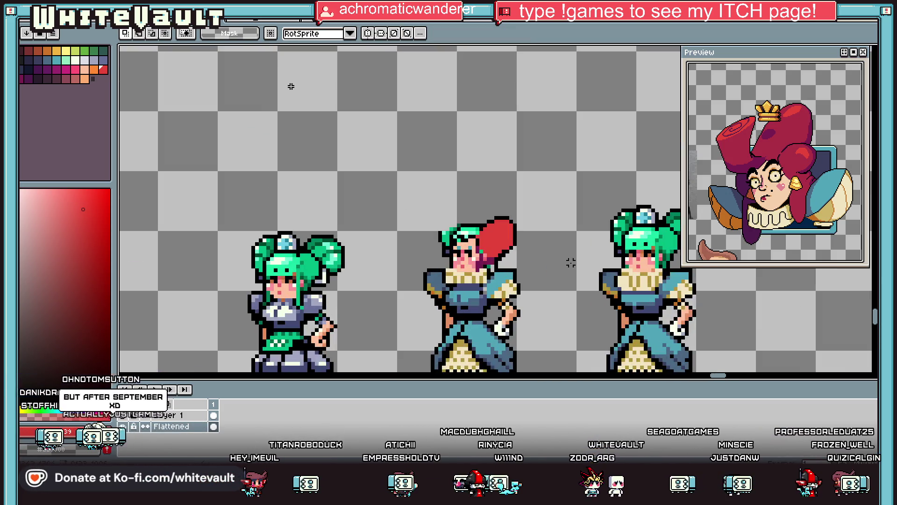
{"action": "mouse_move", "coordinate": [421, 191]}
{"action": "left_mouse_down"}
{"action": "mouse_move", "coordinate": [549, 244]}
{"action": "mouse_move", "coordinate": [553, 259]}
{"action": "left_mouse_up"}
{"action": "scroll", "coordinate": [551, 255], "scroll_direction": "down", "scroll_amount": 3}
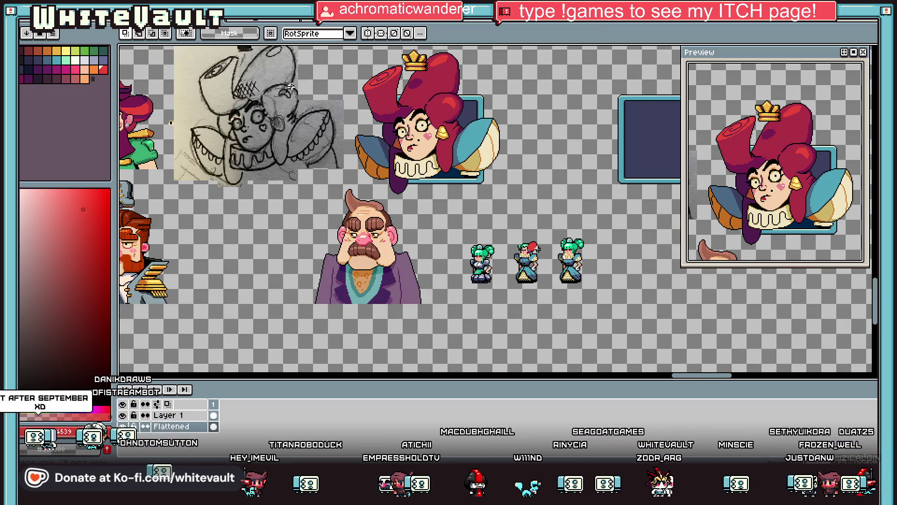
{"action": "key", "text": "ctrl+z"}
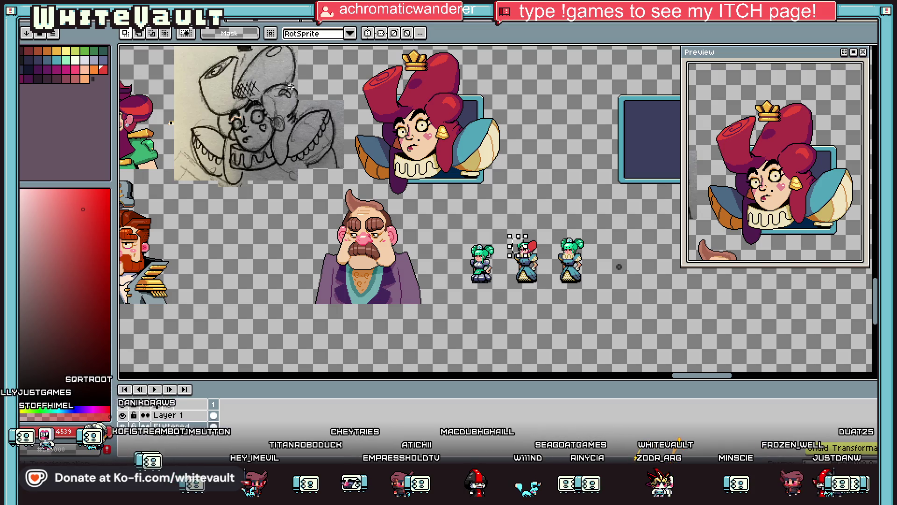
{"action": "key", "text": "ctrl+d"}
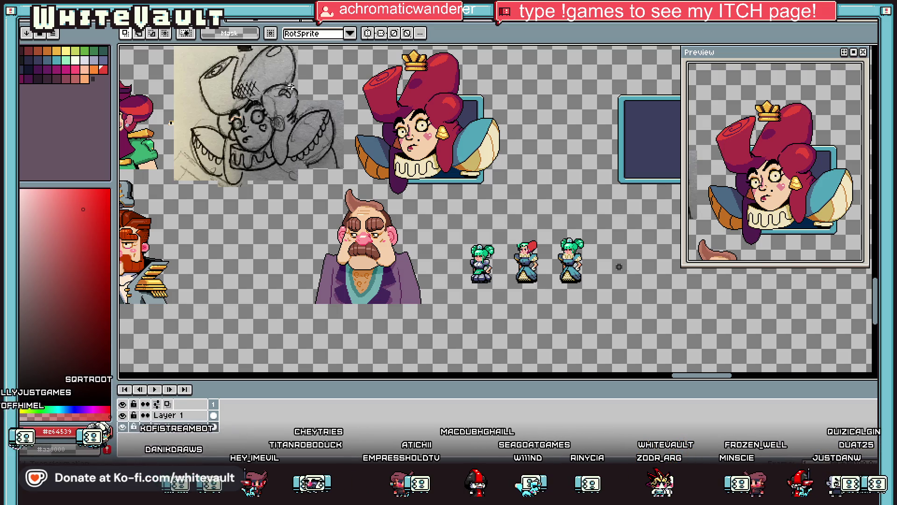
{"action": "scroll", "coordinate": [547, 234], "scroll_direction": "up", "scroll_amount": 3}
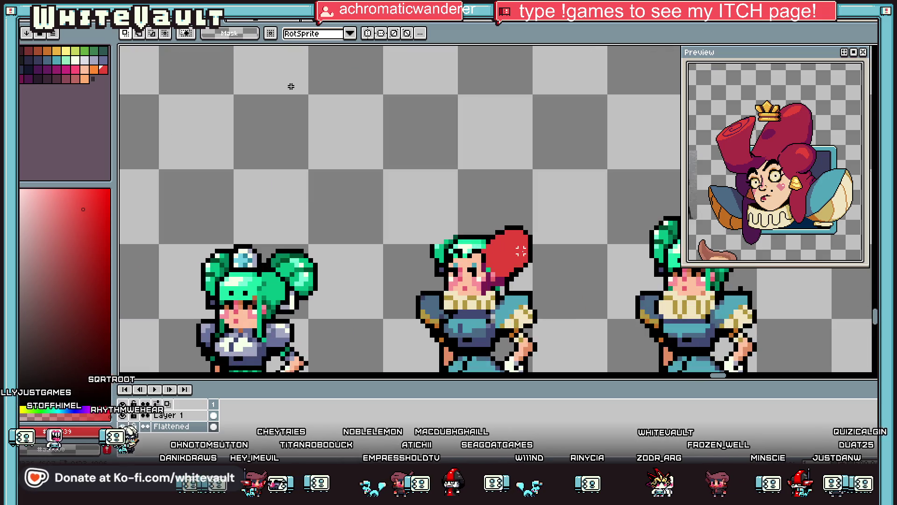
Eyedrop the teal hair colour and paint teal over the black pixels beside her eye.
{"action": "key", "text": "i"}
{"action": "left_click", "coordinate": [477, 269]}
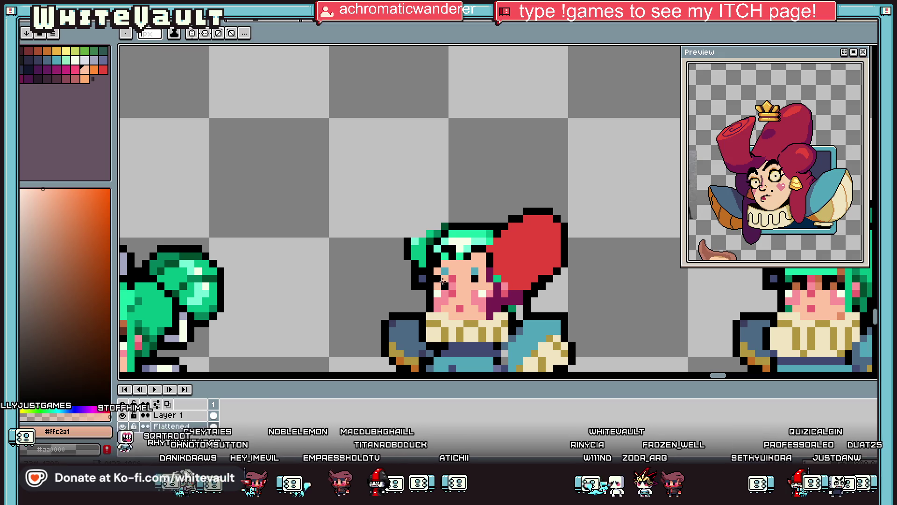
{"action": "left_click", "coordinate": [474, 277], "text": "alt"}
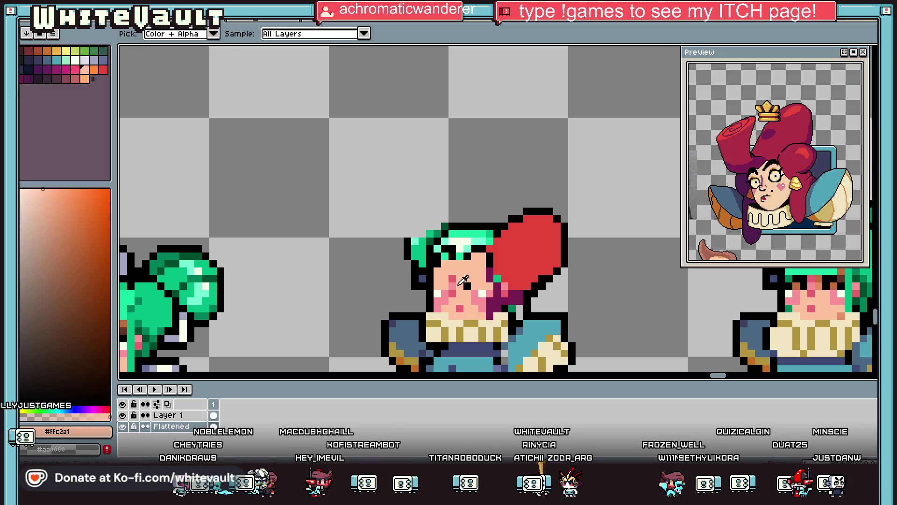
{"action": "left_click", "coordinate": [467, 285], "text": "alt"}
{"action": "scroll", "coordinate": [469, 269], "scroll_direction": "down", "scroll_amount": 3}
{"action": "scroll", "coordinate": [469, 265], "scroll_direction": "up", "scroll_amount": 2}
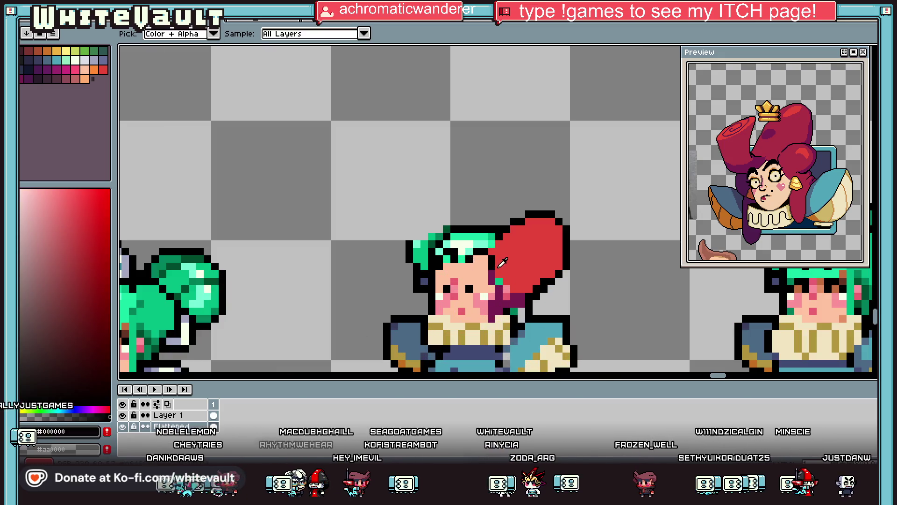
{"action": "scroll", "coordinate": [466, 251], "scroll_direction": "up", "scroll_amount": 1}
{"action": "left_click", "coordinate": [463, 254], "text": "alt"}
{"action": "mouse_move", "coordinate": [463, 253]}
{"action": "left_mouse_down"}
{"action": "mouse_move", "coordinate": [432, 245]}
{"action": "mouse_move", "coordinate": [426, 257]}
{"action": "left_mouse_up"}
{"action": "left_click_drag", "start_coordinate": [482, 256], "coordinate": [483, 244]}
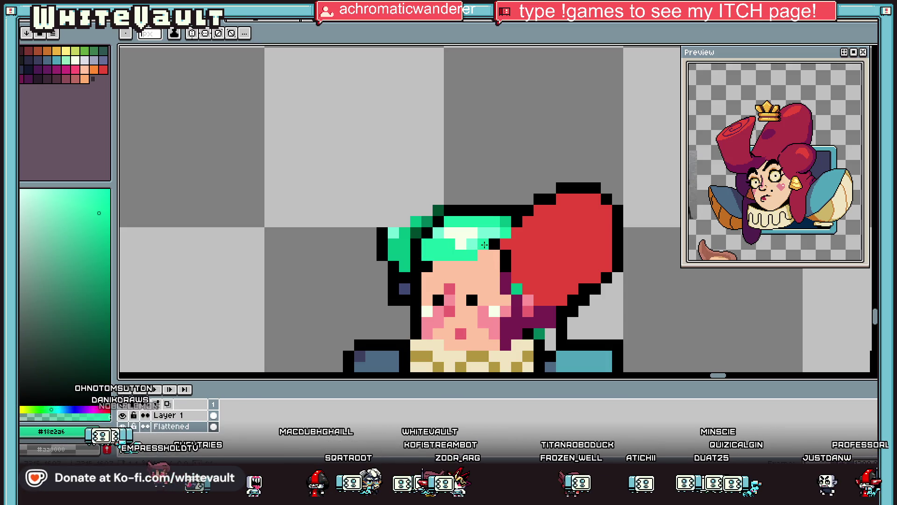
Sample the red hair colour and draw a closed red hair-swoop outline above the head.
{"action": "key", "text": "alt"}
{"action": "left_click", "coordinate": [536, 240], "text": "alt"}
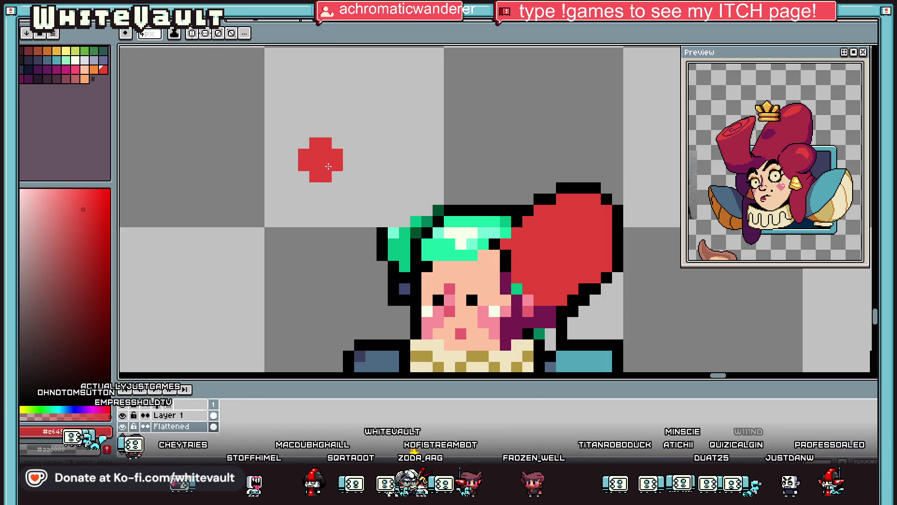
{"action": "mouse_move", "coordinate": [309, 171]}
{"action": "left_mouse_down"}
{"action": "mouse_move", "coordinate": [348, 123]}
{"action": "mouse_move", "coordinate": [408, 108]}
{"action": "left_mouse_up"}
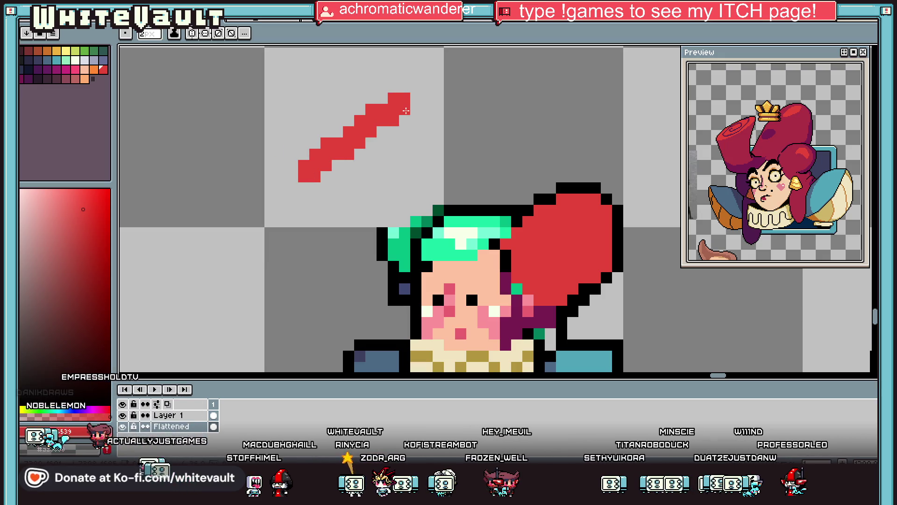
{"action": "left_click", "coordinate": [415, 111]}
{"action": "mouse_move", "coordinate": [415, 111]}
{"action": "left_mouse_down"}
{"action": "mouse_move", "coordinate": [399, 211]}
{"action": "mouse_move", "coordinate": [472, 251]}
{"action": "mouse_move", "coordinate": [381, 269]}
{"action": "mouse_move", "coordinate": [324, 220]}
{"action": "mouse_move", "coordinate": [319, 188]}
{"action": "mouse_move", "coordinate": [328, 185]}
{"action": "left_mouse_up"}
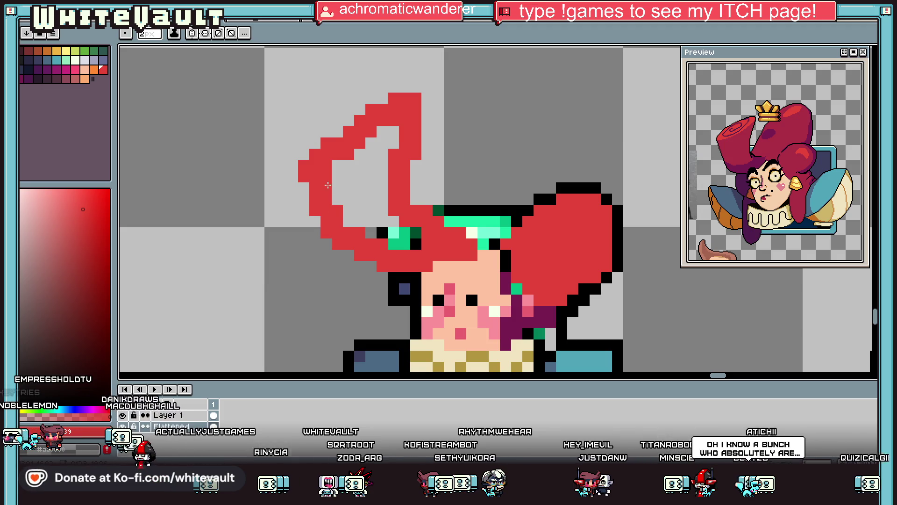
Bucket-fill the swoop and the leftover green and black hair pixels red.
{"action": "key", "text": "g"}
{"action": "left_click", "coordinate": [352, 184]}
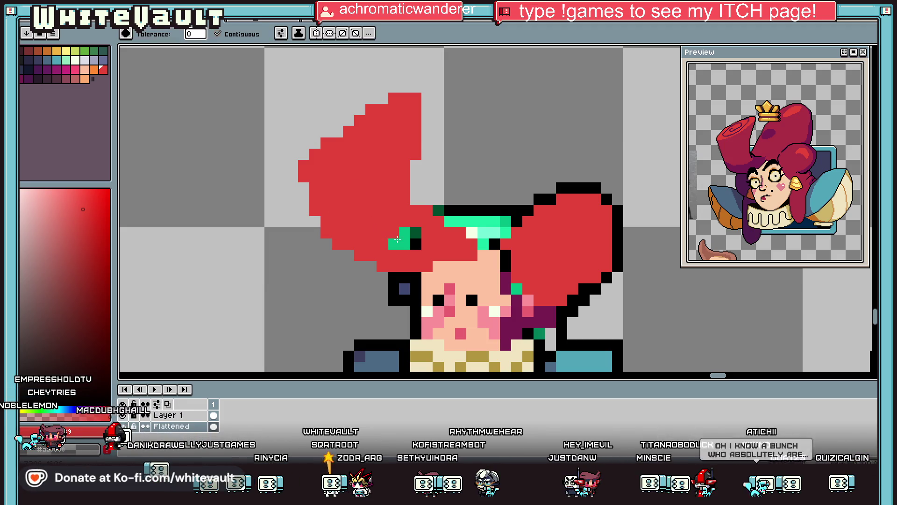
{"action": "left_click", "coordinate": [397, 239]}
{"action": "left_click", "coordinate": [416, 244]}
{"action": "left_click", "coordinate": [416, 233]}
{"action": "scroll", "coordinate": [416, 233], "scroll_direction": "down", "scroll_amount": 5}
{"action": "scroll", "coordinate": [450, 235], "scroll_direction": "up", "scroll_amount": 3}
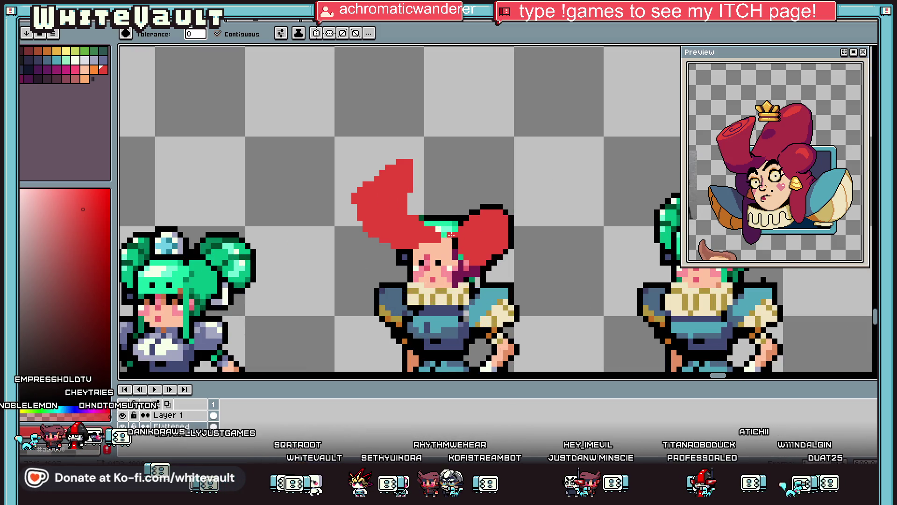
Sample dark magenta, draw the hat outline and bucket-fill the hat magenta.
{"action": "key", "text": "i"}
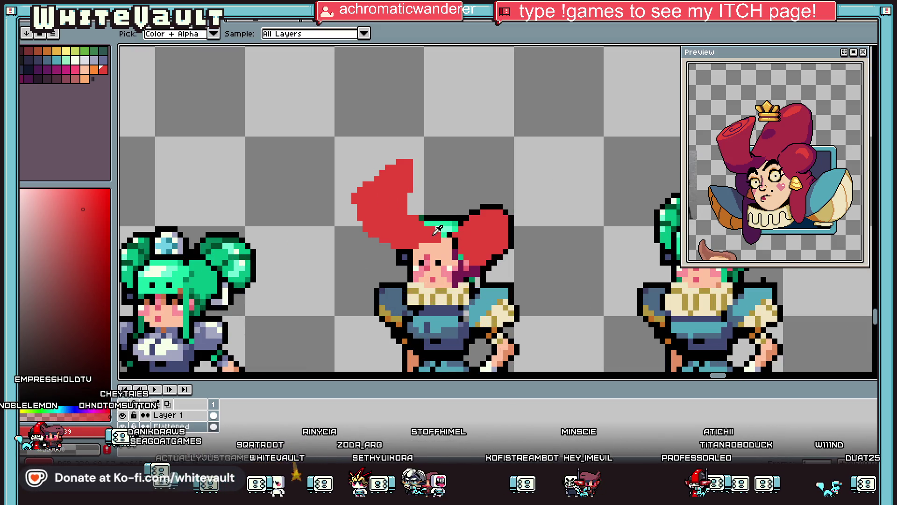
{"action": "scroll", "coordinate": [438, 230], "scroll_direction": "up", "scroll_amount": 2}
{"action": "left_click", "coordinate": [452, 287]}
{"action": "key", "text": "v"}
{"action": "key", "text": "b"}
{"action": "mouse_move", "coordinate": [371, 196]}
{"action": "left_mouse_down"}
{"action": "mouse_move", "coordinate": [458, 95]}
{"action": "mouse_move", "coordinate": [402, 140]}
{"action": "mouse_move", "coordinate": [446, 78]}
{"action": "mouse_move", "coordinate": [469, 73]}
{"action": "mouse_move", "coordinate": [522, 80]}
{"action": "mouse_move", "coordinate": [527, 177]}
{"action": "left_mouse_up"}
{"action": "key", "text": "ctrl+z"}
{"action": "key", "text": "g"}
{"action": "left_click", "coordinate": [443, 189]}
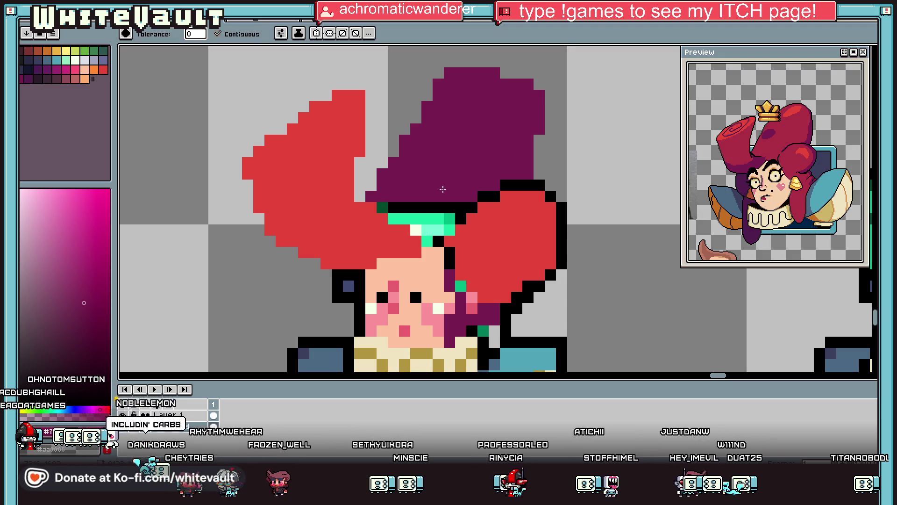
Repaint the black row under the hat magenta and erase stray magenta at its upper-right edge.
{"action": "key", "text": "b"}
{"action": "mouse_move", "coordinate": [463, 208]}
{"action": "left_mouse_down"}
{"action": "mouse_move", "coordinate": [385, 206]}
{"action": "mouse_move", "coordinate": [449, 221]}
{"action": "mouse_move", "coordinate": [406, 228]}
{"action": "left_mouse_up"}
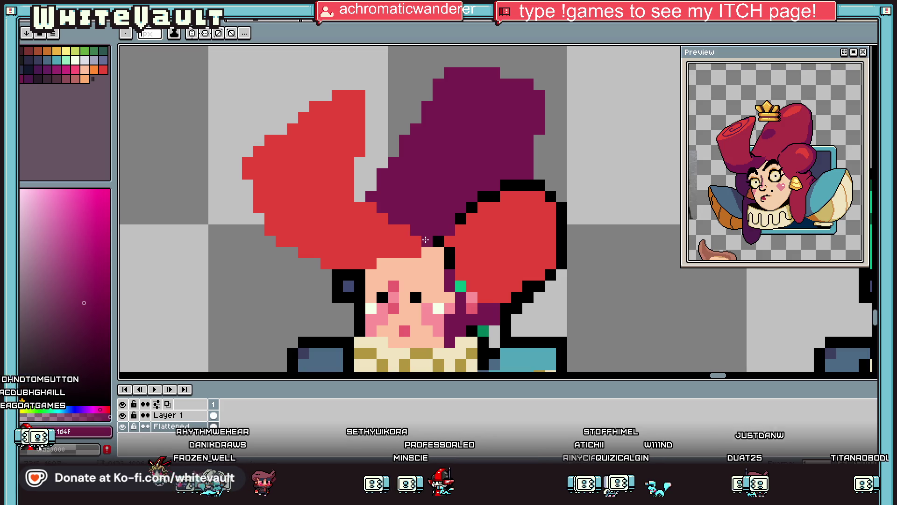
{"action": "key", "text": "e"}
{"action": "mouse_move", "coordinate": [539, 115]}
{"action": "left_mouse_down"}
{"action": "mouse_move", "coordinate": [537, 128]}
{"action": "mouse_move", "coordinate": [528, 82]}
{"action": "left_mouse_up"}
{"action": "left_click", "coordinate": [539, 101]}
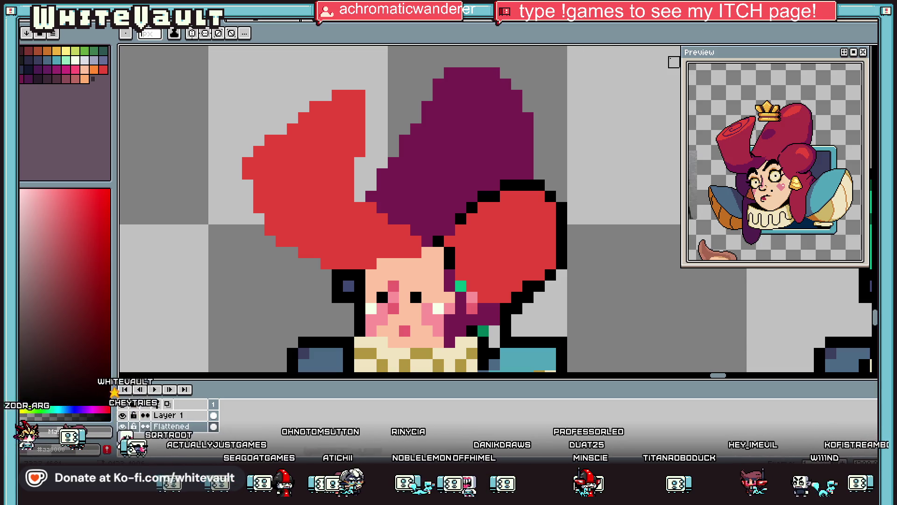
{"action": "scroll", "coordinate": [495, 161], "scroll_direction": "down", "scroll_amount": 2}
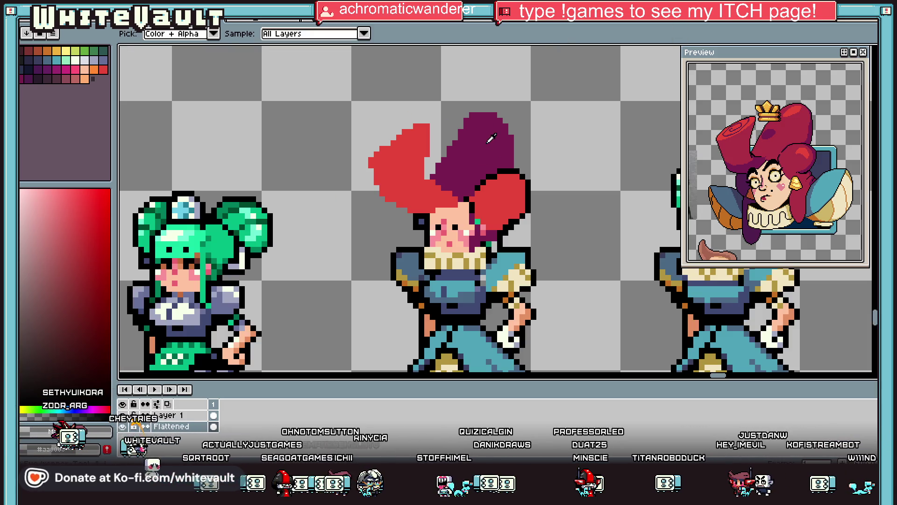
{"action": "scroll", "coordinate": [488, 163], "scroll_direction": "up", "scroll_amount": 2}
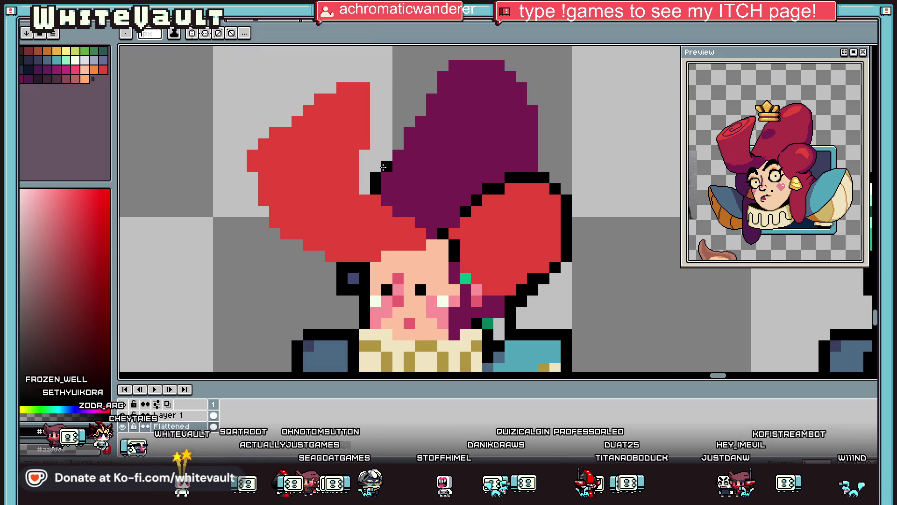
Outline the hat's top and right edges with black pixels.
{"action": "mouse_move", "coordinate": [422, 98]}
{"action": "left_mouse_down"}
{"action": "mouse_move", "coordinate": [434, 85]}
{"action": "mouse_move", "coordinate": [501, 67]}
{"action": "left_mouse_up"}
{"action": "left_click_drag", "start_coordinate": [521, 96], "coordinate": [534, 156]}
{"action": "left_click", "coordinate": [535, 162], "text": "alt"}
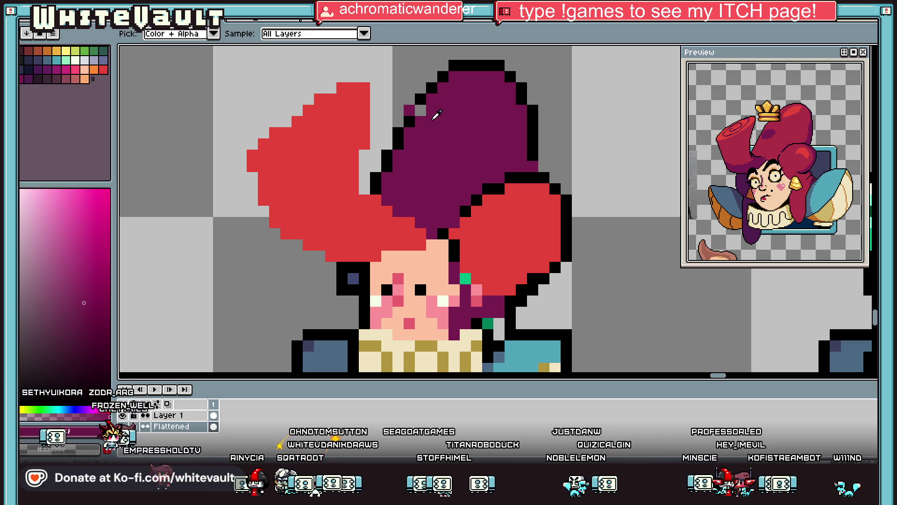
{"action": "left_click", "coordinate": [418, 107], "text": "alt"}
{"action": "scroll", "coordinate": [458, 141], "scroll_direction": "down", "scroll_amount": 2}
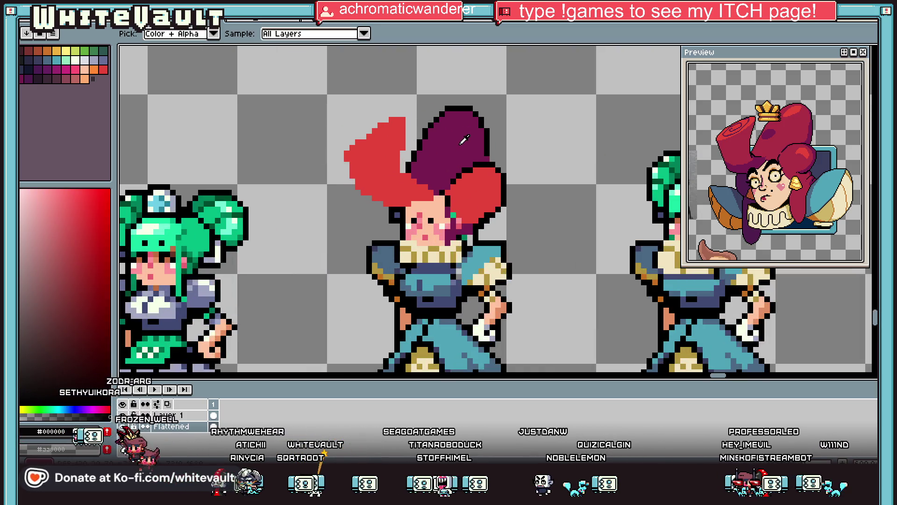
{"action": "left_click", "coordinate": [459, 141], "text": "alt"}
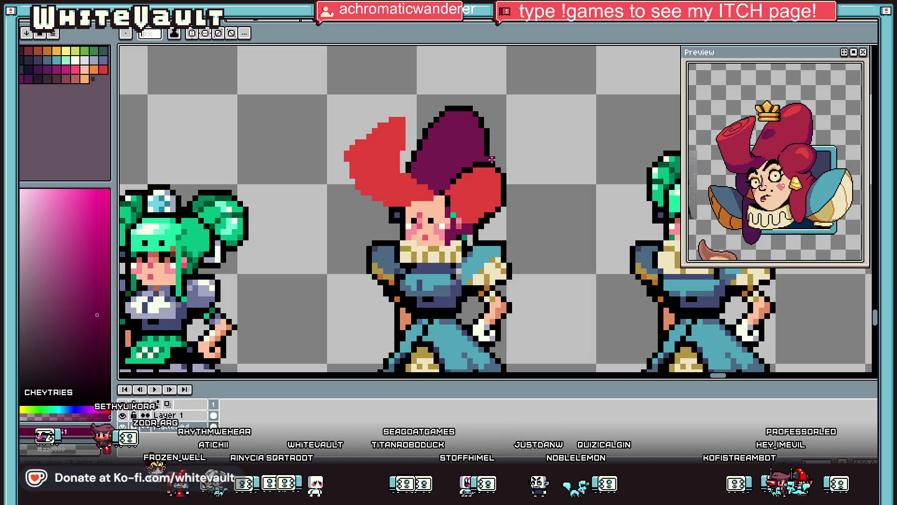
{"action": "key", "text": "alt"}
{"action": "scroll", "coordinate": [488, 157], "scroll_direction": "up", "scroll_amount": 3}
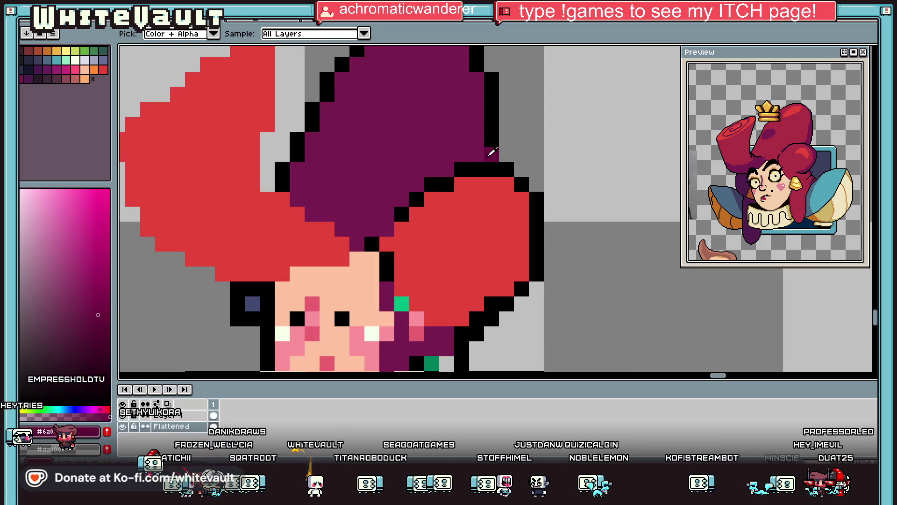
{"action": "scroll", "coordinate": [501, 148], "scroll_direction": "down", "scroll_amount": 5}
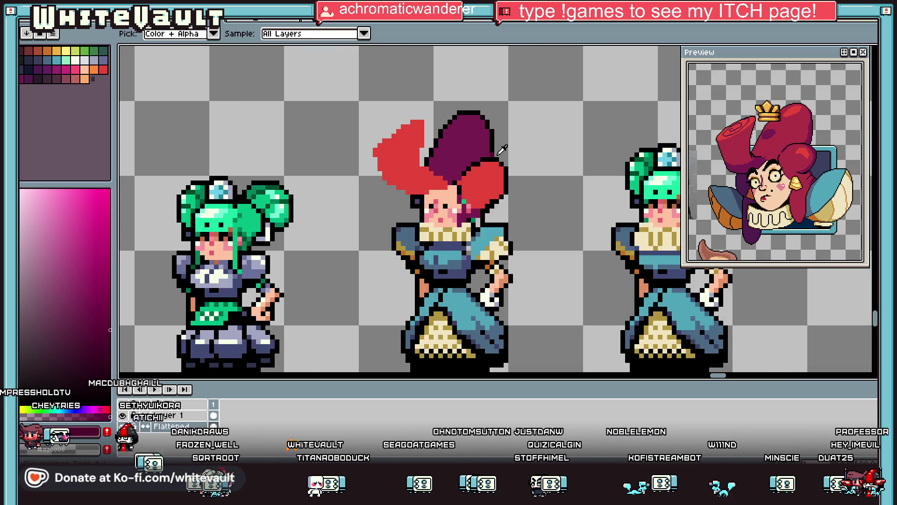
{"action": "scroll", "coordinate": [501, 147], "scroll_direction": "up", "scroll_amount": 5}
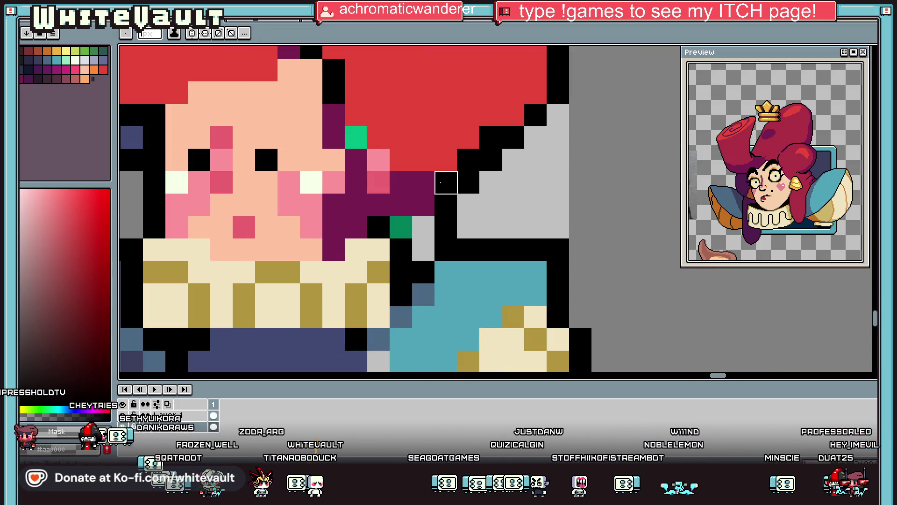
Touch up the left red hair with a diagonal black outline and recolour stray pixels red.
{"action": "left_click", "coordinate": [443, 167], "text": "alt"}
{"action": "left_click", "coordinate": [401, 182]}
{"action": "key", "text": "alt"}
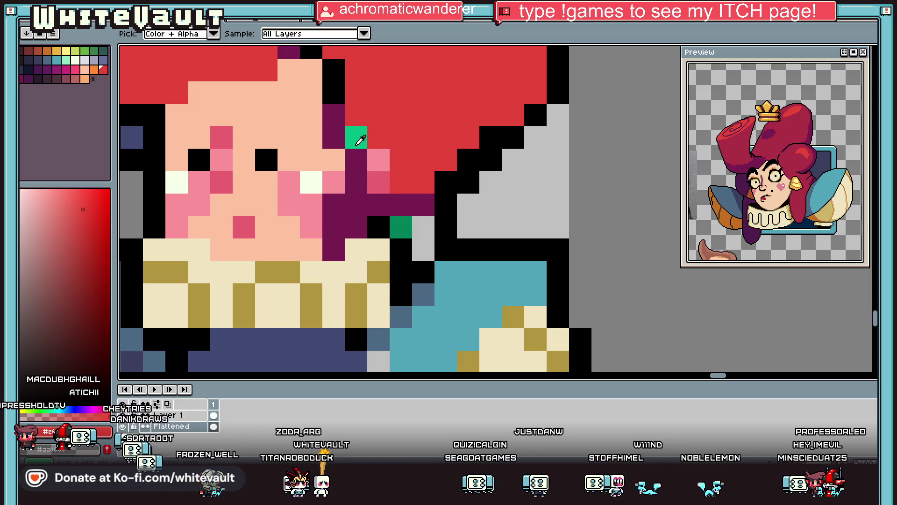
{"action": "left_click", "coordinate": [465, 187], "text": "alt"}
{"action": "mouse_move", "coordinate": [378, 137]}
{"action": "left_mouse_down"}
{"action": "mouse_move", "coordinate": [399, 154]}
{"action": "mouse_move", "coordinate": [401, 182]}
{"action": "left_mouse_up"}
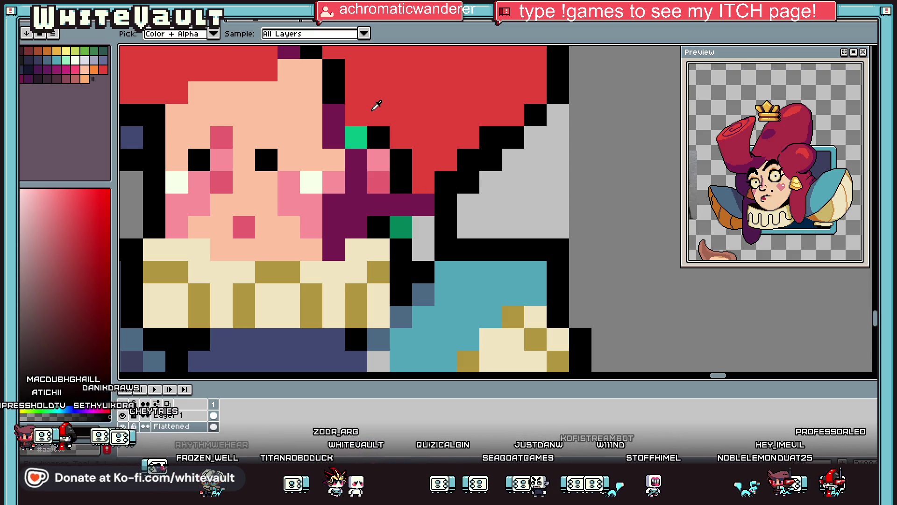
{"action": "left_click", "coordinate": [374, 105], "text": "alt"}
{"action": "left_click", "coordinate": [359, 128]}
{"action": "scroll", "coordinate": [383, 133], "scroll_direction": "down", "scroll_amount": 4}
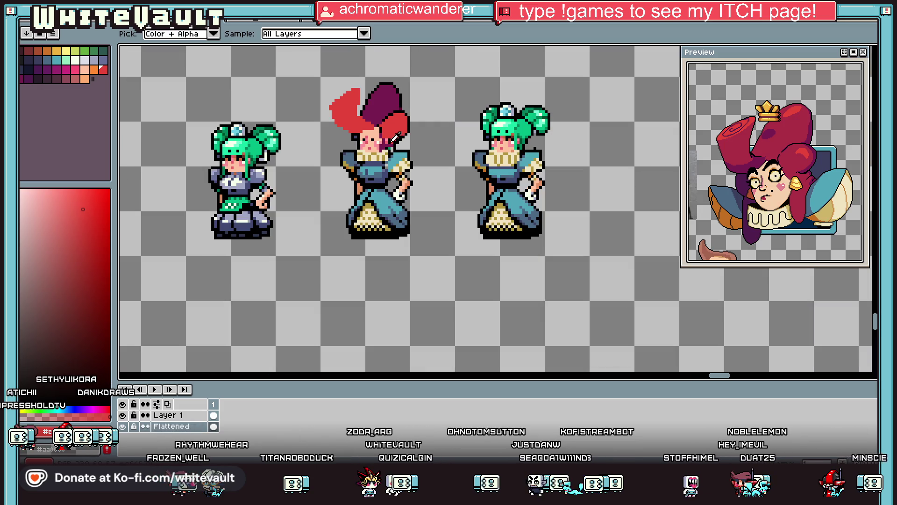
{"action": "scroll", "coordinate": [395, 136], "scroll_direction": "up", "scroll_amount": 2}
{"action": "scroll", "coordinate": [395, 135], "scroll_direction": "up", "scroll_amount": 1}
{"action": "scroll", "coordinate": [344, 102], "scroll_direction": "down", "scroll_amount": 4}
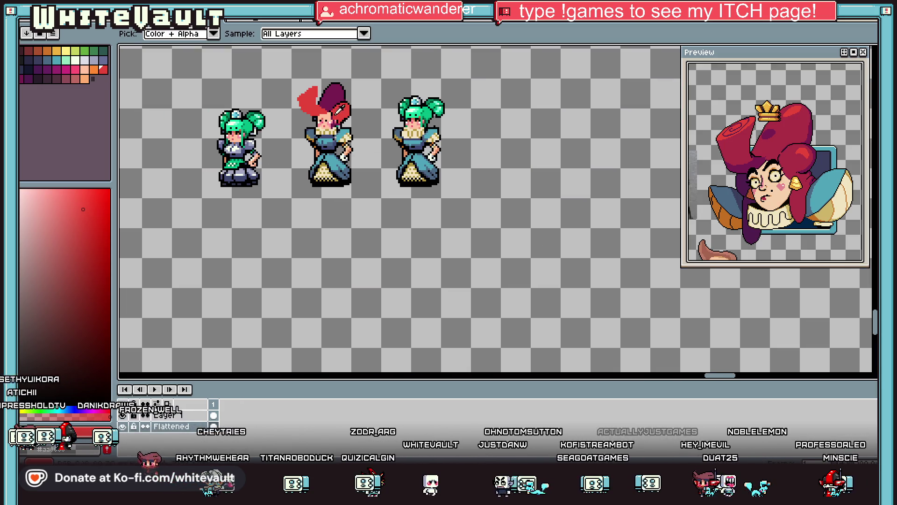
{"action": "scroll", "coordinate": [357, 140], "scroll_direction": "up", "scroll_amount": 2}
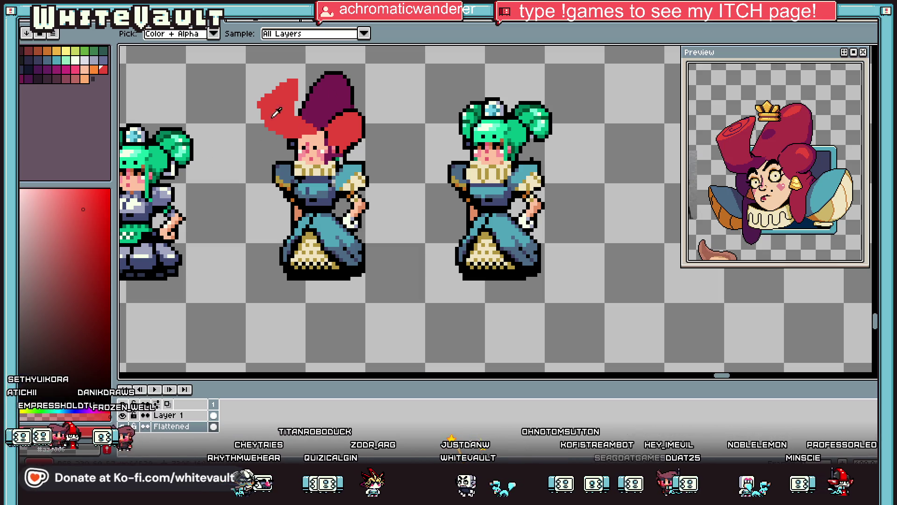
Shade the red hair with a darker red stroke, a darker fill on its right part and one extra pixel.
{"action": "left_click", "coordinate": [325, 101]}
{"action": "left_click", "coordinate": [354, 113]}
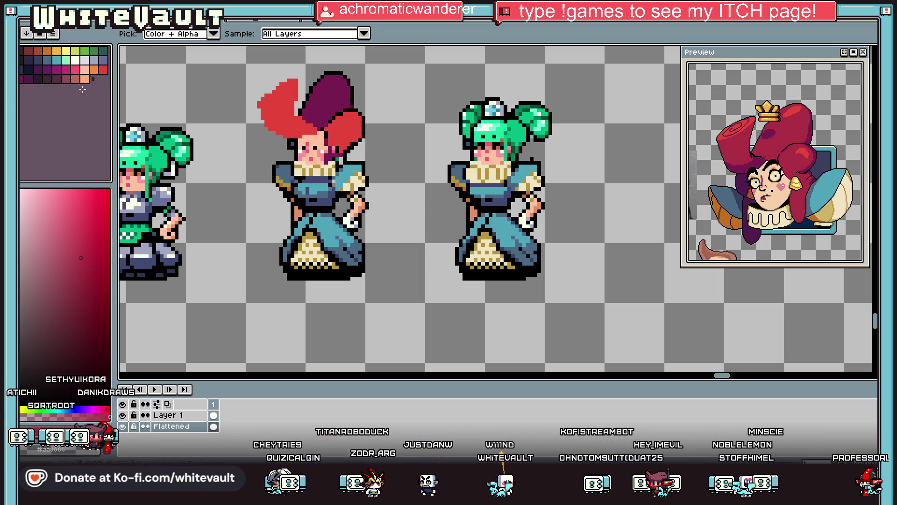
{"action": "scroll", "coordinate": [354, 113], "scroll_direction": "up", "scroll_amount": 3}
{"action": "mouse_move", "coordinate": [370, 120]}
{"action": "left_mouse_down"}
{"action": "mouse_move", "coordinate": [370, 160]}
{"action": "mouse_move", "coordinate": [328, 203]}
{"action": "left_mouse_up"}
{"action": "key", "text": "g"}
{"action": "left_click", "coordinate": [338, 199]}
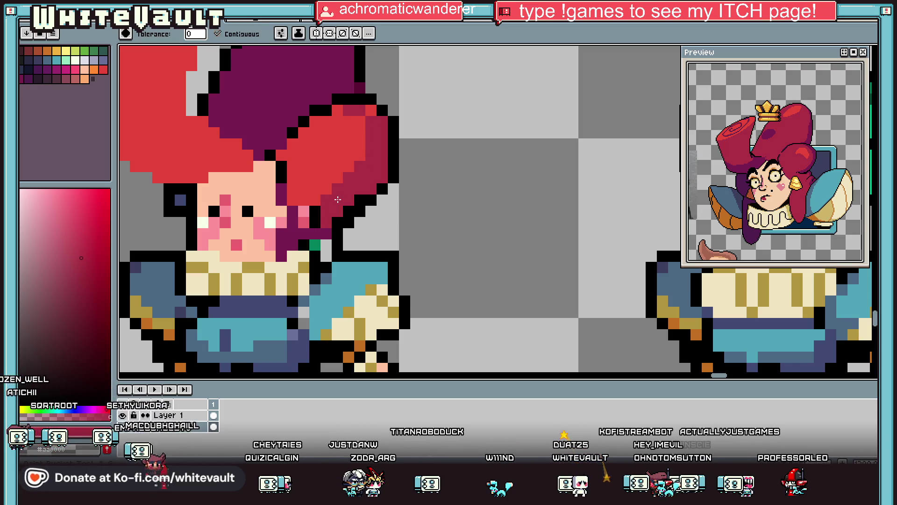
{"action": "scroll", "coordinate": [369, 119], "scroll_direction": "down", "scroll_amount": 4}
{"action": "key", "text": "b"}
{"action": "scroll", "coordinate": [301, 108], "scroll_direction": "up", "scroll_amount": 5}
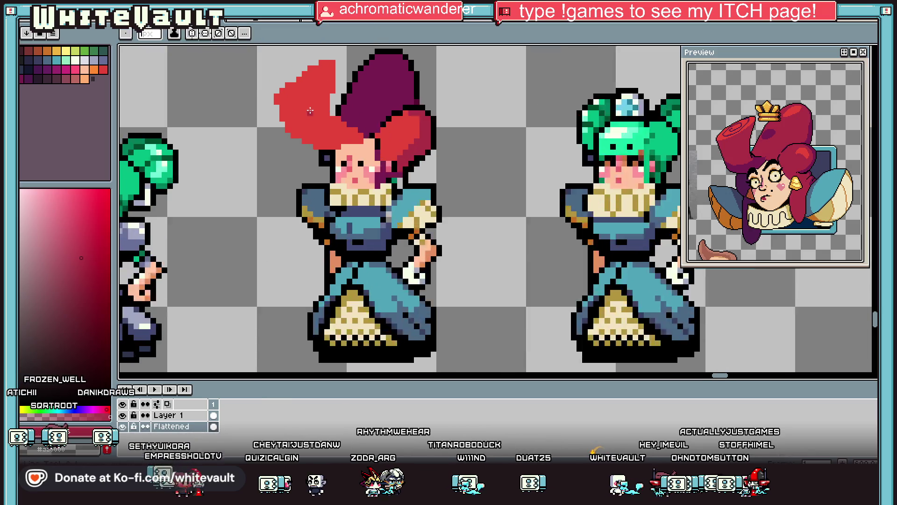
{"action": "left_click", "coordinate": [300, 108]}
{"action": "scroll", "coordinate": [301, 108], "scroll_direction": "down", "scroll_amount": 4}
{"action": "scroll", "coordinate": [327, 286], "scroll_direction": "up", "scroll_amount": 5}
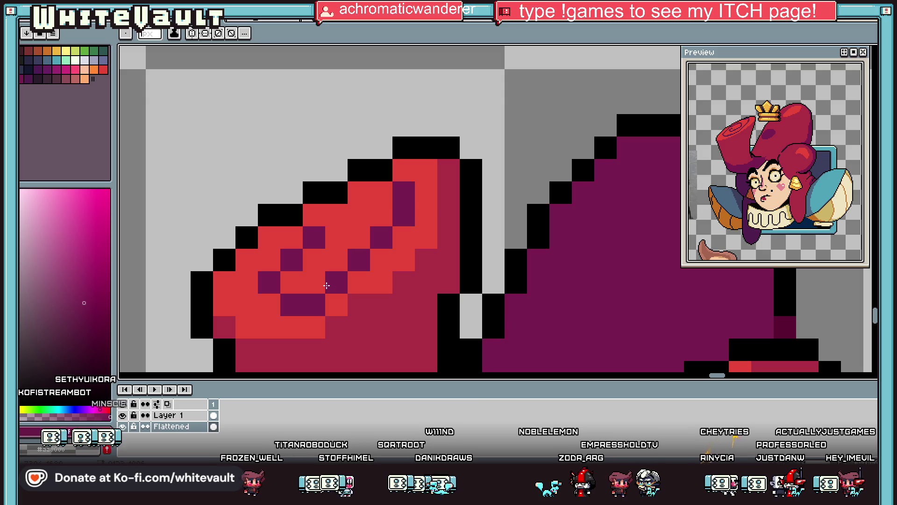
Sample the crimson and darken four pixels on the hat roll.
{"action": "key", "text": "i"}
{"action": "scroll", "coordinate": [434, 249], "scroll_direction": "down", "scroll_amount": 2}
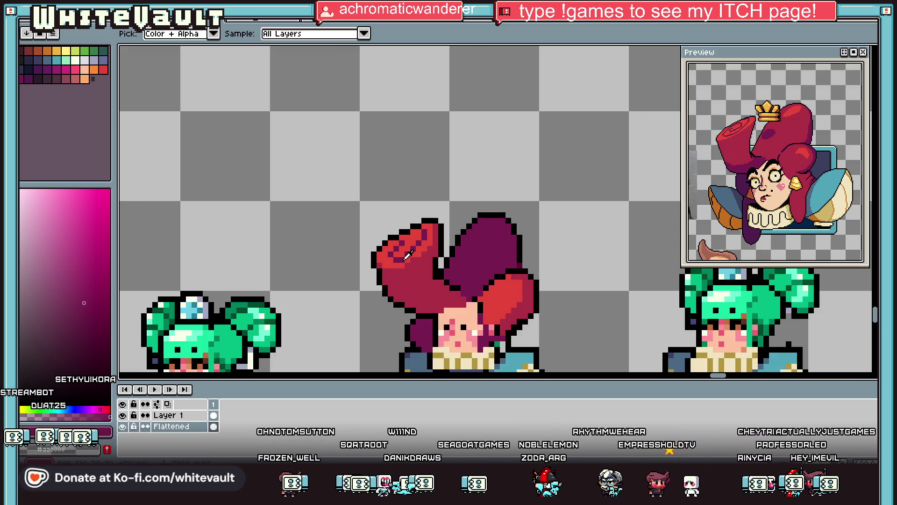
{"action": "scroll", "coordinate": [407, 254], "scroll_direction": "up", "scroll_amount": 3}
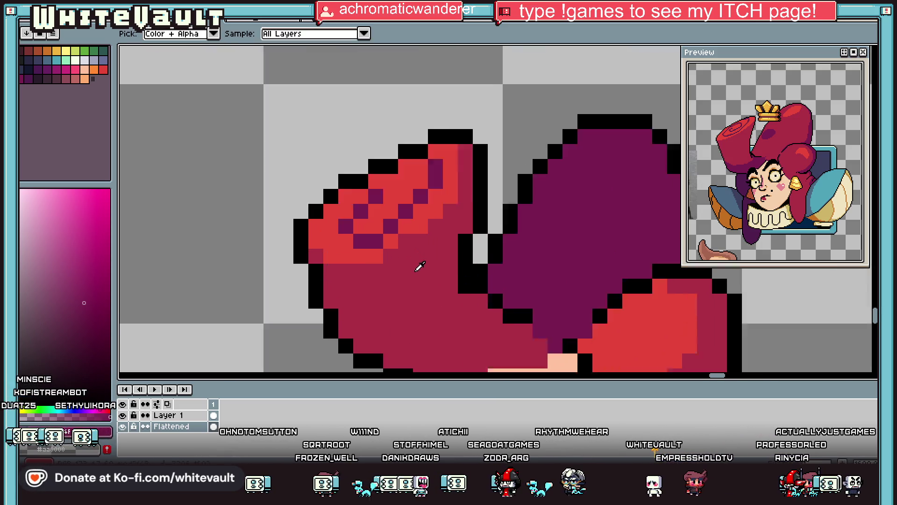
{"action": "left_click", "coordinate": [419, 266]}
{"action": "key", "text": "b"}
{"action": "left_click", "coordinate": [438, 144]}
{"action": "left_click", "coordinate": [447, 159]}
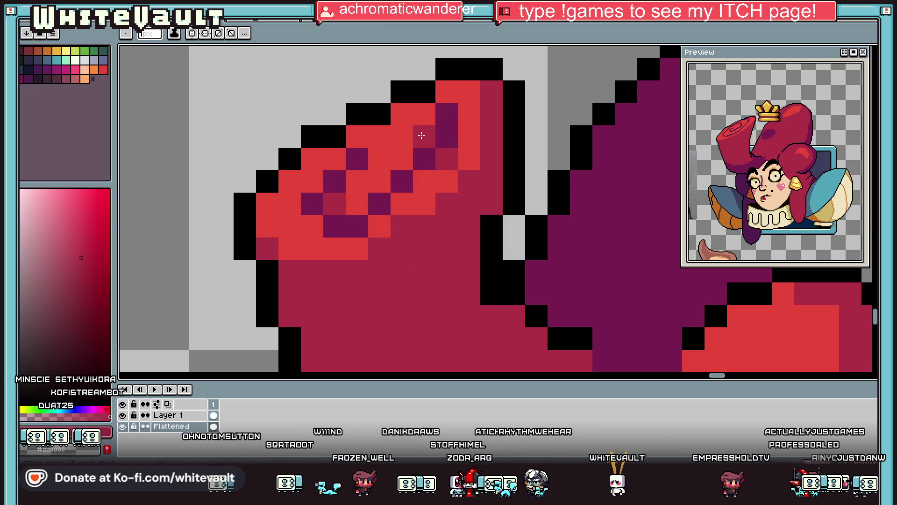
{"action": "left_click", "coordinate": [425, 137]}
{"action": "left_click", "coordinate": [447, 181]}
Sample the hat's purple and paint three dark purple pixels along the roll's lower-left edge.
{"action": "key", "text": "i"}
{"action": "scroll", "coordinate": [447, 181], "scroll_direction": "down", "scroll_amount": 3}
{"action": "scroll", "coordinate": [469, 202], "scroll_direction": "up", "scroll_amount": 3}
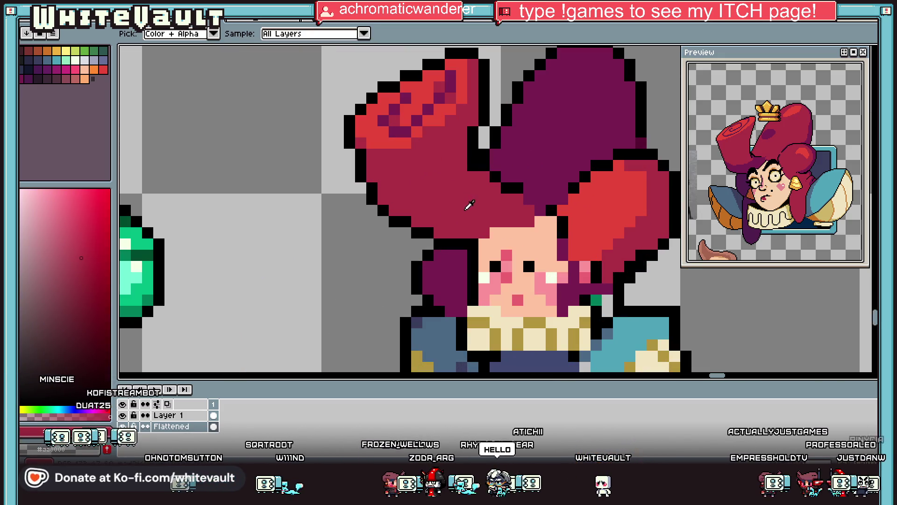
{"action": "left_click", "coordinate": [474, 163]}
{"action": "key", "text": "b"}
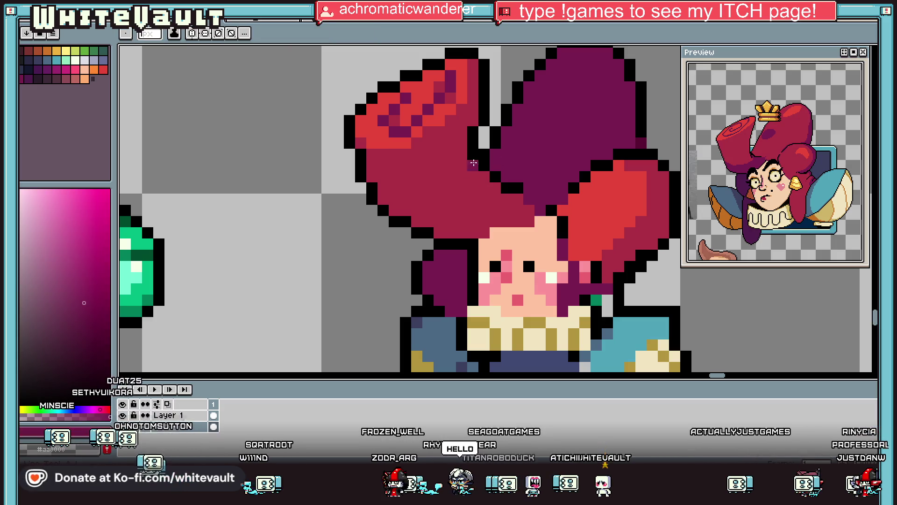
{"action": "left_click", "coordinate": [417, 222]}
{"action": "left_click", "coordinate": [395, 211]}
{"action": "left_click", "coordinate": [383, 200]}
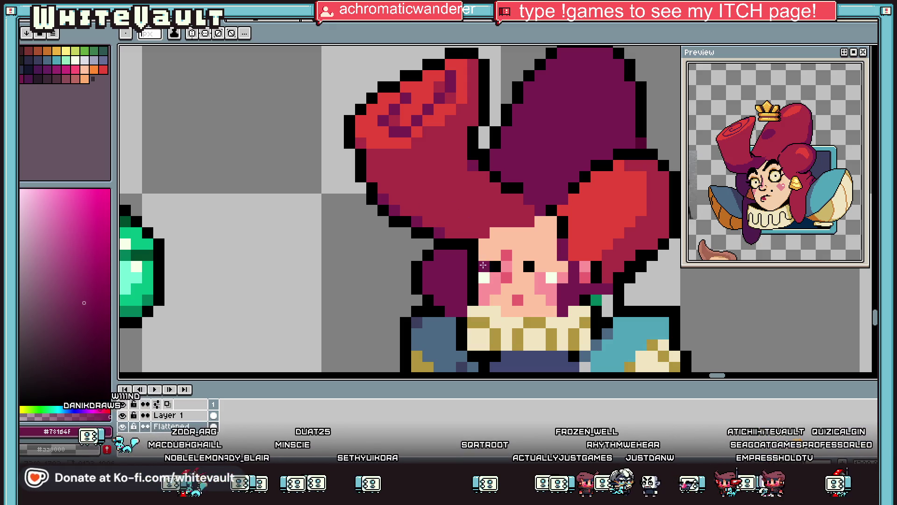
Sample the hair's red colour for the next pixel edits.
{"action": "scroll", "coordinate": [455, 205], "scroll_direction": "down", "scroll_amount": 2}
{"action": "key", "text": "i"}
{"action": "scroll", "coordinate": [514, 207], "scroll_direction": "up", "scroll_amount": 2}
{"action": "key", "text": "b"}
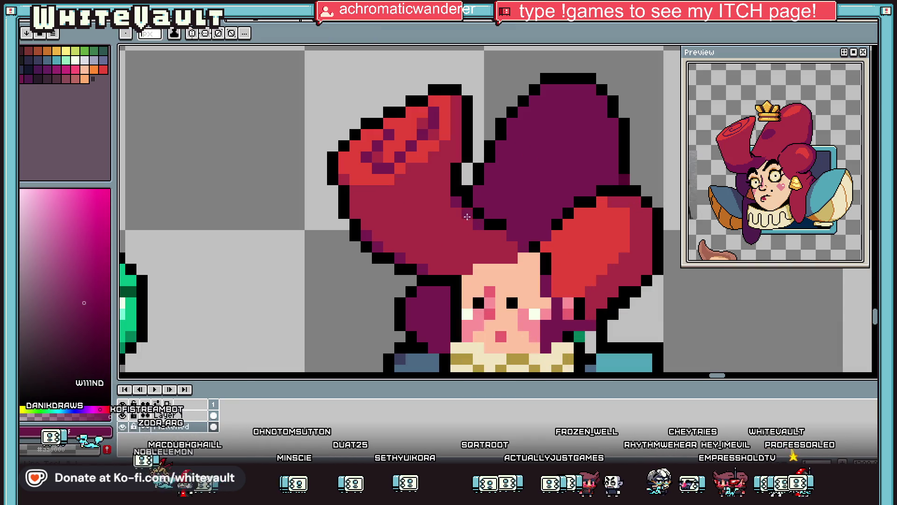
{"action": "scroll", "coordinate": [474, 178], "scroll_direction": "down", "scroll_amount": 2}
{"action": "scroll", "coordinate": [474, 178], "scroll_direction": "down", "scroll_amount": 2}
{"action": "key", "text": "i"}
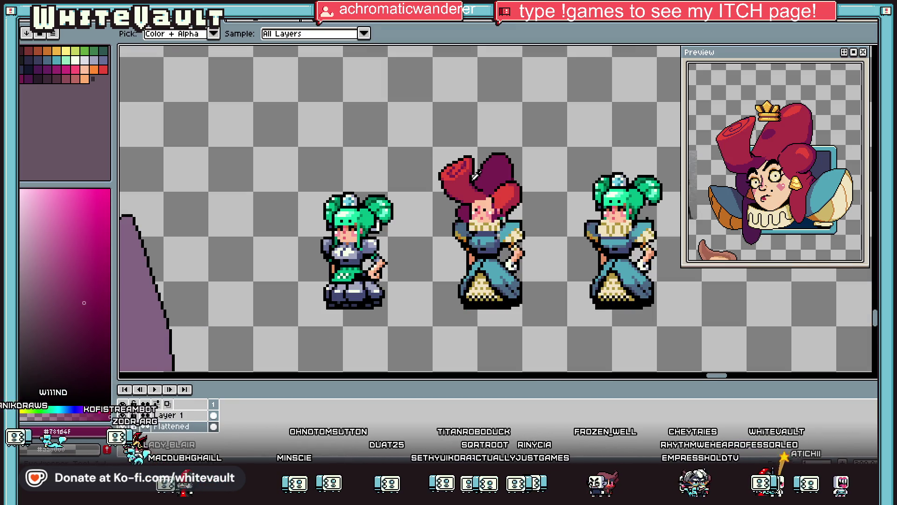
{"action": "scroll", "coordinate": [468, 158], "scroll_direction": "up", "scroll_amount": 4}
{"action": "key", "text": "b"}
{"action": "key", "text": "i"}
{"action": "left_click", "coordinate": [475, 155]}
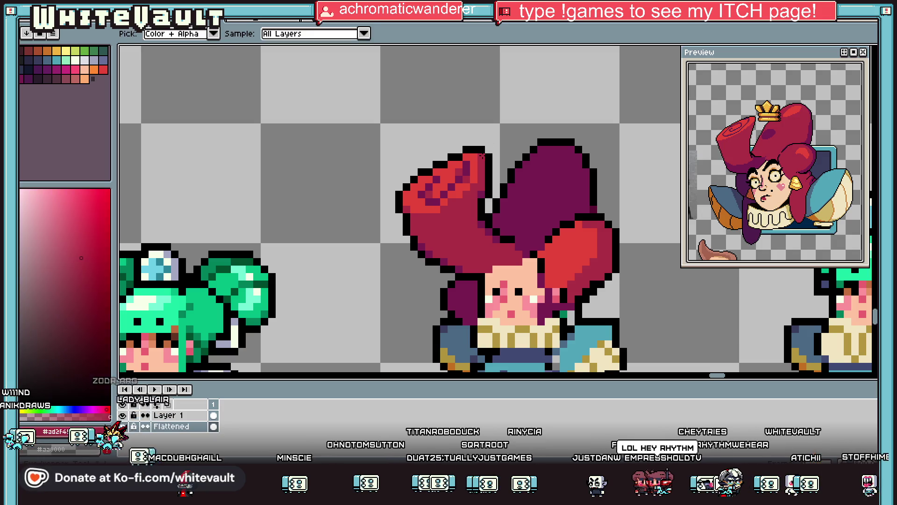
{"action": "key", "text": "b"}
{"action": "key", "text": "i"}
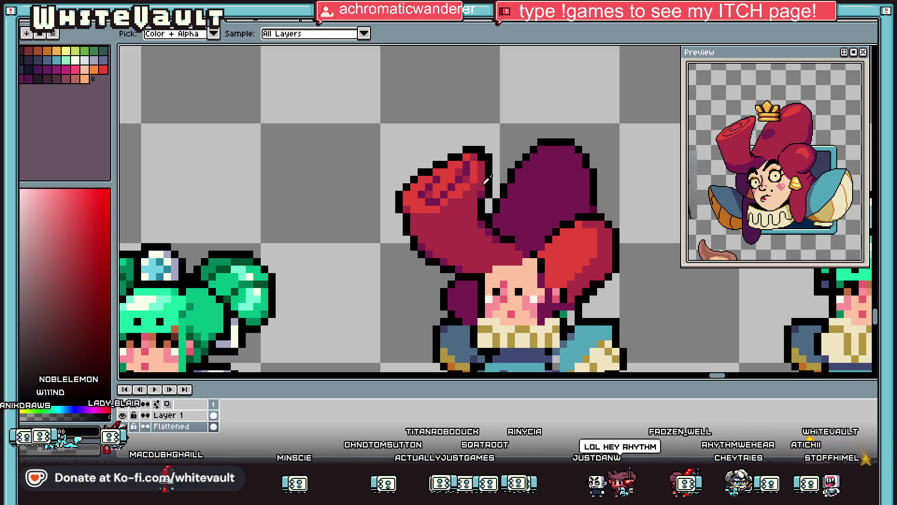
{"action": "left_click", "coordinate": [486, 183]}
{"action": "key", "text": "b"}
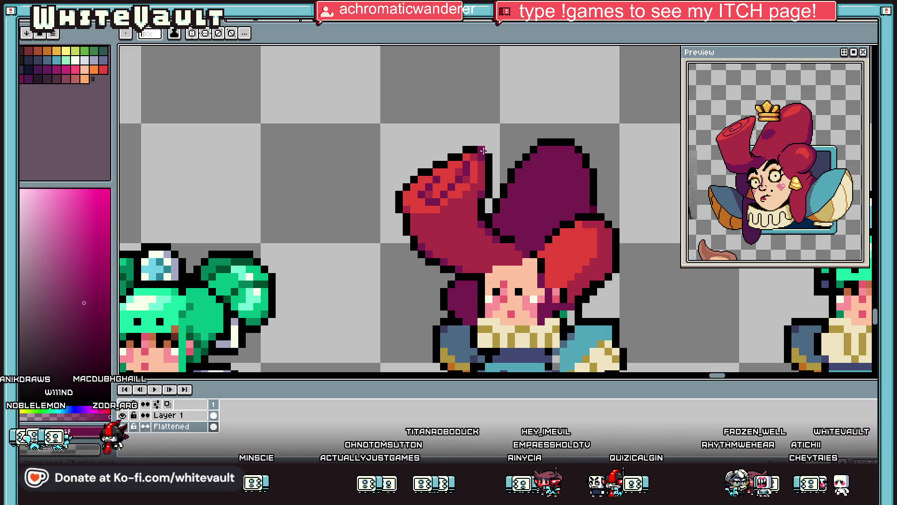
{"action": "key", "text": "ctrl+Tab"}
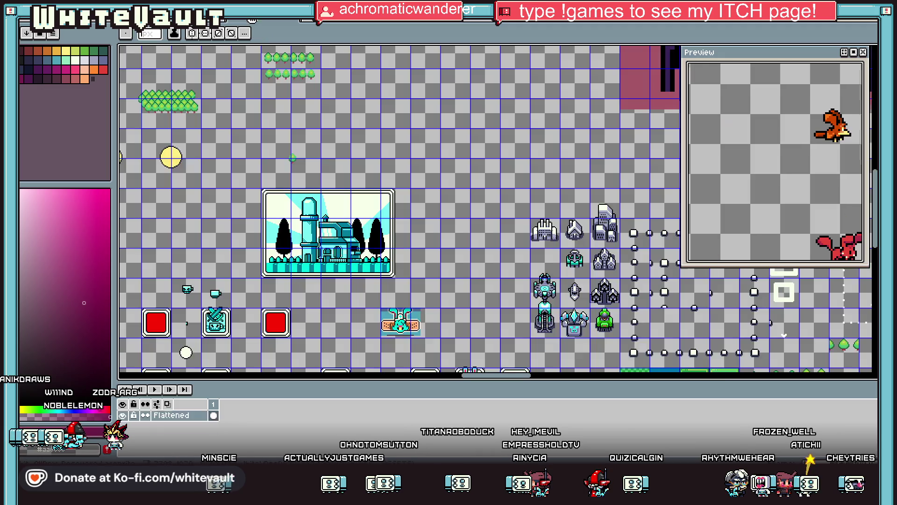
{"action": "key", "text": "ctrl+Tab"}
{"action": "scroll", "coordinate": [171, 141], "scroll_direction": "up", "scroll_amount": 1}
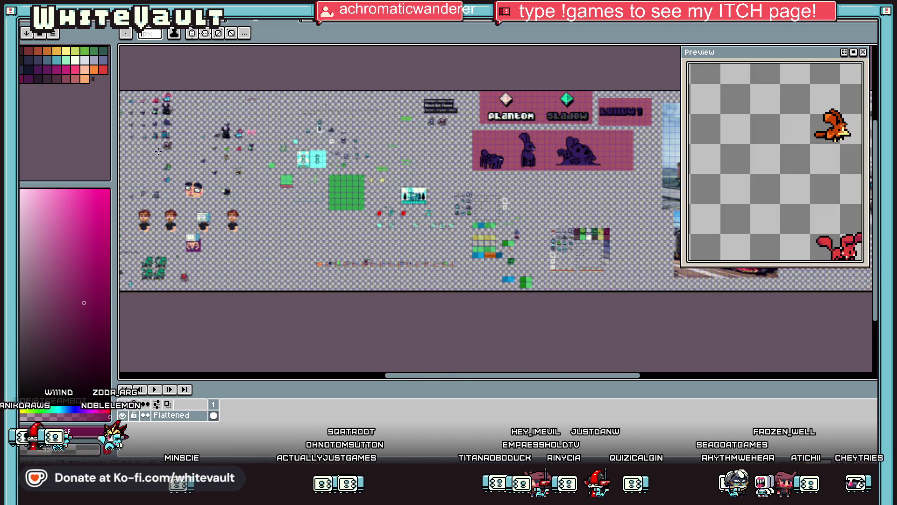
{"action": "mouse_move", "coordinate": [445, 376]}
{"action": "left_mouse_down"}
{"action": "mouse_move", "coordinate": [262, 371]}
{"action": "mouse_move", "coordinate": [341, 368]}
{"action": "mouse_move", "coordinate": [308, 364]}
{"action": "left_mouse_up"}
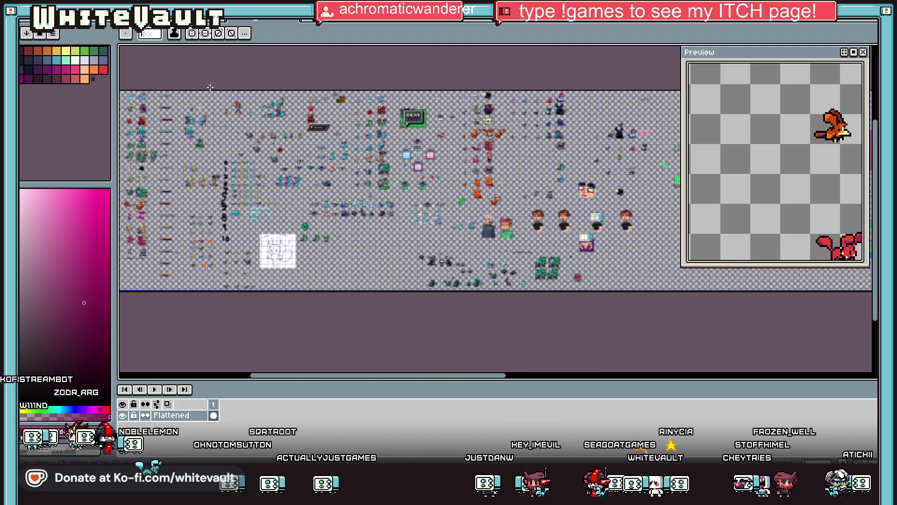
{"action": "scroll", "coordinate": [154, 167], "scroll_direction": "up", "scroll_amount": 3}
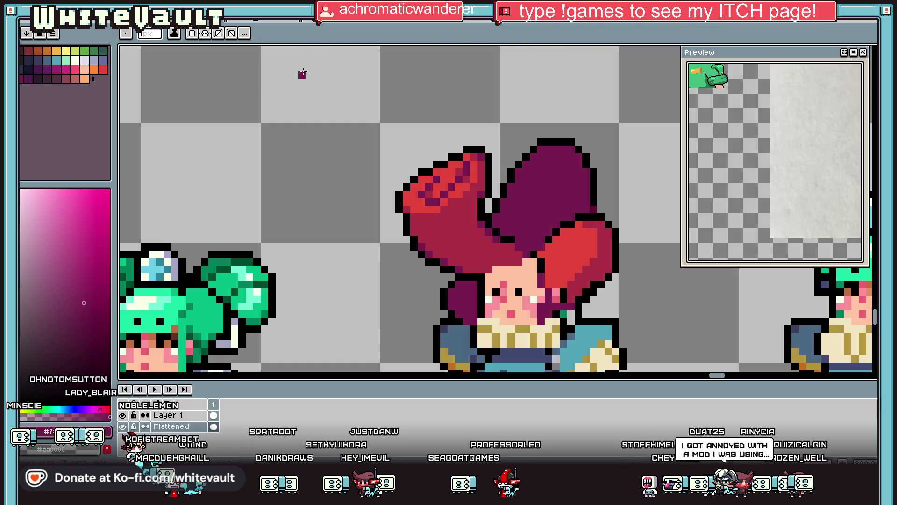
Draw a diagonal black outline between hat and hair, recolouring two stray outline pixels purple.
{"action": "scroll", "coordinate": [439, 168], "scroll_direction": "down", "scroll_amount": 3}
{"action": "scroll", "coordinate": [440, 168], "scroll_direction": "up", "scroll_amount": 3}
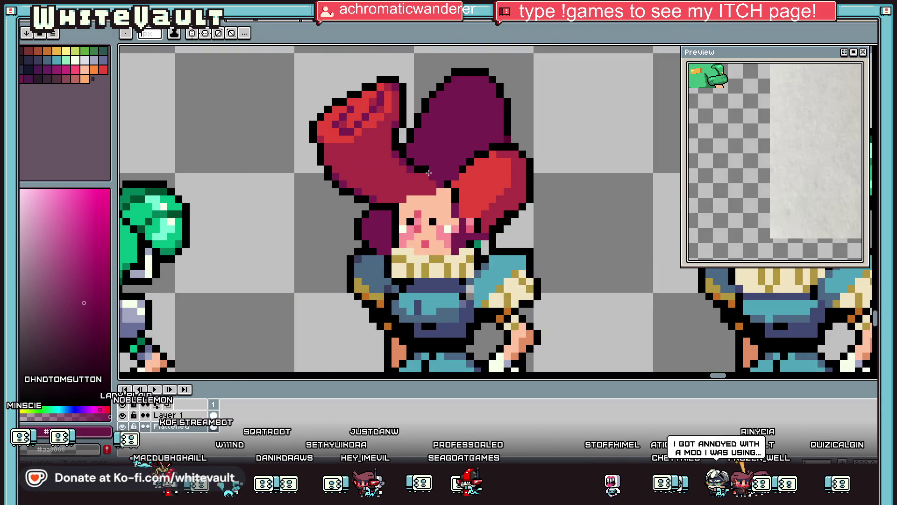
{"action": "scroll", "coordinate": [429, 173], "scroll_direction": "up", "scroll_amount": 2}
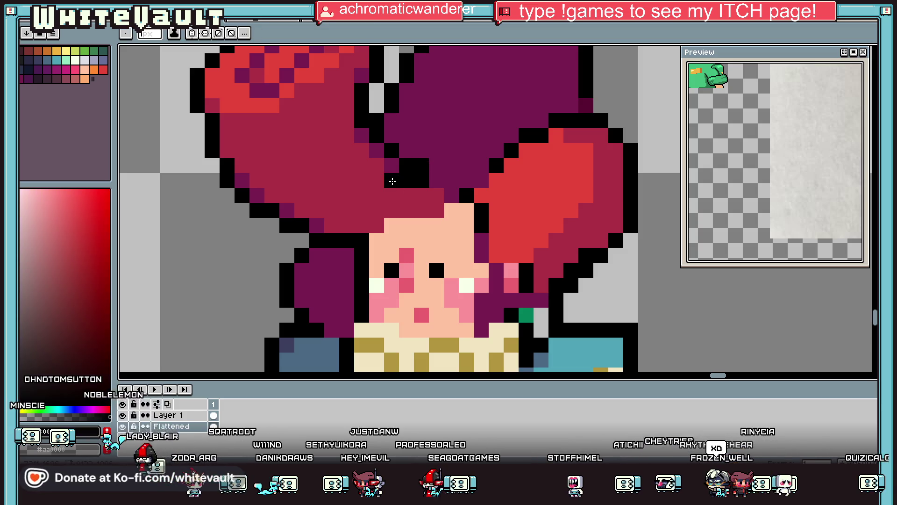
{"action": "left_click_drag", "start_coordinate": [347, 121], "coordinate": [375, 177]}
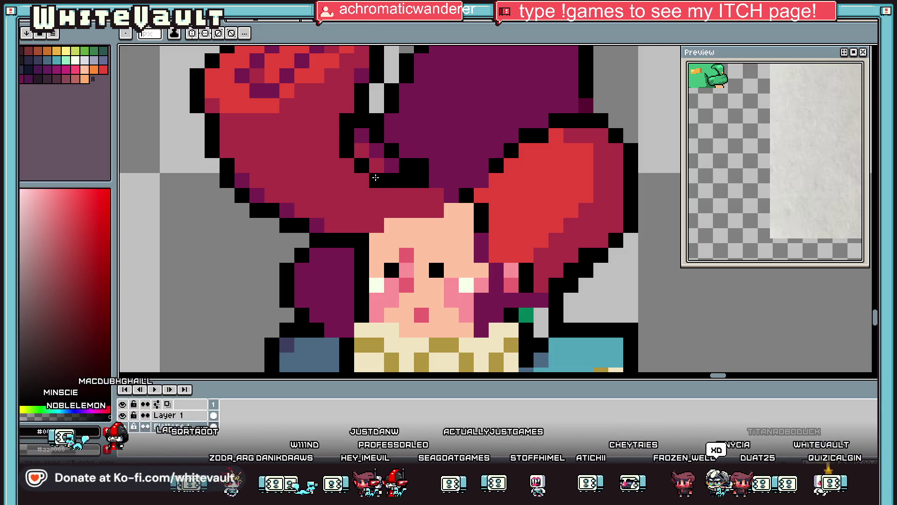
{"action": "left_click", "coordinate": [391, 132], "text": "alt"}
{"action": "left_click", "coordinate": [391, 150]}
{"action": "left_click", "coordinate": [377, 135]}
{"action": "key", "text": "alt"}
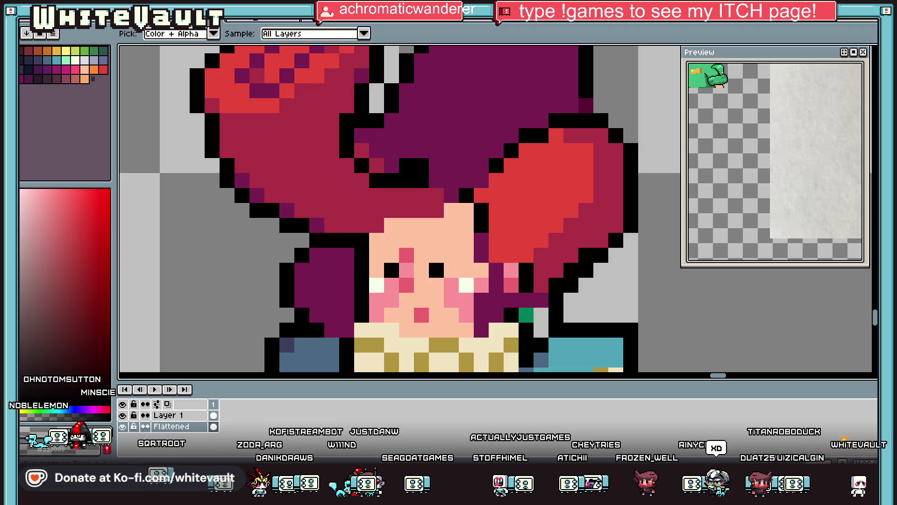
Add single black outline pixels on the crimson hair lobe below the hat roll.
{"action": "left_click", "coordinate": [362, 150]}
{"action": "left_click", "coordinate": [388, 144], "text": "alt"}
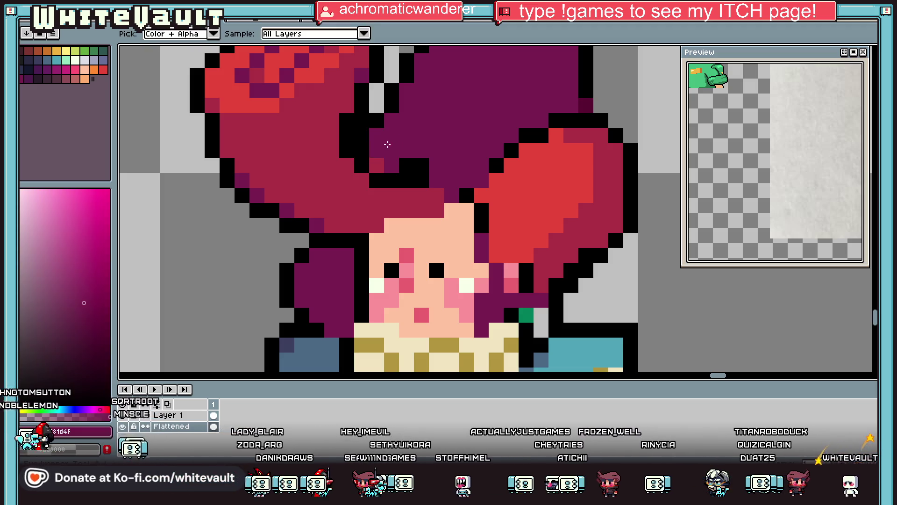
{"action": "scroll", "coordinate": [388, 144], "scroll_direction": "down", "scroll_amount": 7}
{"action": "scroll", "coordinate": [387, 144], "scroll_direction": "up", "scroll_amount": 7}
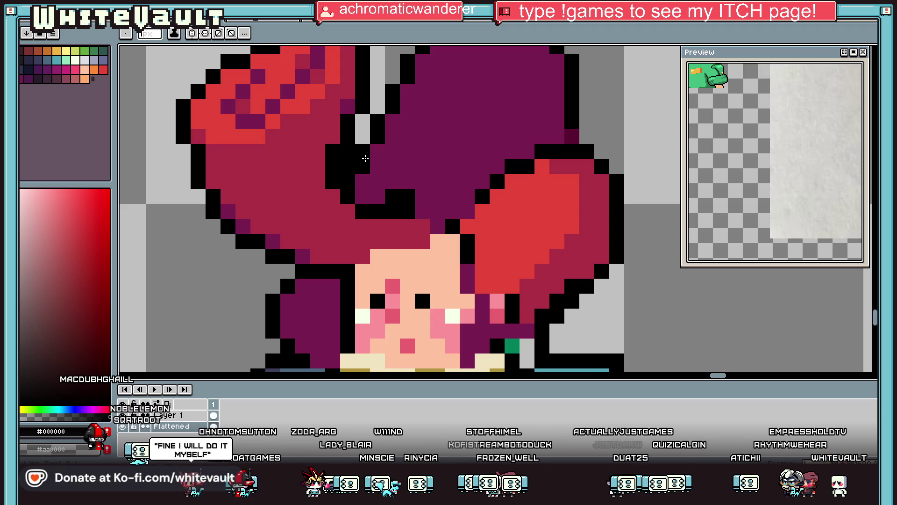
{"action": "key", "text": "i"}
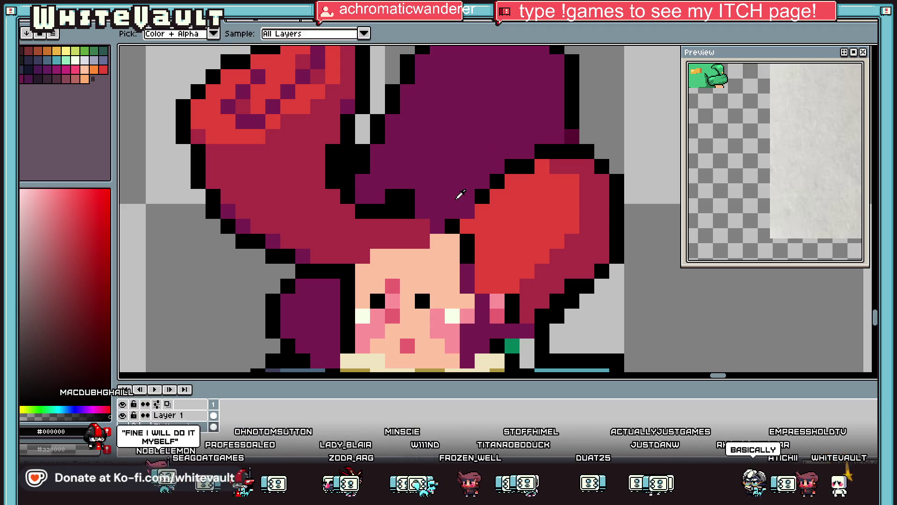
{"action": "key", "text": "b"}
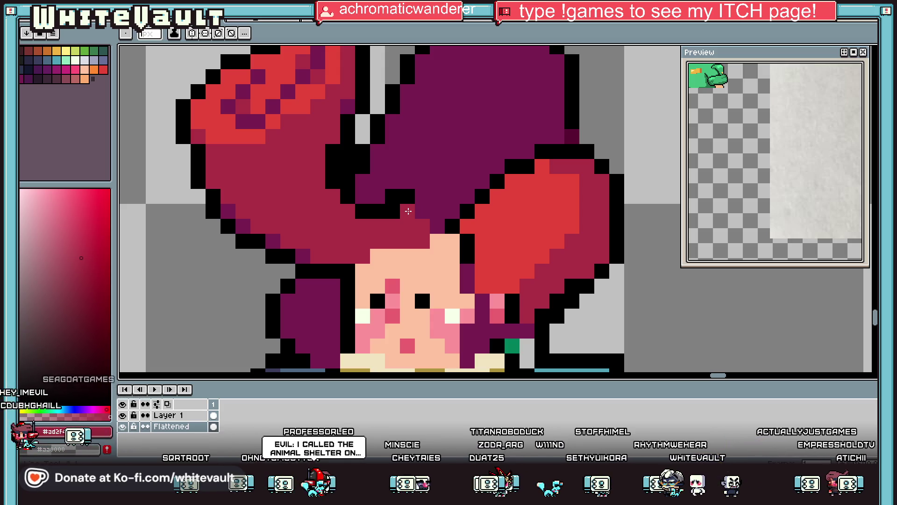
{"action": "left_click", "coordinate": [408, 211]}
{"action": "scroll", "coordinate": [481, 146], "scroll_direction": "down", "scroll_amount": 3}
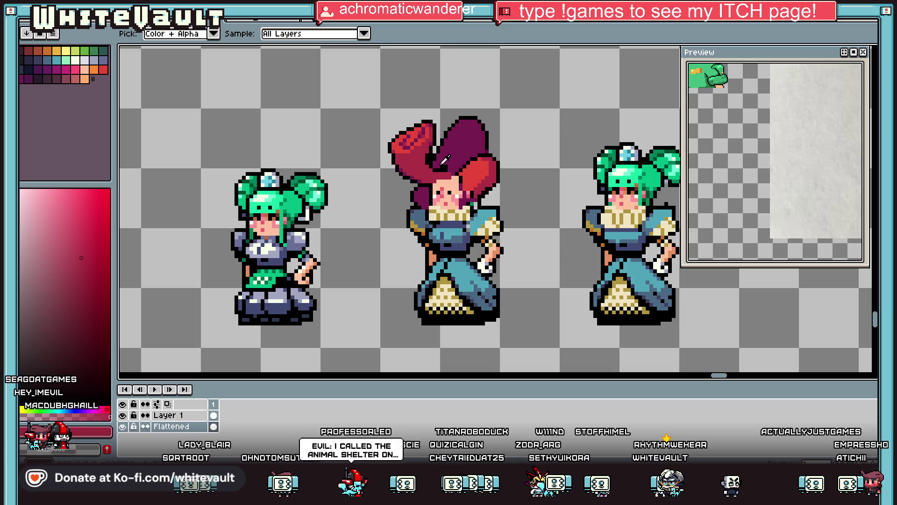
Nudge the hair outline pixels into place and darken one hair pixel to deep purple.
{"action": "scroll", "coordinate": [467, 170], "scroll_direction": "up", "scroll_amount": 3}
{"action": "left_click", "coordinate": [448, 168]}
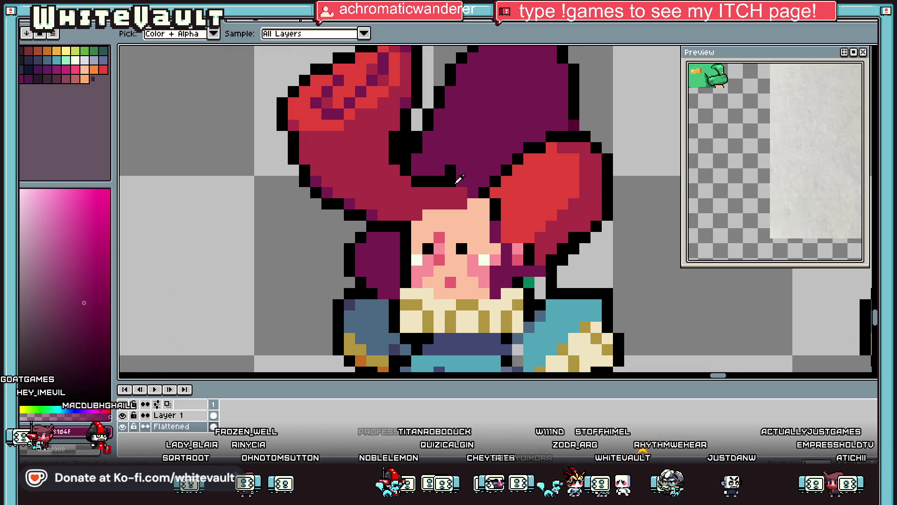
{"action": "left_click", "coordinate": [460, 178]}
{"action": "left_click", "coordinate": [461, 200]}
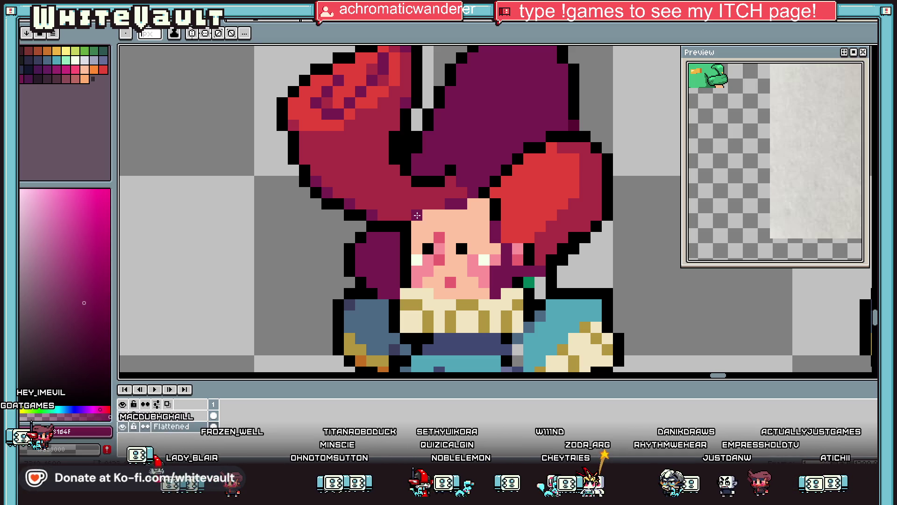
{"action": "scroll", "coordinate": [481, 122], "scroll_direction": "down", "scroll_amount": 3}
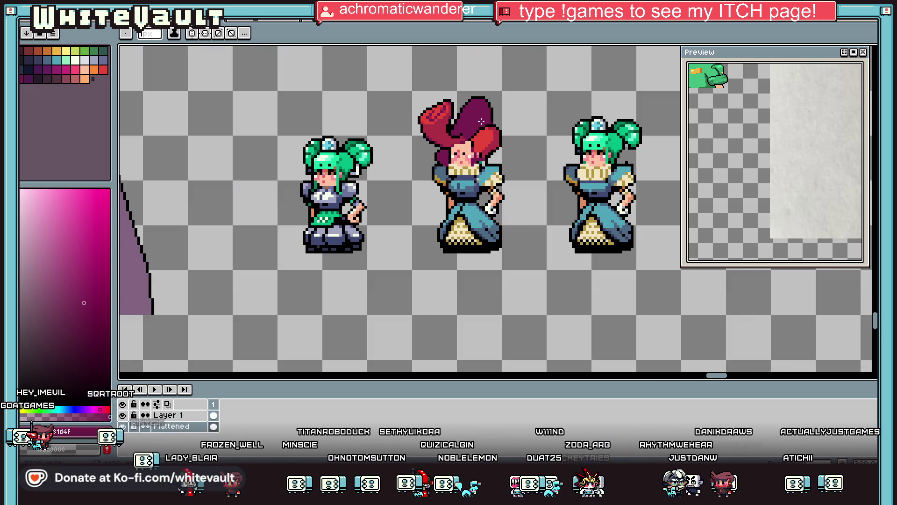
{"action": "scroll", "coordinate": [444, 108], "scroll_direction": "up", "scroll_amount": 1}
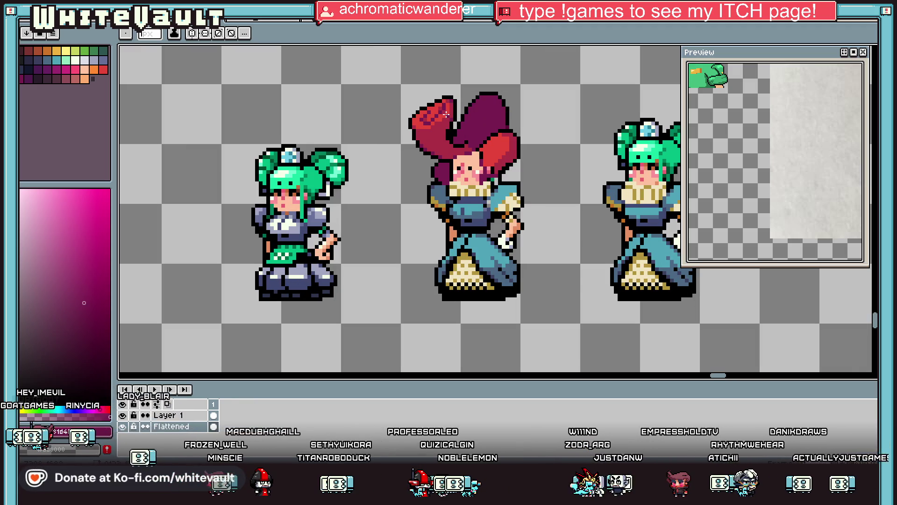
Sample the hair's crimson and add two crimson pixels along the hair edge.
{"action": "key", "text": "i"}
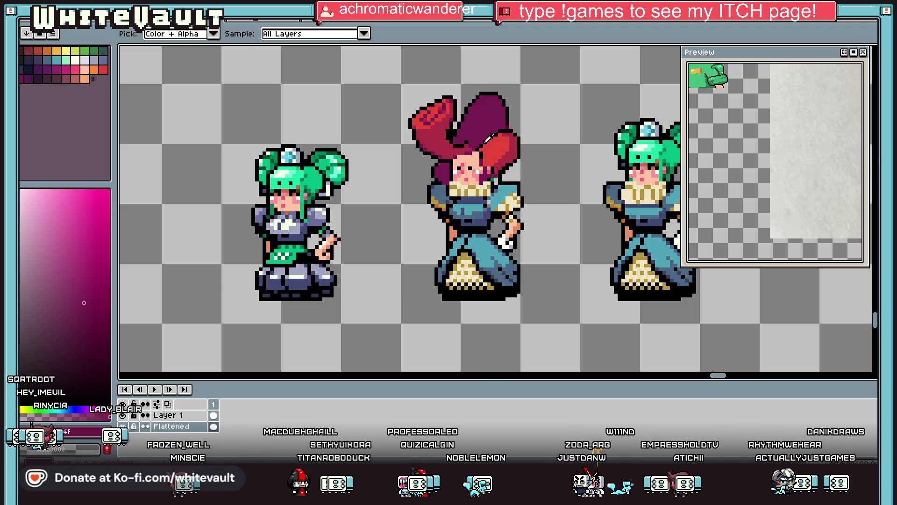
{"action": "scroll", "coordinate": [489, 138], "scroll_direction": "up", "scroll_amount": 1}
{"action": "scroll", "coordinate": [495, 138], "scroll_direction": "up", "scroll_amount": 1}
{"action": "left_click", "coordinate": [522, 117]}
{"action": "key", "text": "b"}
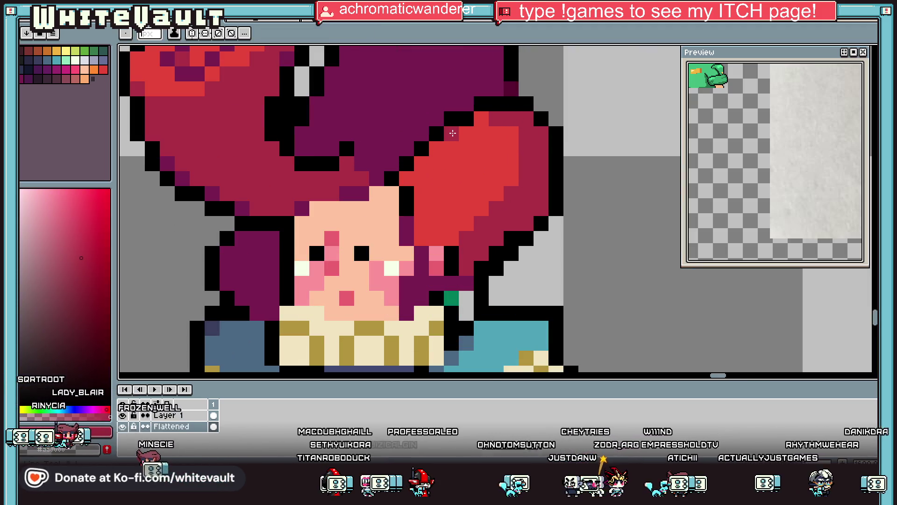
{"action": "left_click_drag", "start_coordinate": [453, 134], "coordinate": [421, 163]}
Sample the dark purple and paint dark purple shading pixels across the hair.
{"action": "key", "text": "i"}
{"action": "left_click", "coordinate": [415, 121]}
{"action": "key", "text": "b"}
{"action": "left_click_drag", "start_coordinate": [436, 118], "coordinate": [422, 134]}
{"action": "left_click", "coordinate": [415, 124]}
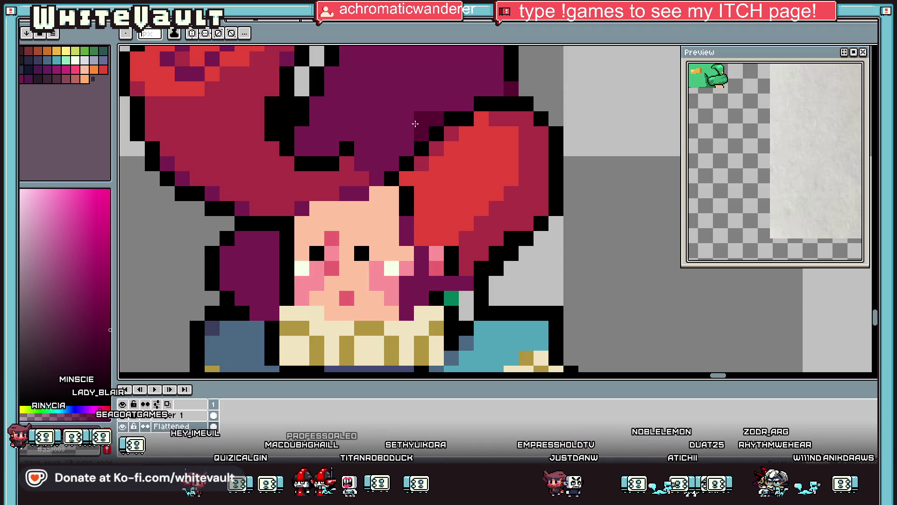
{"action": "key", "text": "ctrl+z"}
{"action": "left_click", "coordinate": [470, 220]}
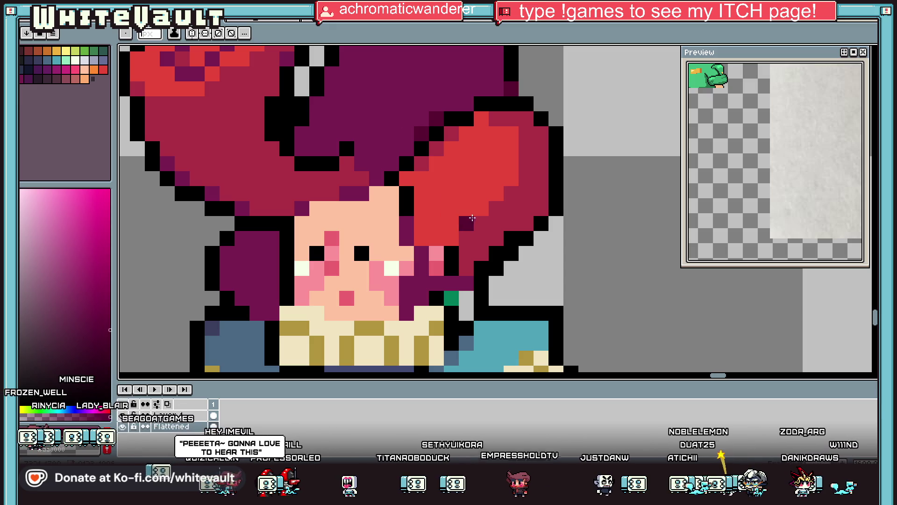
Outline the top hair lobe in red and bucket-fill its purple interior solid red.
{"action": "scroll", "coordinate": [472, 218], "scroll_direction": "down", "scroll_amount": 3}
{"action": "scroll", "coordinate": [434, 153], "scroll_direction": "up", "scroll_amount": 1}
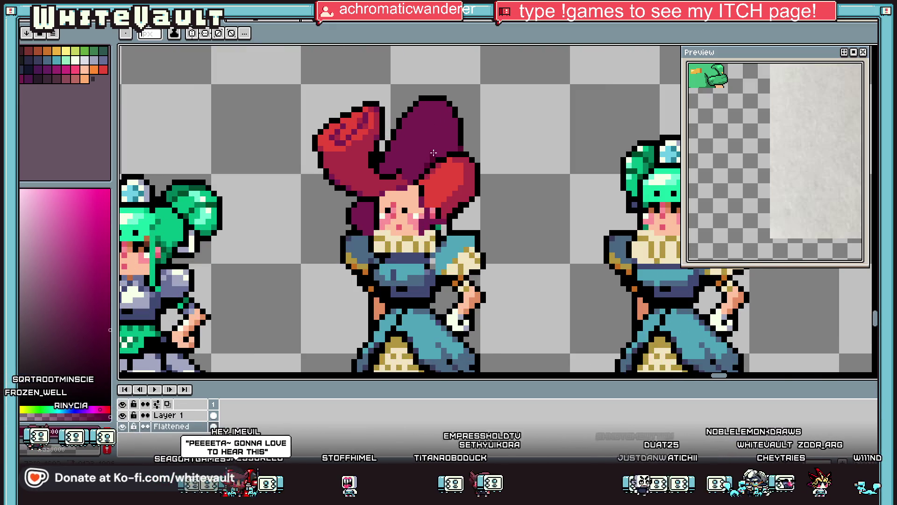
{"action": "scroll", "coordinate": [433, 152], "scroll_direction": "up", "scroll_amount": 1}
{"action": "left_click", "coordinate": [448, 182], "text": "alt"}
{"action": "left_click", "coordinate": [423, 94]}
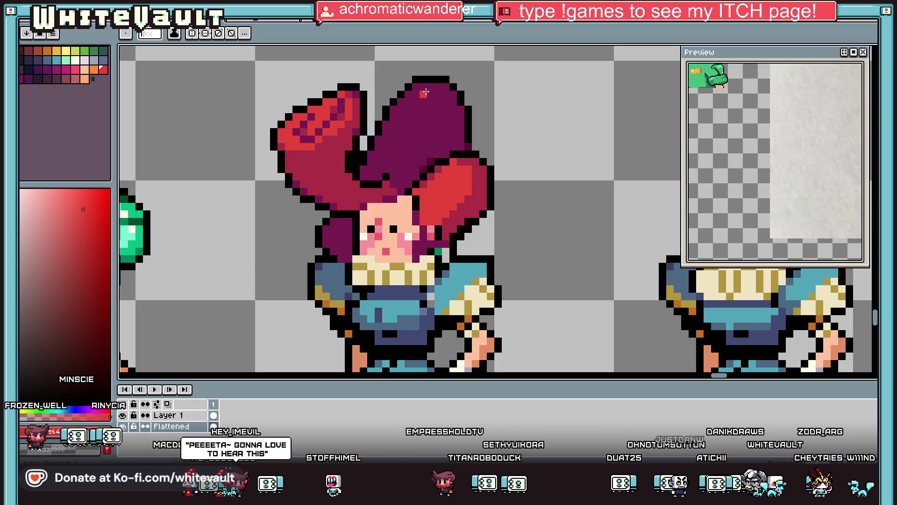
{"action": "scroll", "coordinate": [426, 92], "scroll_direction": "up", "scroll_amount": 1}
{"action": "mouse_move", "coordinate": [414, 94]}
{"action": "left_mouse_down"}
{"action": "mouse_move", "coordinate": [359, 153]}
{"action": "mouse_move", "coordinate": [353, 169]}
{"action": "mouse_move", "coordinate": [369, 199]}
{"action": "mouse_move", "coordinate": [399, 199]}
{"action": "mouse_move", "coordinate": [444, 168]}
{"action": "mouse_move", "coordinate": [457, 105]}
{"action": "mouse_move", "coordinate": [442, 94]}
{"action": "mouse_move", "coordinate": [424, 112]}
{"action": "left_mouse_up"}
{"action": "left_click", "coordinate": [425, 179]}
{"action": "key", "text": "g"}
{"action": "left_click", "coordinate": [424, 113]}
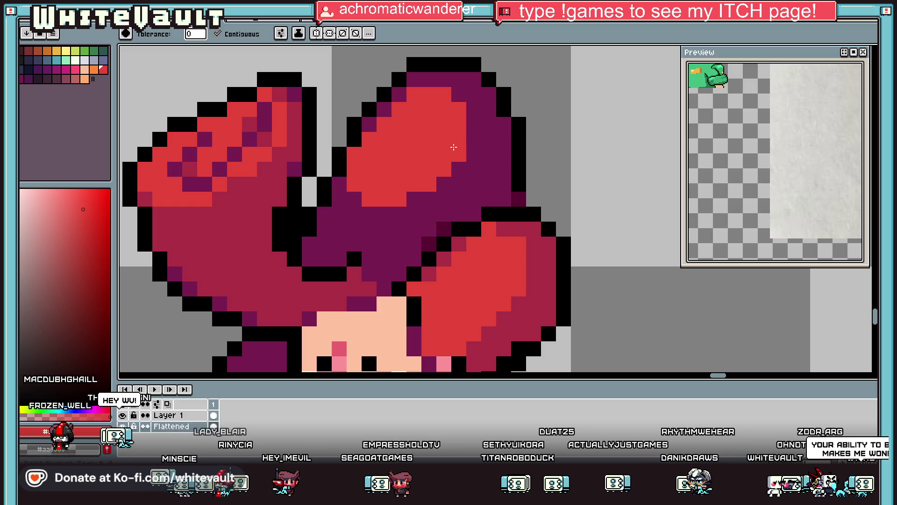
Sample crimson #ad2f45 from the hair and draw a crimson line across the hair.
{"action": "scroll", "coordinate": [468, 154], "scroll_direction": "down", "scroll_amount": 5}
{"action": "scroll", "coordinate": [483, 159], "scroll_direction": "up", "scroll_amount": 3}
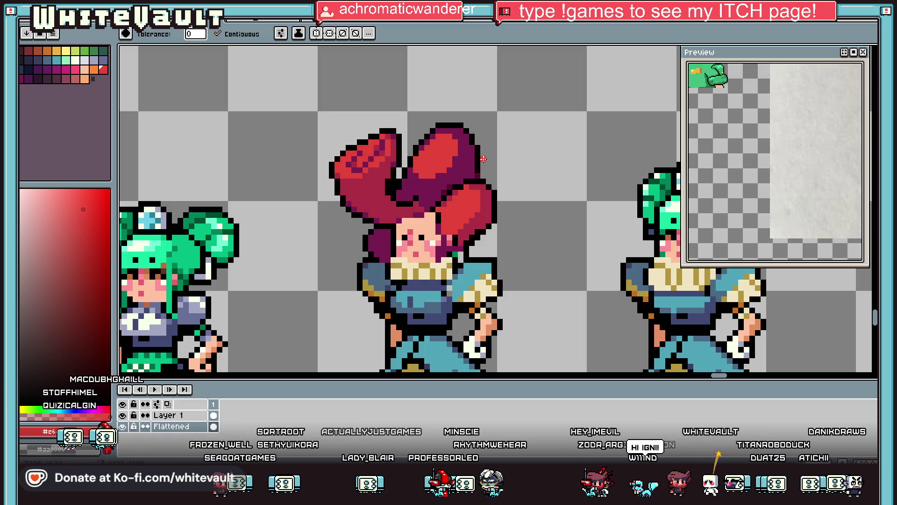
{"action": "scroll", "coordinate": [483, 159], "scroll_direction": "up", "scroll_amount": 2}
{"action": "left_click", "coordinate": [458, 212], "text": "alt"}
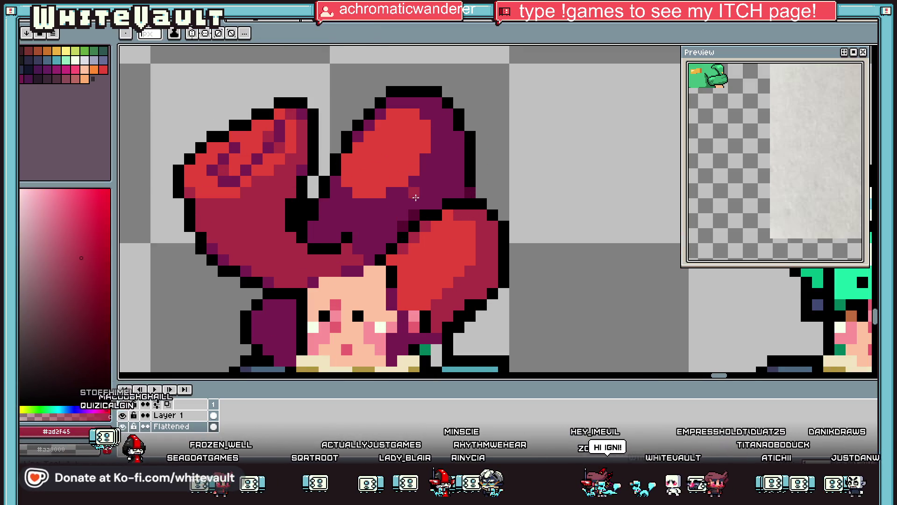
{"action": "scroll", "coordinate": [413, 199], "scroll_direction": "up", "scroll_amount": 1}
{"action": "mouse_move", "coordinate": [414, 200]}
{"action": "left_mouse_down"}
{"action": "mouse_move", "coordinate": [442, 175]}
{"action": "mouse_move", "coordinate": [456, 132]}
{"action": "mouse_move", "coordinate": [456, 87]}
{"action": "mouse_move", "coordinate": [424, 91]}
{"action": "mouse_move", "coordinate": [397, 221]}
{"action": "mouse_move", "coordinate": [330, 234]}
{"action": "mouse_move", "coordinate": [294, 206]}
{"action": "left_mouse_up"}
Bucket-fill the dark purple hair region and leftover edge and top-row pixels crimson.
{"action": "key", "text": "g"}
{"action": "left_click", "coordinate": [293, 206]}
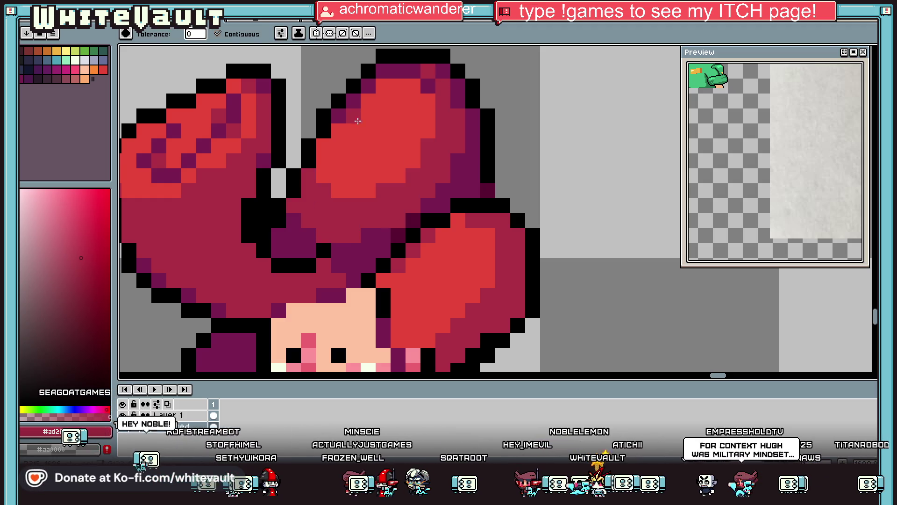
{"action": "left_click", "coordinate": [353, 101]}
{"action": "left_click", "coordinate": [337, 116]}
{"action": "left_click", "coordinate": [367, 88]}
{"action": "left_click", "coordinate": [397, 70]}
{"action": "left_click", "coordinate": [383, 70]}
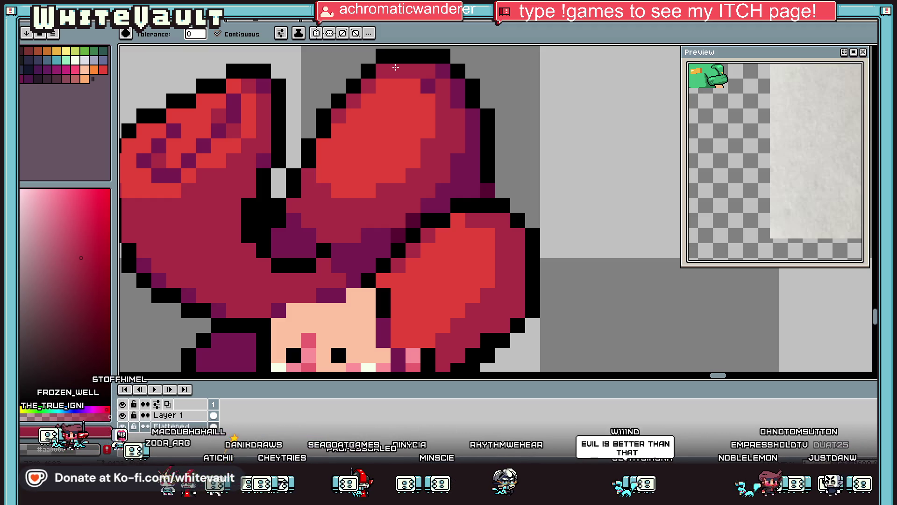
{"action": "key", "text": "i"}
{"action": "scroll", "coordinate": [425, 168], "scroll_direction": "down", "scroll_amount": 5}
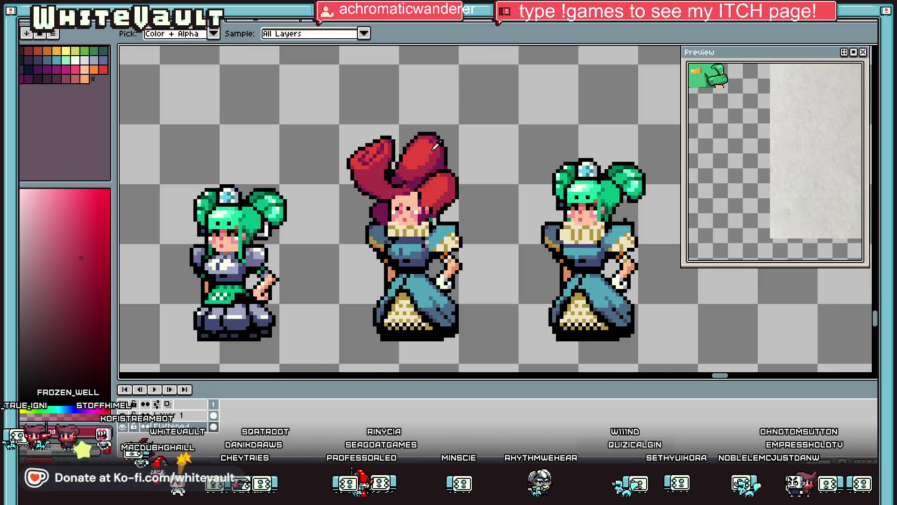
Repaint the outline pixels left of the hair grey and place a new black outline further out.
{"action": "scroll", "coordinate": [435, 146], "scroll_direction": "up", "scroll_amount": 1}
{"action": "scroll", "coordinate": [451, 150], "scroll_direction": "down", "scroll_amount": 2}
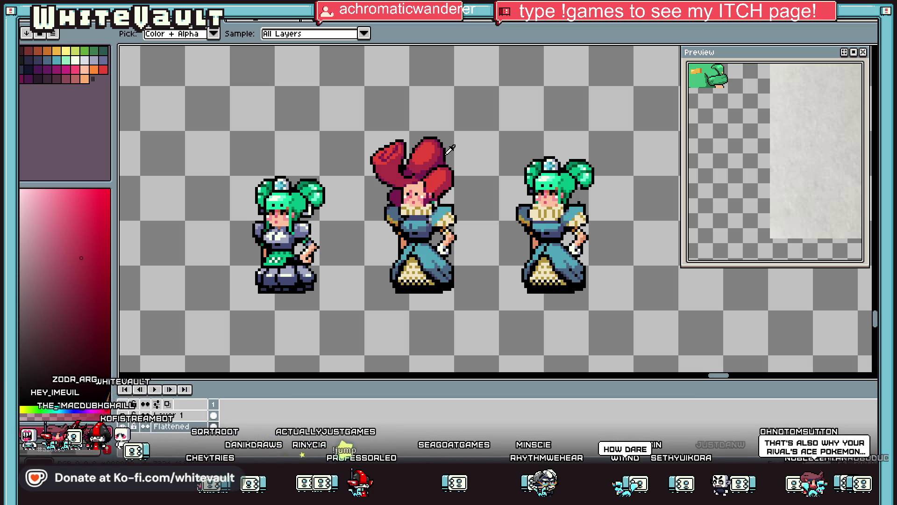
{"action": "scroll", "coordinate": [456, 153], "scroll_direction": "down", "scroll_amount": 1}
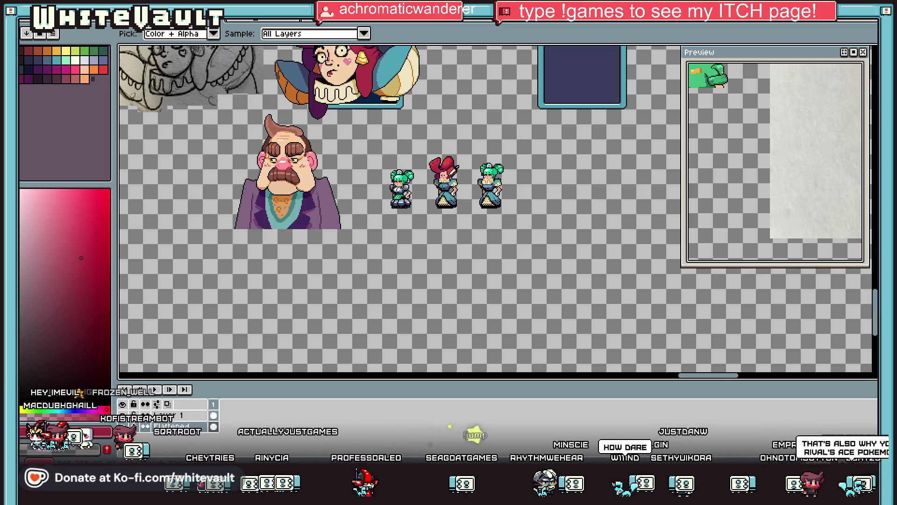
{"action": "scroll", "coordinate": [451, 161], "scroll_direction": "up", "scroll_amount": 3}
{"action": "scroll", "coordinate": [371, 176], "scroll_direction": "up", "scroll_amount": 2}
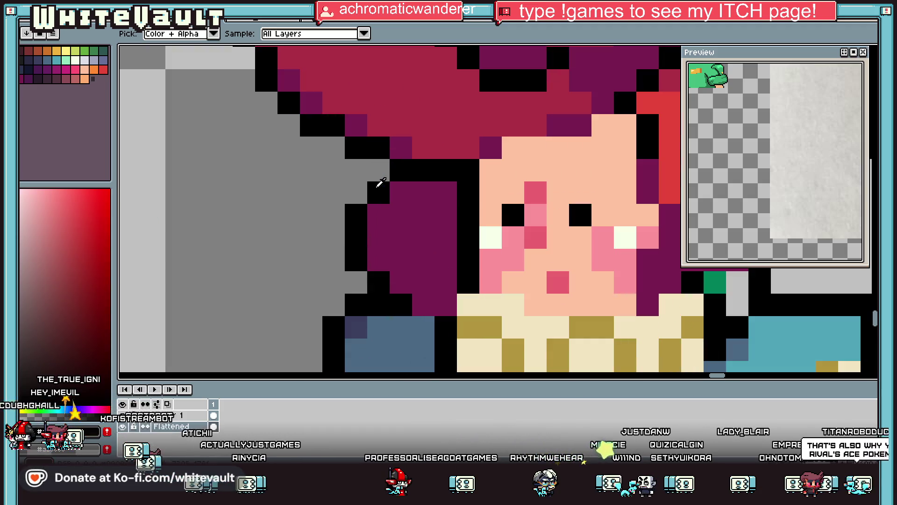
{"action": "mouse_move", "coordinate": [356, 206]}
{"action": "left_mouse_down"}
{"action": "mouse_move", "coordinate": [357, 256]}
{"action": "mouse_move", "coordinate": [363, 236]}
{"action": "mouse_move", "coordinate": [310, 191]}
{"action": "mouse_move", "coordinate": [312, 148]}
{"action": "left_mouse_up"}
{"action": "left_click", "coordinate": [380, 260]}
Sample the hair purple and bucket-fill the grey gap left of the hair with it.
{"action": "left_click", "coordinate": [397, 187], "text": "alt"}
{"action": "key", "text": "g"}
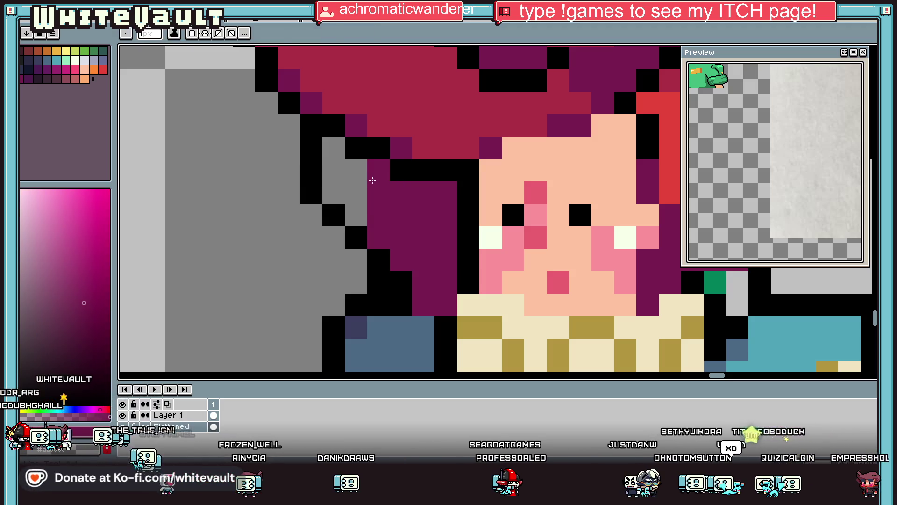
{"action": "left_click", "coordinate": [360, 196]}
{"action": "scroll", "coordinate": [372, 185], "scroll_direction": "down", "scroll_amount": 3}
{"action": "scroll", "coordinate": [373, 186], "scroll_direction": "down", "scroll_amount": 2}
{"action": "scroll", "coordinate": [371, 189], "scroll_direction": "up", "scroll_amount": 6}
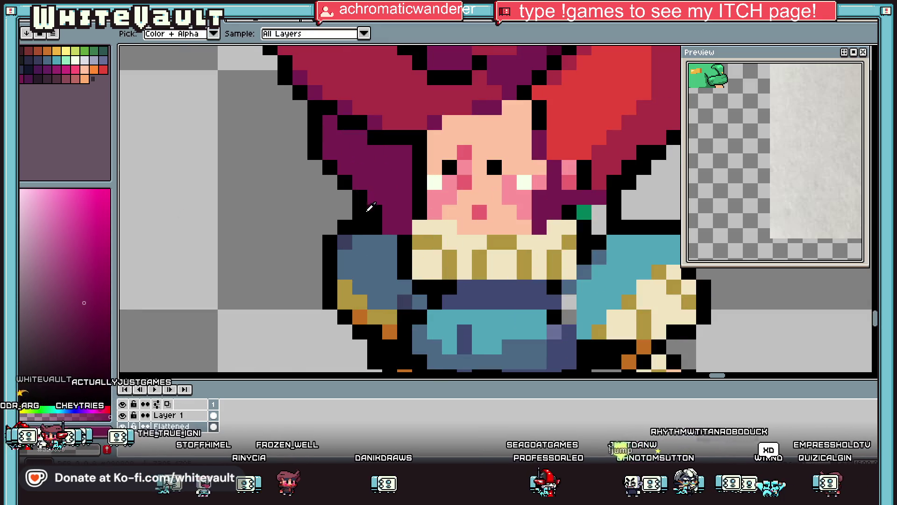
{"action": "key", "text": "b"}
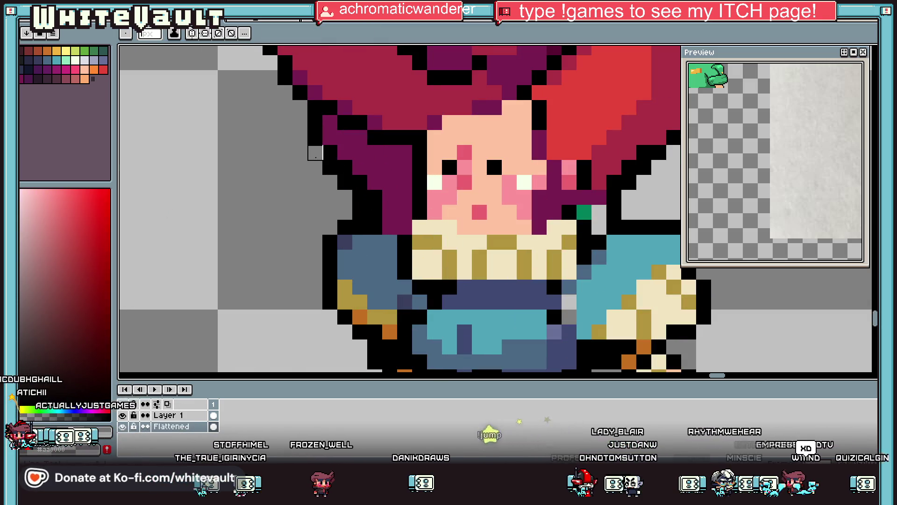
{"action": "key", "text": "alt"}
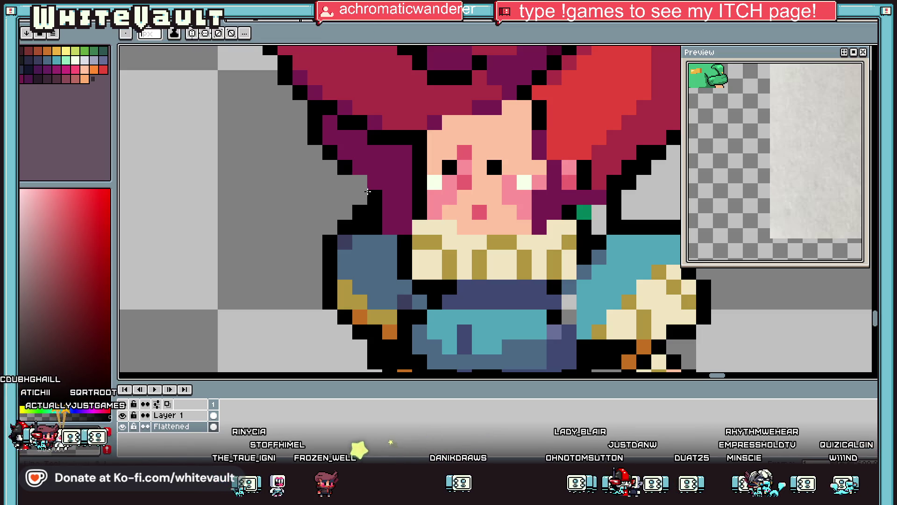
{"action": "scroll", "coordinate": [364, 187], "scroll_direction": "down", "scroll_amount": 4}
{"action": "scroll", "coordinate": [374, 195], "scroll_direction": "up", "scroll_amount": 2}
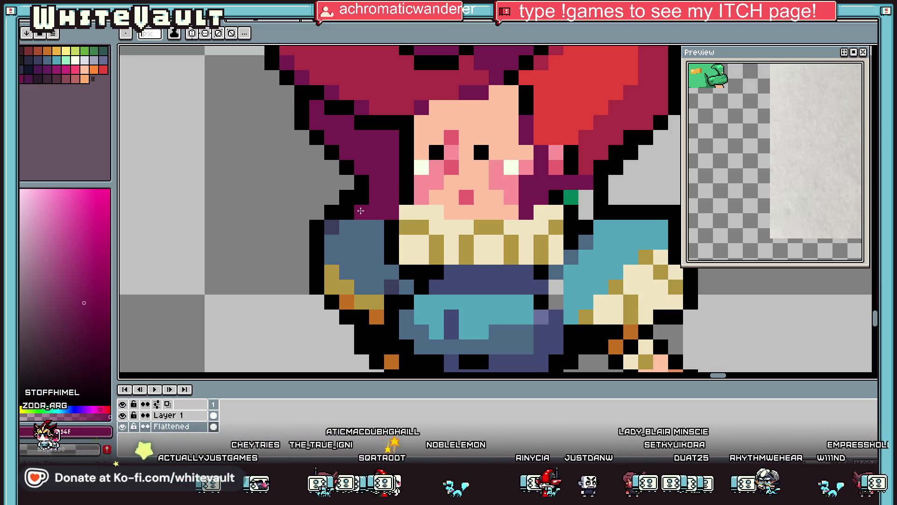
{"action": "scroll", "coordinate": [361, 211], "scroll_direction": "down", "scroll_amount": 5}
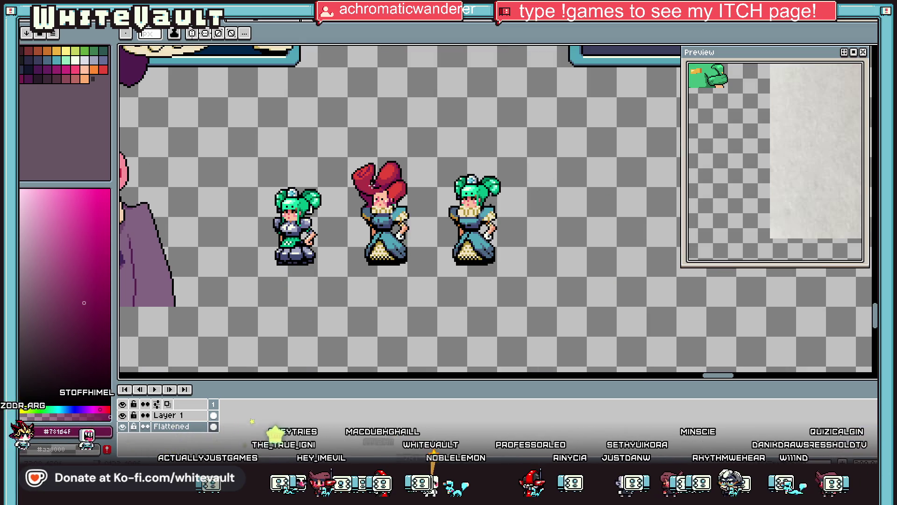
Paint a black outline along the hair's left edge and down below the hair.
{"action": "scroll", "coordinate": [369, 192], "scroll_direction": "up", "scroll_amount": 5}
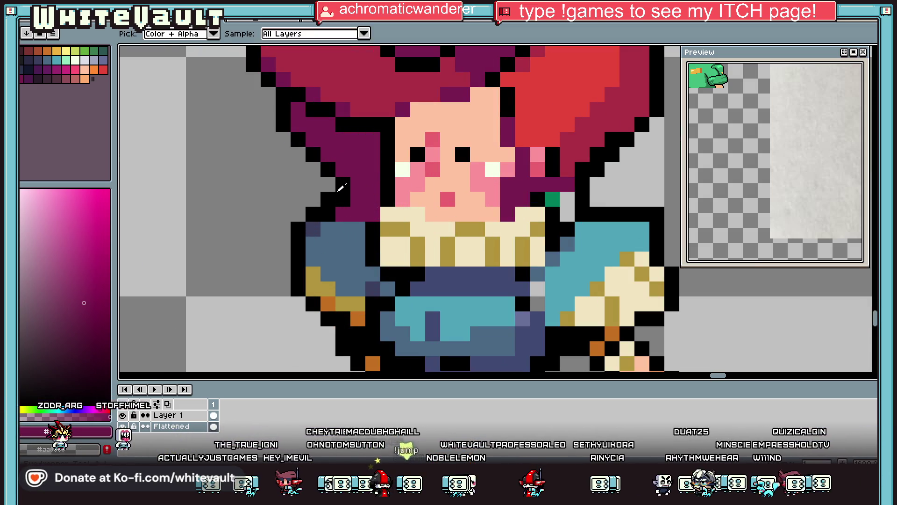
{"action": "mouse_move", "coordinate": [357, 187]}
{"action": "left_mouse_down"}
{"action": "mouse_move", "coordinate": [357, 245]}
{"action": "mouse_move", "coordinate": [370, 257]}
{"action": "left_mouse_up"}
{"action": "key", "text": "i"}
{"action": "scroll", "coordinate": [381, 199], "scroll_direction": "down", "scroll_amount": 5}
{"action": "scroll", "coordinate": [382, 202], "scroll_direction": "down", "scroll_amount": 2}
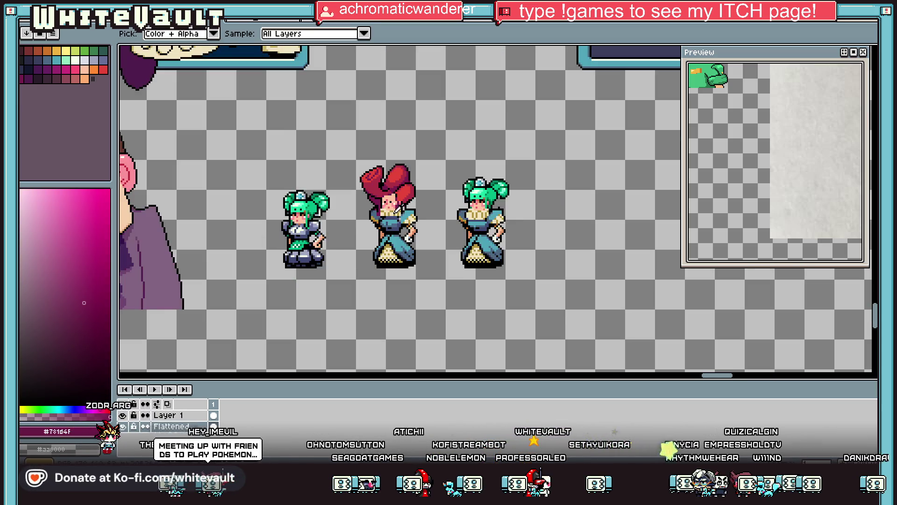
{"action": "scroll", "coordinate": [383, 202], "scroll_direction": "up", "scroll_amount": 6}
{"action": "left_click", "coordinate": [382, 204]}
{"action": "key", "text": "b"}
{"action": "left_click_drag", "start_coordinate": [349, 217], "coordinate": [350, 252]}
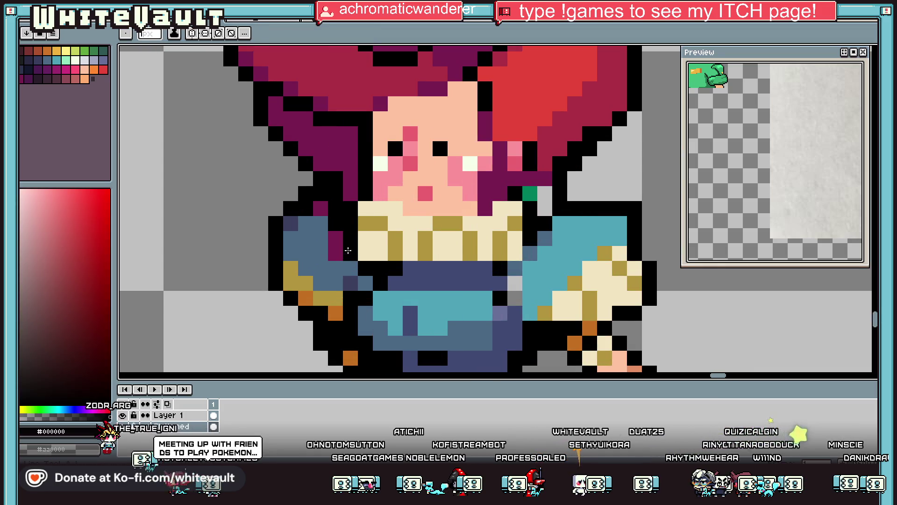
Sample the slate blue from the redhead's sleeve as the pencil colour.
{"action": "key", "text": "i"}
{"action": "scroll", "coordinate": [341, 231], "scroll_direction": "down", "scroll_amount": 4}
{"action": "scroll", "coordinate": [369, 234], "scroll_direction": "up", "scroll_amount": 4}
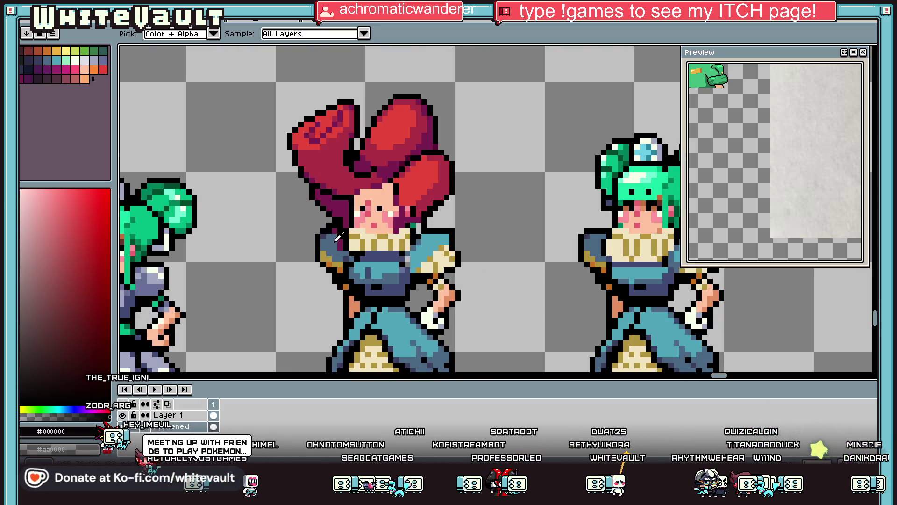
{"action": "left_click", "coordinate": [339, 238]}
{"action": "key", "text": "b"}
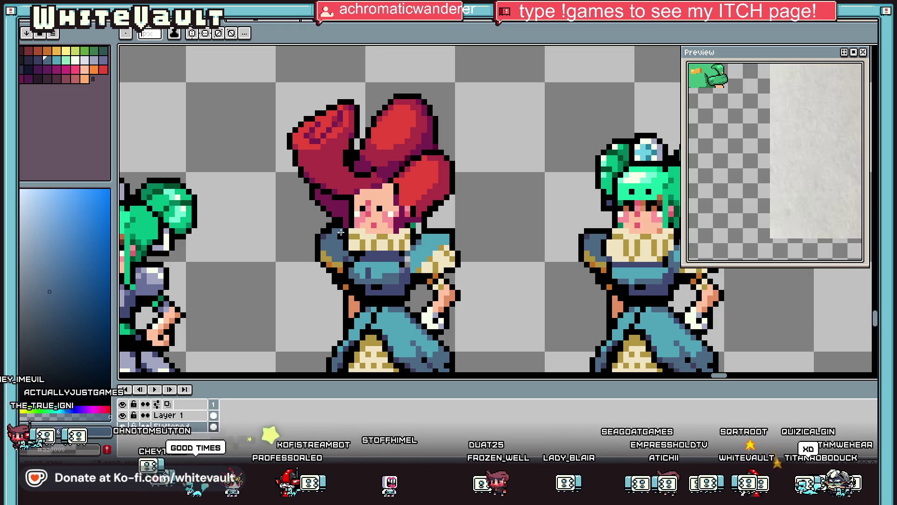
{"action": "scroll", "coordinate": [341, 232], "scroll_direction": "down", "scroll_amount": 2}
{"action": "scroll", "coordinate": [355, 233], "scroll_direction": "up", "scroll_amount": 4}
Turn the black outline pixels along the shirt edge and collar dark purple.
{"action": "left_click", "coordinate": [367, 233], "text": "alt"}
{"action": "left_click", "coordinate": [377, 243]}
{"action": "left_click", "coordinate": [362, 274]}
{"action": "left_click", "coordinate": [362, 273]}
{"action": "left_click", "coordinate": [346, 274]}
{"action": "left_click", "coordinate": [347, 289]}
{"action": "left_click", "coordinate": [361, 274], "text": "alt"}
{"action": "left_click", "coordinate": [362, 289]}
{"action": "scroll", "coordinate": [423, 267], "scroll_direction": "down", "scroll_amount": 3}
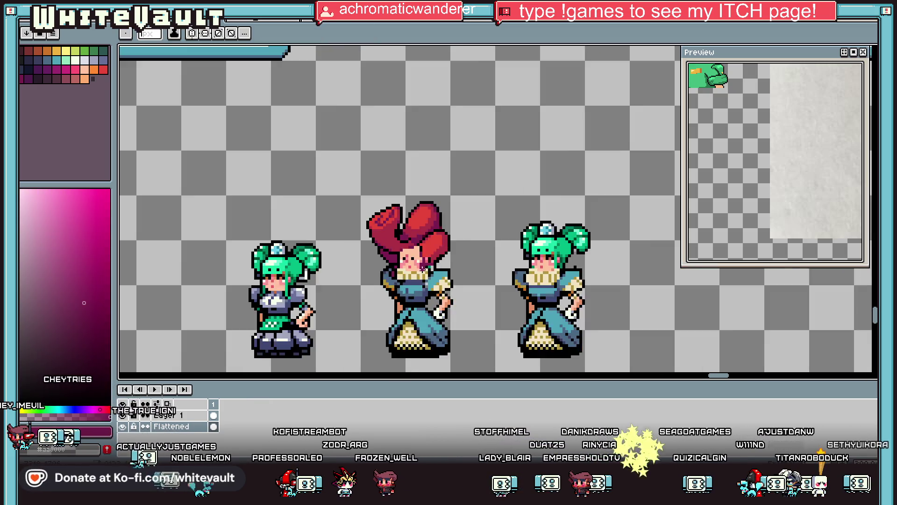
{"action": "scroll", "coordinate": [423, 267], "scroll_direction": "down", "scroll_amount": 1}
{"action": "scroll", "coordinate": [356, 229], "scroll_direction": "up", "scroll_amount": 4}
{"action": "left_click", "coordinate": [342, 235]}
Draw a black outline line down the collar below the face and along the shirt.
{"action": "key", "text": "i"}
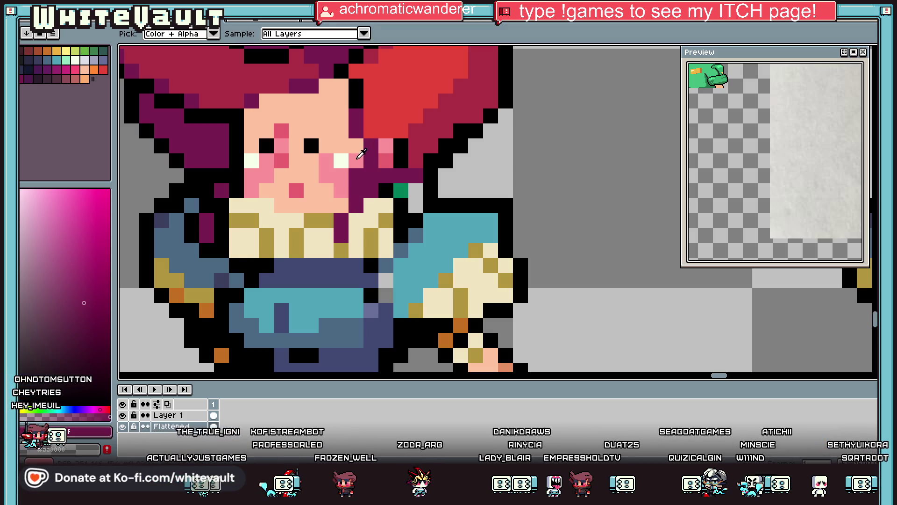
{"action": "left_click", "coordinate": [398, 162], "text": "alt"}
{"action": "left_click", "coordinate": [358, 198]}
{"action": "mouse_move", "coordinate": [357, 197]}
{"action": "left_mouse_down"}
{"action": "mouse_move", "coordinate": [341, 236]}
{"action": "mouse_move", "coordinate": [371, 251]}
{"action": "mouse_move", "coordinate": [386, 207]}
{"action": "mouse_move", "coordinate": [356, 221]}
{"action": "mouse_move", "coordinate": [371, 221]}
{"action": "left_mouse_up"}
{"action": "left_click", "coordinate": [370, 197], "text": "alt"}
{"action": "scroll", "coordinate": [384, 212], "scroll_direction": "down", "scroll_amount": 4}
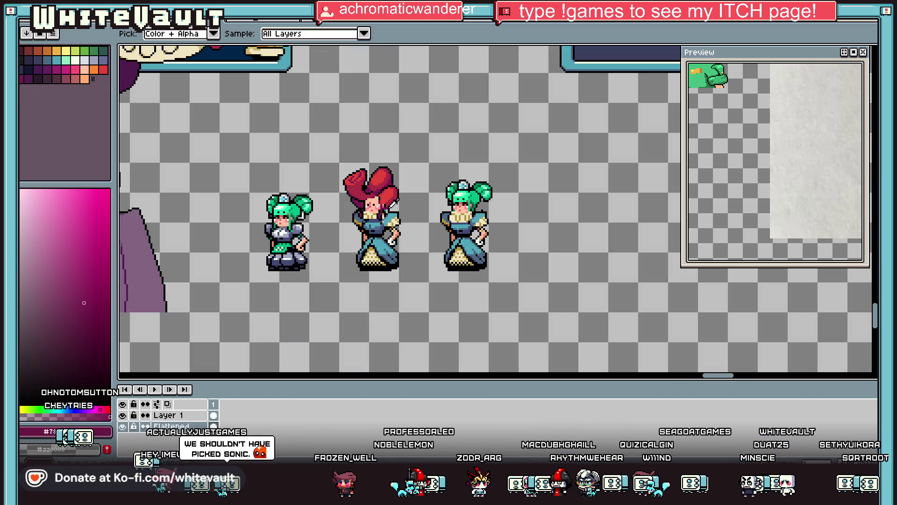
{"action": "scroll", "coordinate": [390, 211], "scroll_direction": "up", "scroll_amount": 4}
Paint a cream band along the shirt top with black pixels beneath and on it.
{"action": "left_click", "coordinate": [376, 225], "text": "alt"}
{"action": "mouse_move", "coordinate": [378, 239]}
{"action": "left_mouse_down"}
{"action": "mouse_move", "coordinate": [418, 240]}
{"action": "mouse_move", "coordinate": [380, 249]}
{"action": "left_mouse_up"}
{"action": "left_click", "coordinate": [437, 229], "text": "alt"}
{"action": "left_click", "coordinate": [380, 234]}
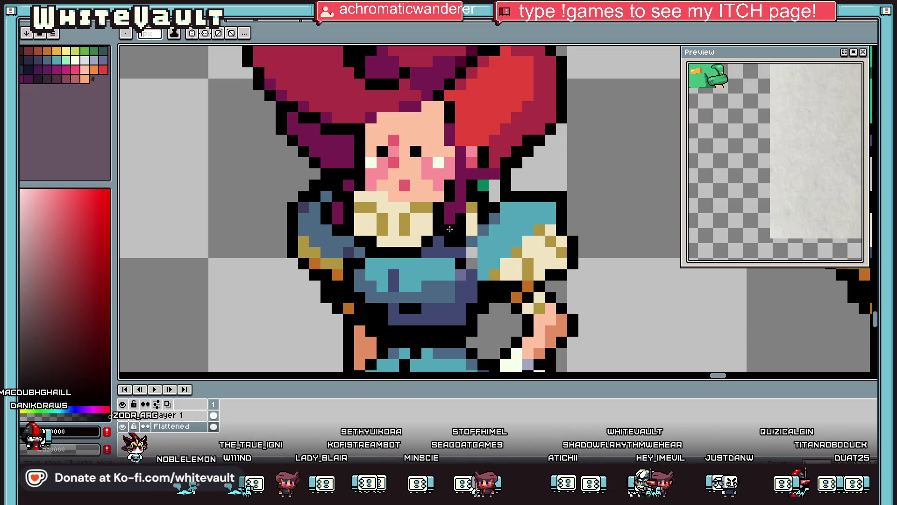
Place a crimson hair pixel at the right of the redhead's face, then sample the dark hair purple.
{"action": "scroll", "coordinate": [488, 193], "scroll_direction": "up", "scroll_amount": 1}
{"action": "scroll", "coordinate": [489, 184], "scroll_direction": "up", "scroll_amount": 1}
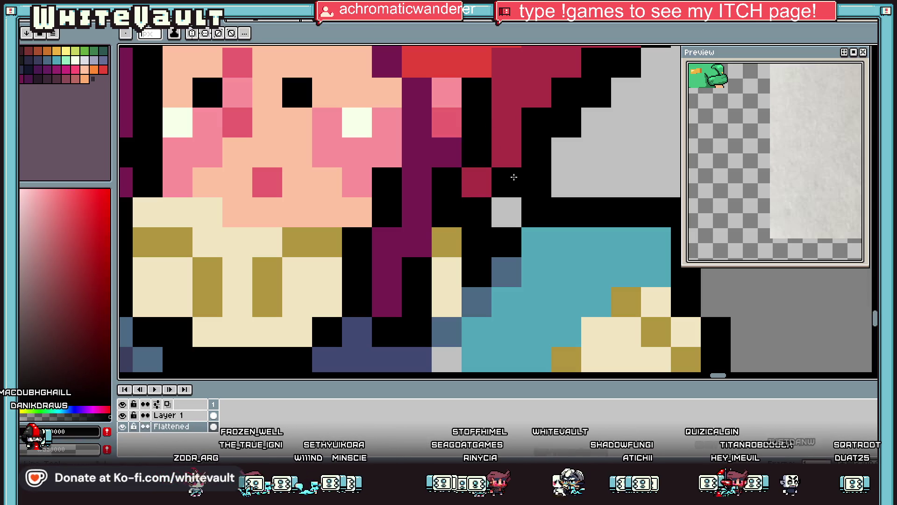
{"action": "scroll", "coordinate": [575, 184], "scroll_direction": "down", "scroll_amount": 3}
{"action": "scroll", "coordinate": [575, 185], "scroll_direction": "down", "scroll_amount": 2}
{"action": "scroll", "coordinate": [576, 182], "scroll_direction": "up", "scroll_amount": 4}
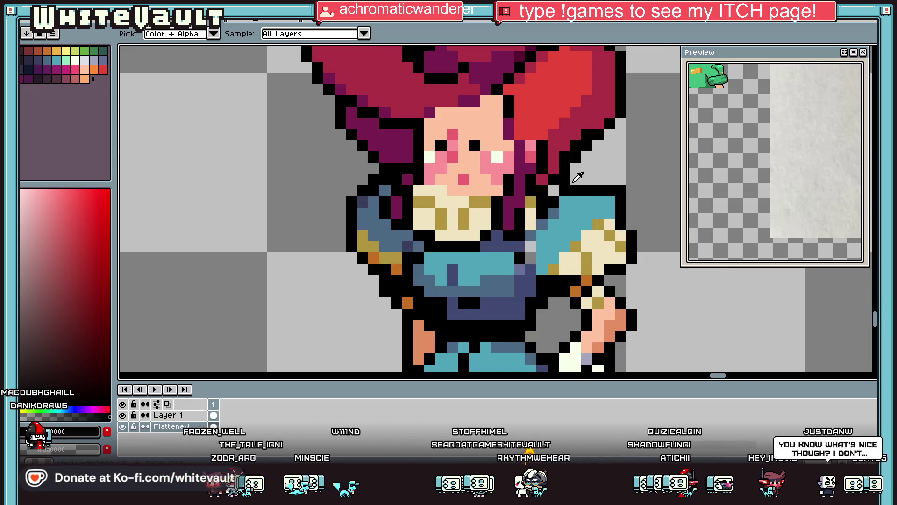
{"action": "left_click", "coordinate": [575, 179]}
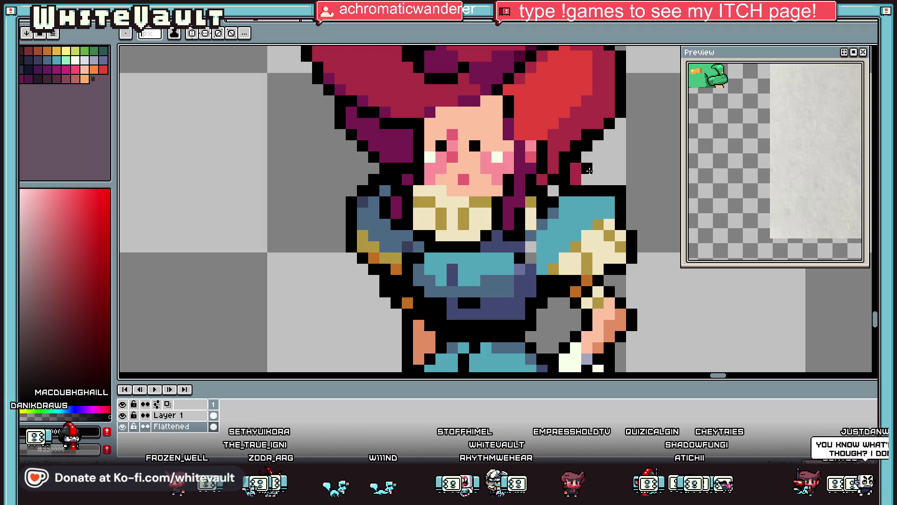
{"action": "left_click", "coordinate": [504, 92], "text": "alt"}
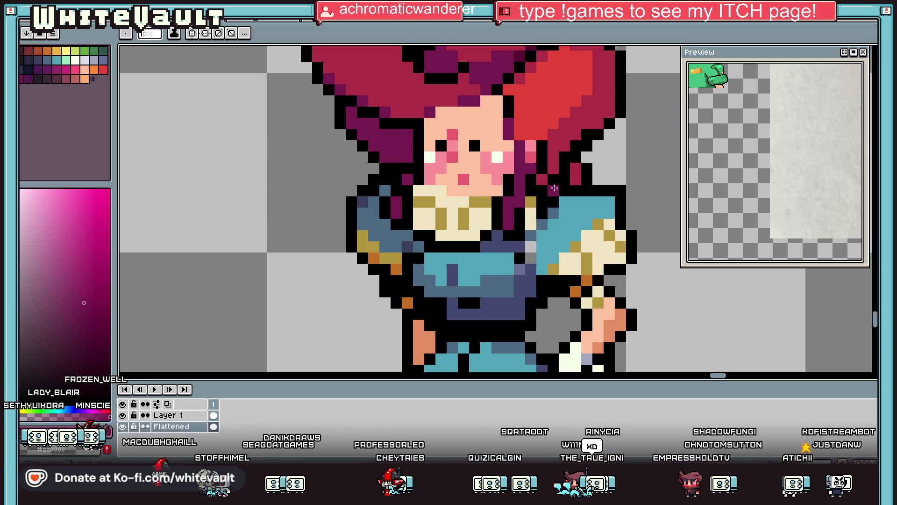
Sample the teal shirt, the crimson hair, then settle on the shoulder's slate blue #4c6885.
{"action": "scroll", "coordinate": [586, 200], "scroll_direction": "down", "scroll_amount": 2}
{"action": "scroll", "coordinate": [632, 183], "scroll_direction": "up", "scroll_amount": 3}
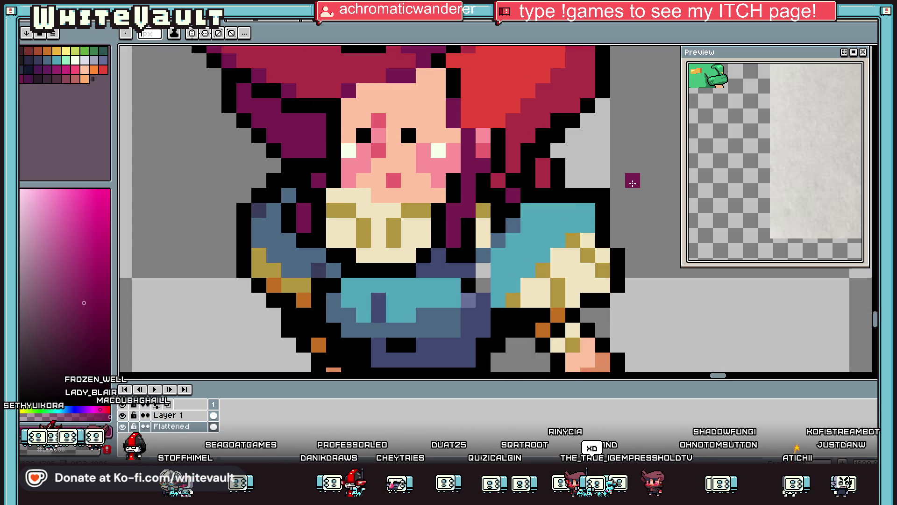
{"action": "left_click", "coordinate": [586, 210], "text": "alt"}
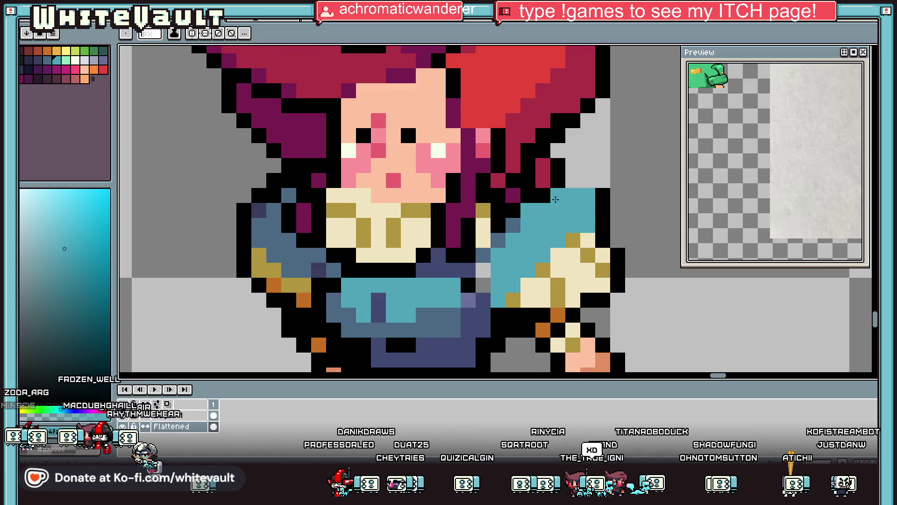
{"action": "left_click", "coordinate": [544, 177], "text": "alt"}
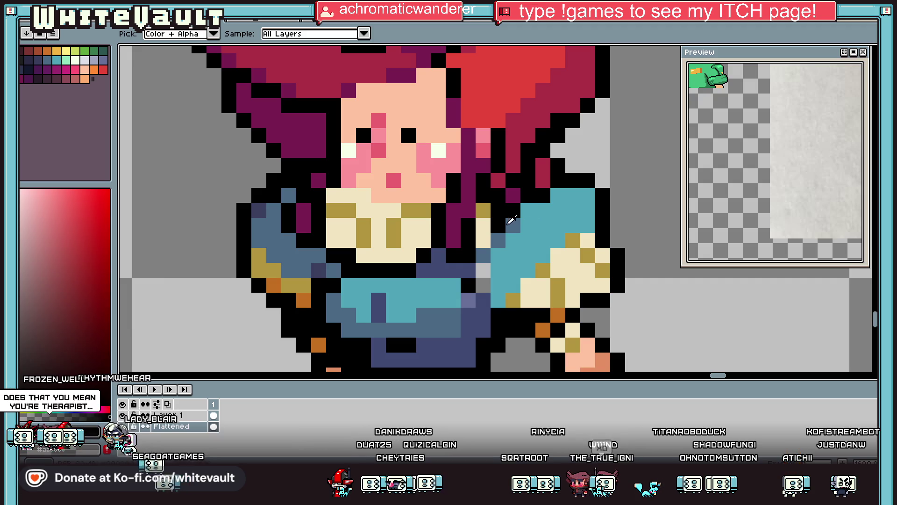
{"action": "left_click", "coordinate": [509, 223], "text": "alt"}
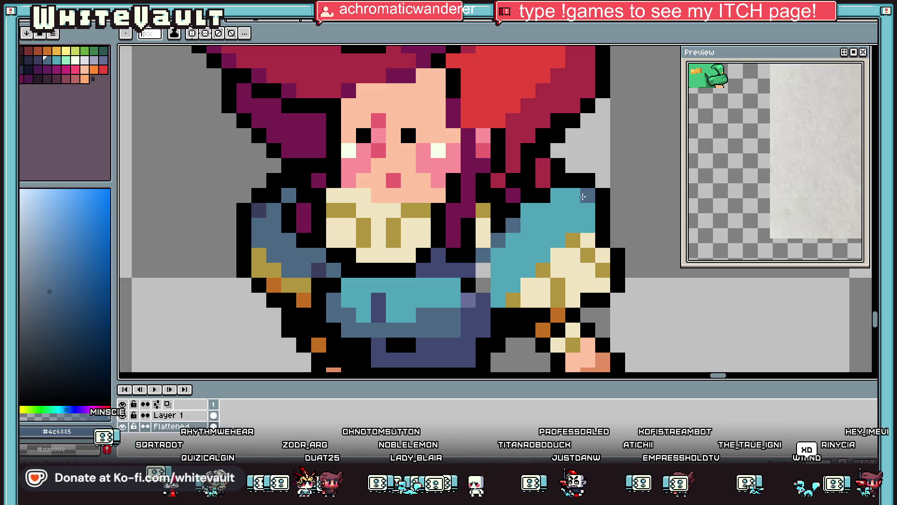
Sample dark navy and paint over the teal chest pixels beside the collar.
{"action": "scroll", "coordinate": [583, 197], "scroll_direction": "down", "scroll_amount": 3}
{"action": "scroll", "coordinate": [580, 194], "scroll_direction": "up", "scroll_amount": 4}
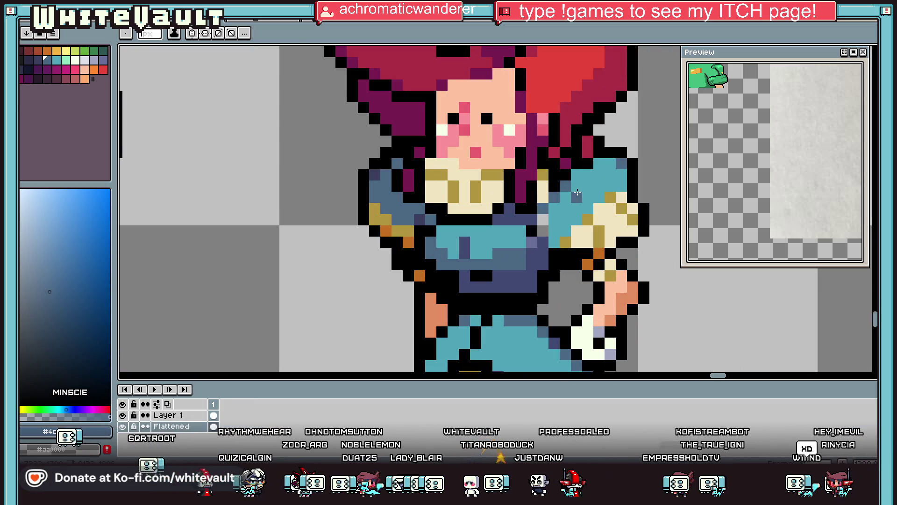
{"action": "key", "text": "i"}
{"action": "scroll", "coordinate": [555, 213], "scroll_direction": "up", "scroll_amount": 2}
{"action": "left_click", "coordinate": [526, 213]}
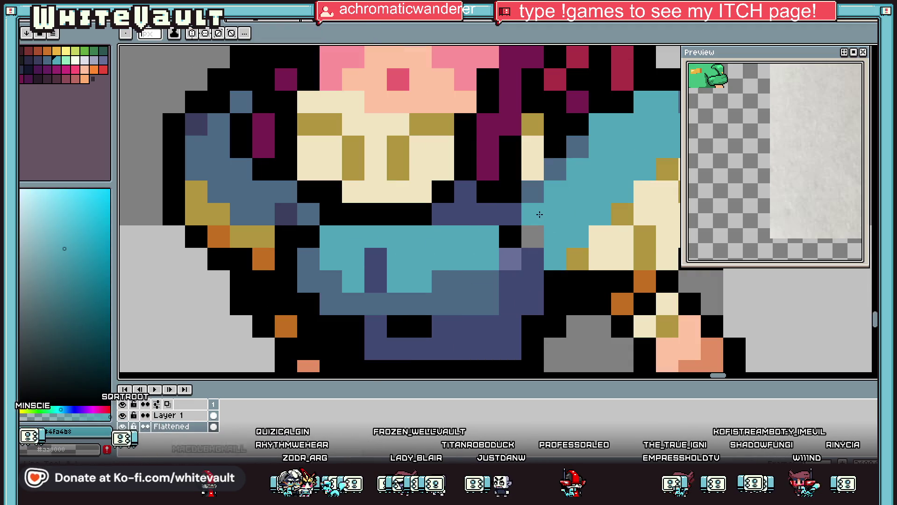
{"action": "left_click", "coordinate": [510, 214]}
{"action": "key", "text": "b"}
{"action": "left_click_drag", "start_coordinate": [532, 236], "coordinate": [580, 236]}
{"action": "left_click", "coordinate": [556, 258]}
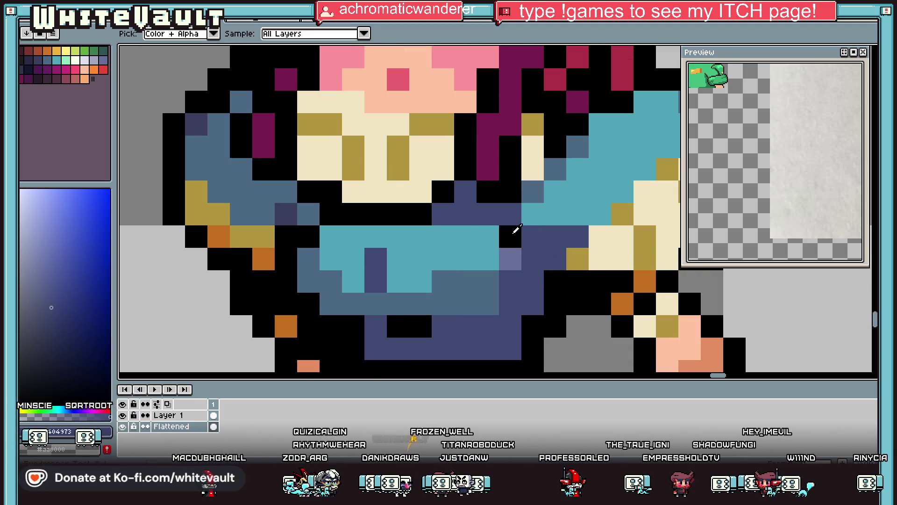
{"action": "left_click", "coordinate": [510, 236], "text": "alt"}
{"action": "left_click", "coordinate": [531, 254]}
Sample slate blue from the shirt and repaint three chest pixels with it.
{"action": "scroll", "coordinate": [531, 254], "scroll_direction": "down", "scroll_amount": 3}
{"action": "scroll", "coordinate": [531, 226], "scroll_direction": "up", "scroll_amount": 2}
{"action": "left_click", "coordinate": [530, 220], "text": "alt"}
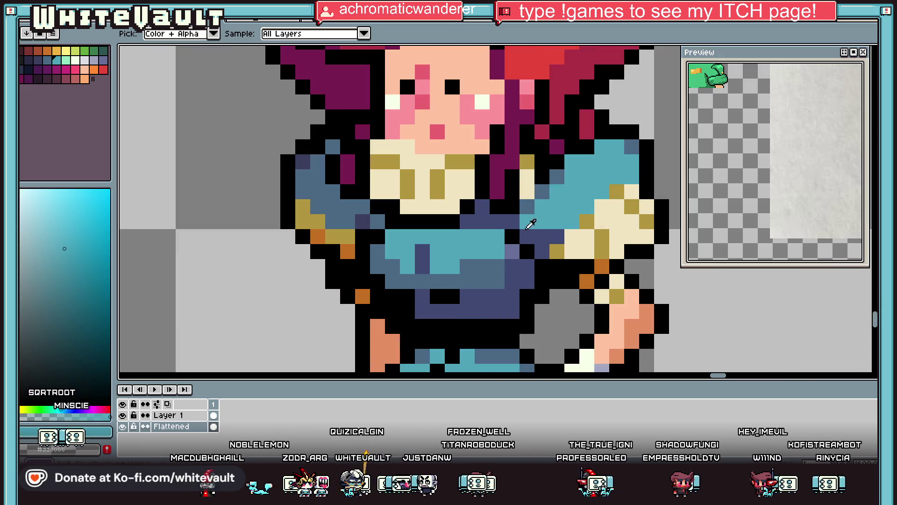
{"action": "left_click", "coordinate": [517, 257], "text": "alt"}
{"action": "scroll", "coordinate": [525, 250], "scroll_direction": "down", "scroll_amount": 1}
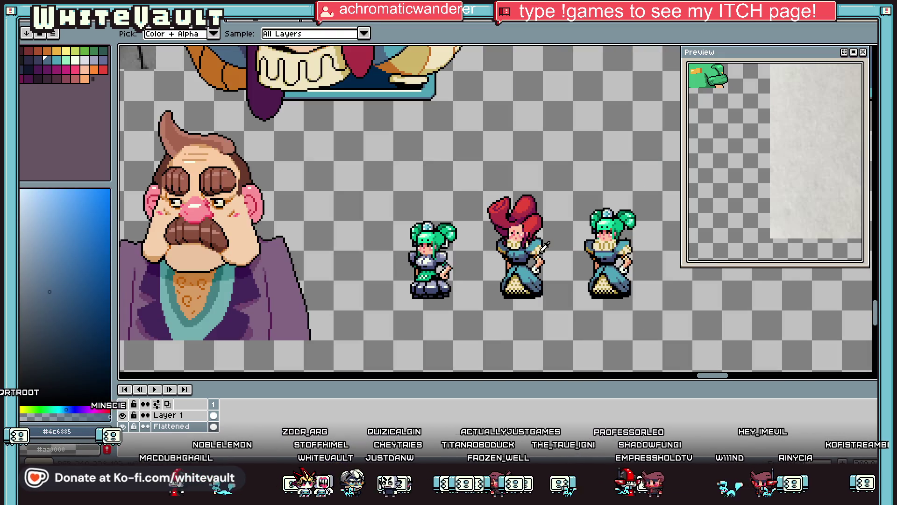
{"action": "scroll", "coordinate": [533, 234], "scroll_direction": "up", "scroll_amount": 5}
{"action": "left_click", "coordinate": [533, 220]}
{"action": "left_click", "coordinate": [501, 190]}
{"action": "left_click", "coordinate": [516, 175]}
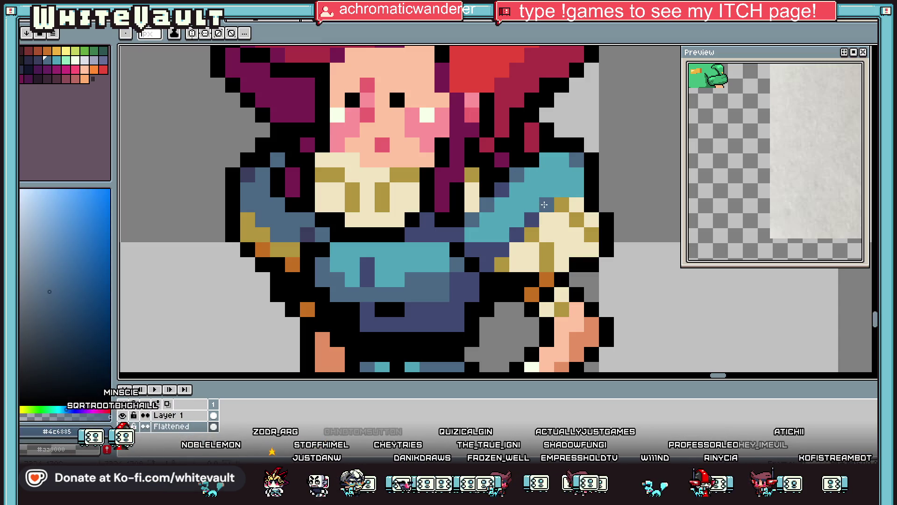
Sample teal and drag a light-teal diagonal highlight across the shirt.
{"action": "scroll", "coordinate": [590, 191], "scroll_direction": "down", "scroll_amount": 4}
{"action": "scroll", "coordinate": [589, 196], "scroll_direction": "up", "scroll_amount": 4}
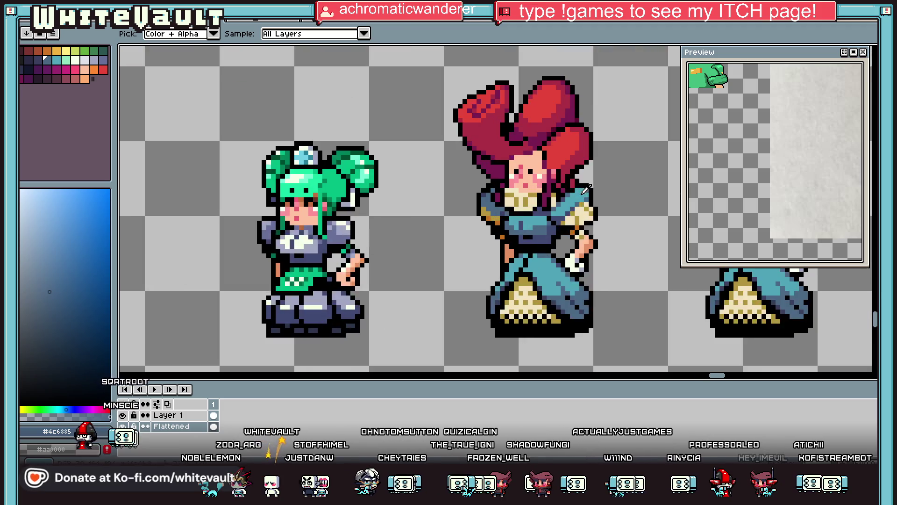
{"action": "left_click", "coordinate": [566, 198]}
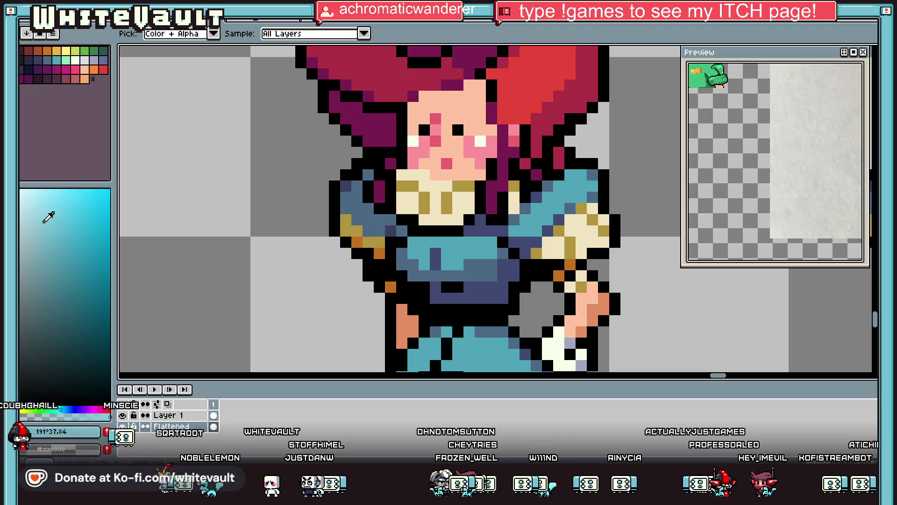
{"action": "scroll", "coordinate": [551, 201], "scroll_direction": "up", "scroll_amount": 3}
{"action": "left_click_drag", "start_coordinate": [526, 224], "coordinate": [594, 168]}
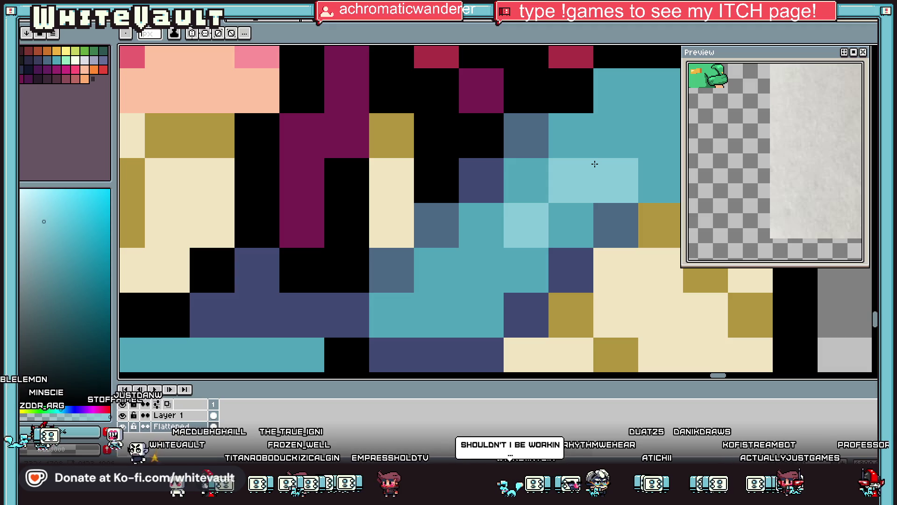
Zoom onto the torso and paint cream pixels along the collar edge.
{"action": "scroll", "coordinate": [595, 164], "scroll_direction": "down", "scroll_amount": 5}
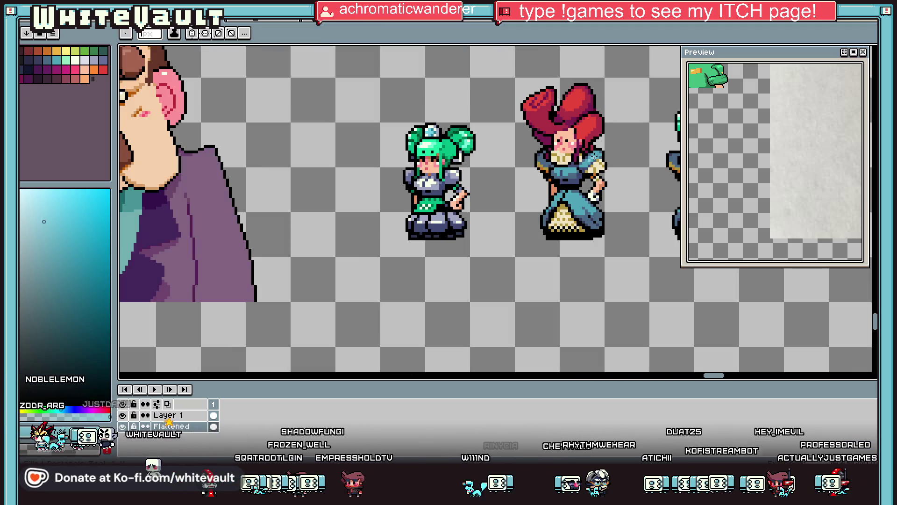
{"action": "scroll", "coordinate": [590, 167], "scroll_direction": "up", "scroll_amount": 2}
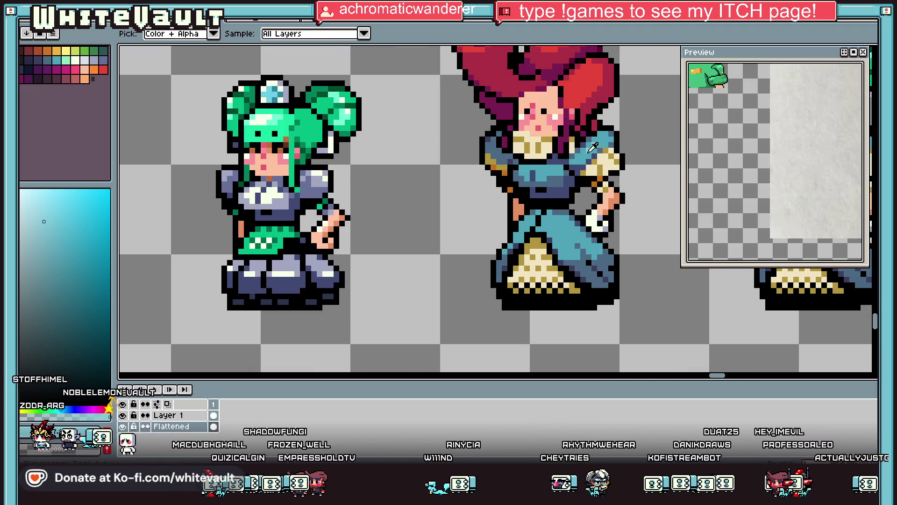
{"action": "scroll", "coordinate": [550, 225], "scroll_direction": "up", "scroll_amount": 2}
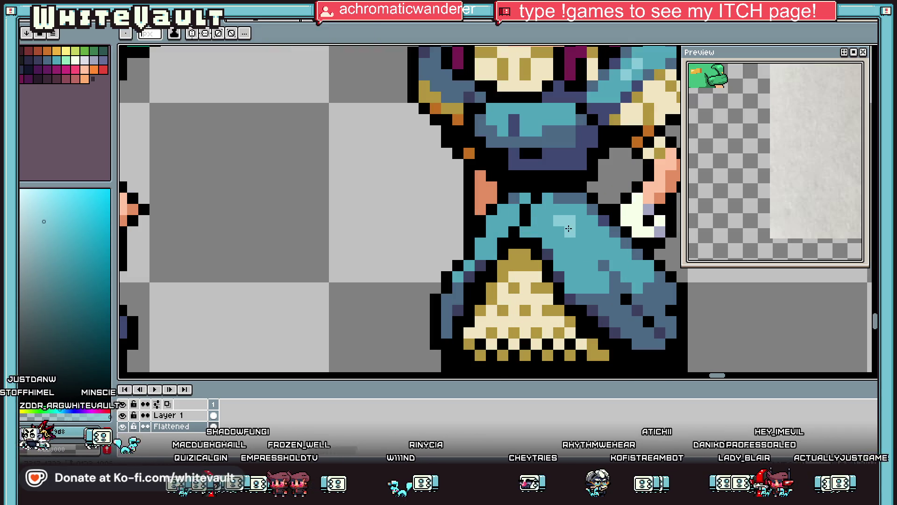
{"action": "scroll", "coordinate": [495, 229], "scroll_direction": "down", "scroll_amount": 3}
{"action": "scroll", "coordinate": [524, 208], "scroll_direction": "up", "scroll_amount": 3}
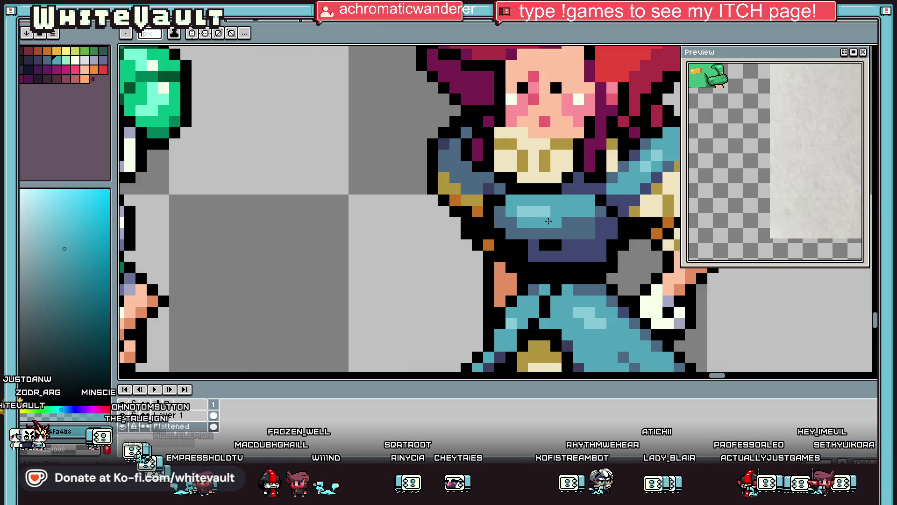
{"action": "scroll", "coordinate": [579, 220], "scroll_direction": "down", "scroll_amount": 4}
{"action": "scroll", "coordinate": [576, 216], "scroll_direction": "up", "scroll_amount": 5}
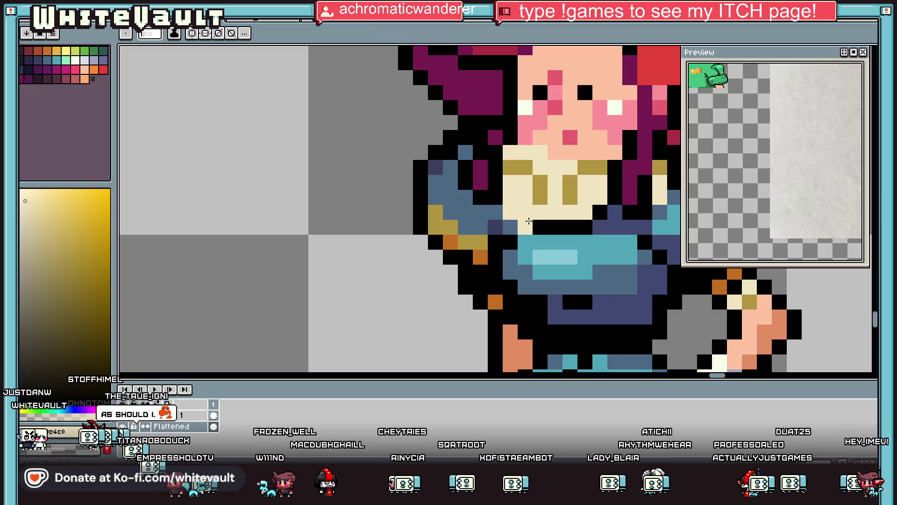
{"action": "mouse_move", "coordinate": [528, 221]}
{"action": "left_mouse_down"}
{"action": "mouse_move", "coordinate": [578, 227]}
{"action": "mouse_move", "coordinate": [595, 205]}
{"action": "mouse_move", "coordinate": [584, 241]}
{"action": "mouse_move", "coordinate": [524, 241]}
{"action": "mouse_move", "coordinate": [496, 213]}
{"action": "left_mouse_up"}
Outline beneath the cream patch in black, add a cream collar pixel, then sample gold and light cream.
{"action": "left_click", "coordinate": [600, 219], "text": "alt"}
{"action": "left_click", "coordinate": [603, 225]}
{"action": "left_click", "coordinate": [494, 181], "text": "alt"}
{"action": "left_click", "coordinate": [496, 196]}
{"action": "left_click", "coordinate": [493, 169], "text": "alt"}
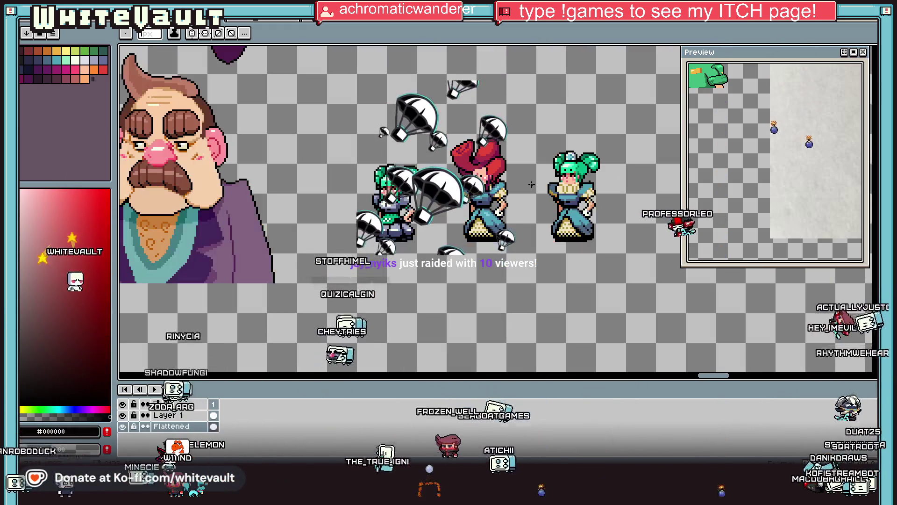
{"action": "scroll", "coordinate": [468, 210], "scroll_direction": "up", "scroll_amount": 2}
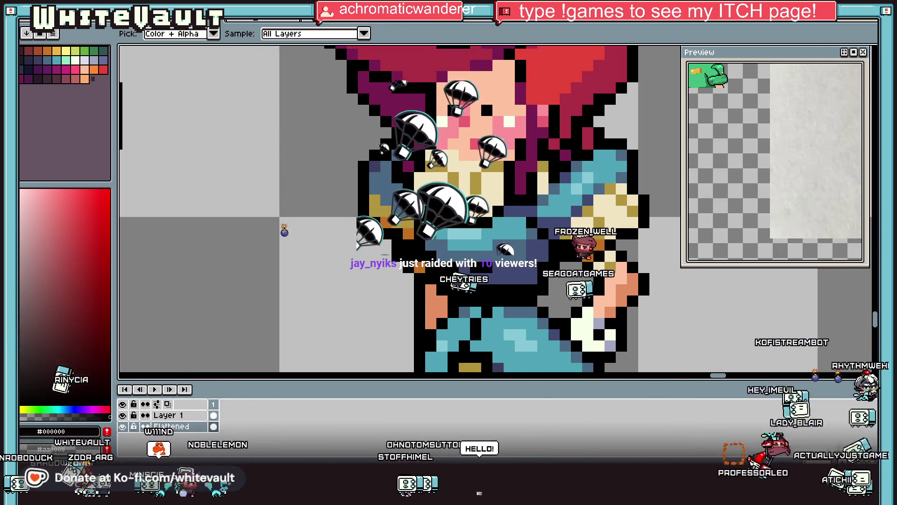
{"action": "left_click", "coordinate": [477, 367], "text": "alt"}
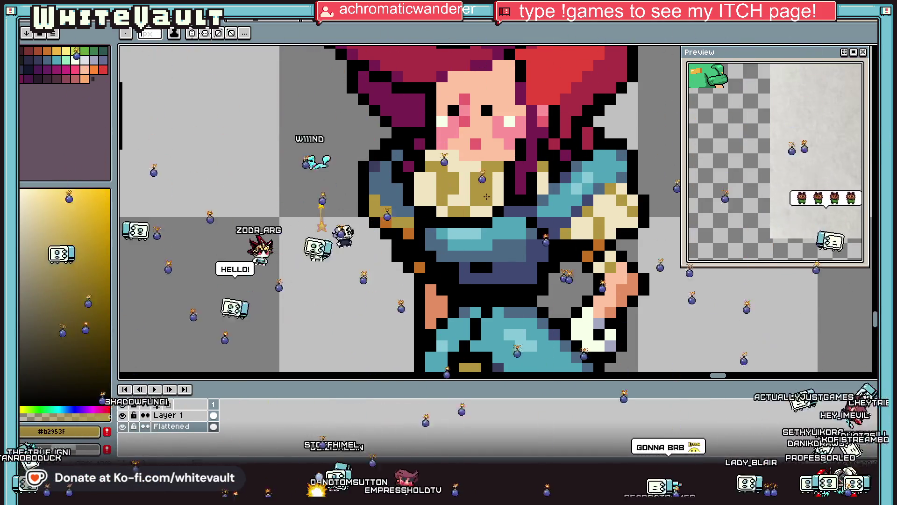
{"action": "left_click", "coordinate": [457, 183], "text": "alt"}
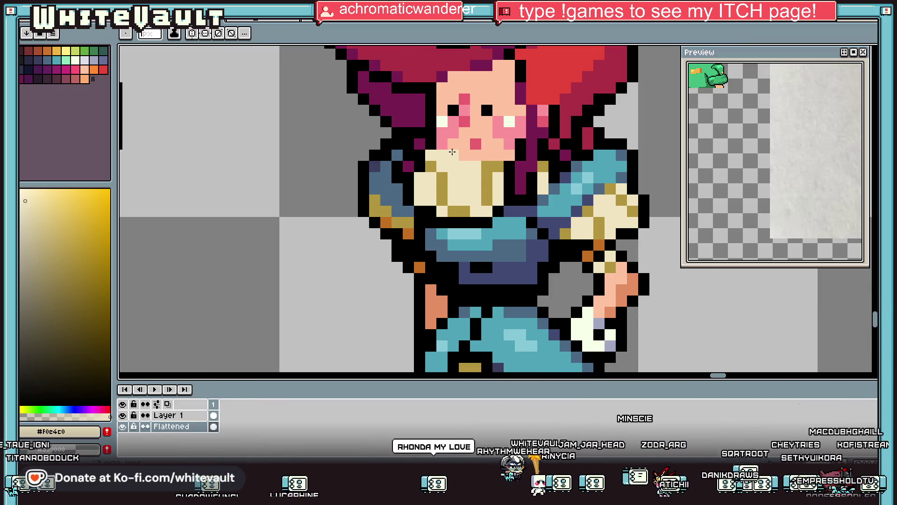
Sample the olive-gold and paint vertical gold stripes down the cream collar's columns.
{"action": "scroll", "coordinate": [503, 178], "scroll_direction": "down", "scroll_amount": 4}
{"action": "scroll", "coordinate": [502, 177], "scroll_direction": "up", "scroll_amount": 4}
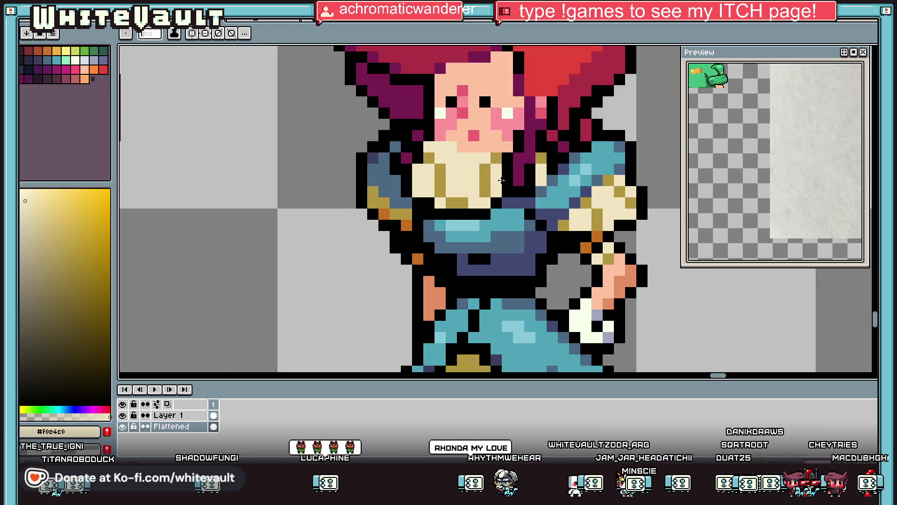
{"action": "left_click", "coordinate": [486, 183], "text": "alt"}
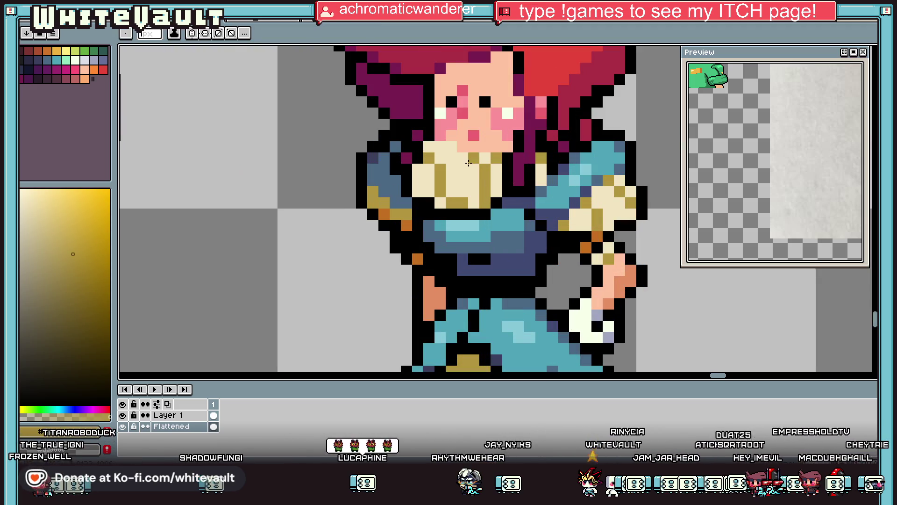
{"action": "mouse_move", "coordinate": [451, 164]}
{"action": "left_mouse_down"}
{"action": "mouse_move", "coordinate": [452, 199]}
{"action": "mouse_move", "coordinate": [438, 160]}
{"action": "mouse_move", "coordinate": [429, 193]}
{"action": "left_mouse_up"}
{"action": "left_click", "coordinate": [442, 152], "text": "alt"}
{"action": "left_click", "coordinate": [430, 158], "text": "alt"}
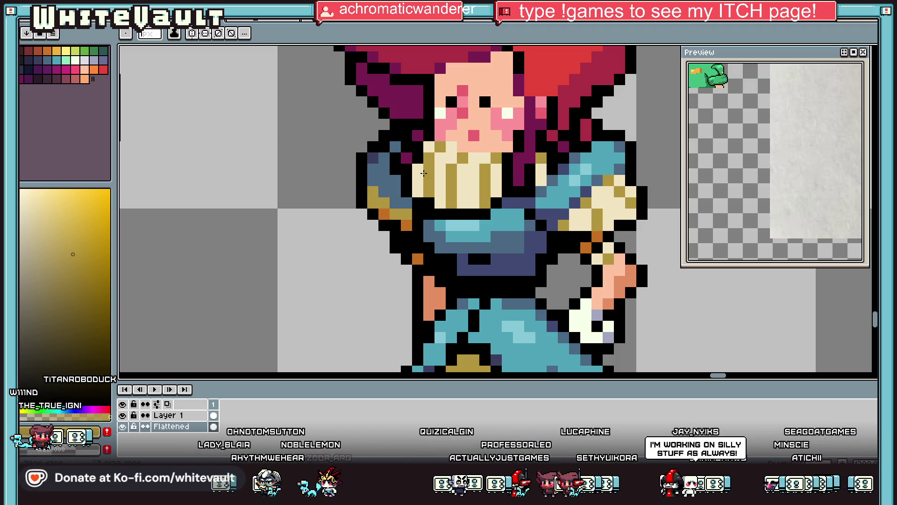
{"action": "scroll", "coordinate": [496, 191], "scroll_direction": "down", "scroll_amount": 5}
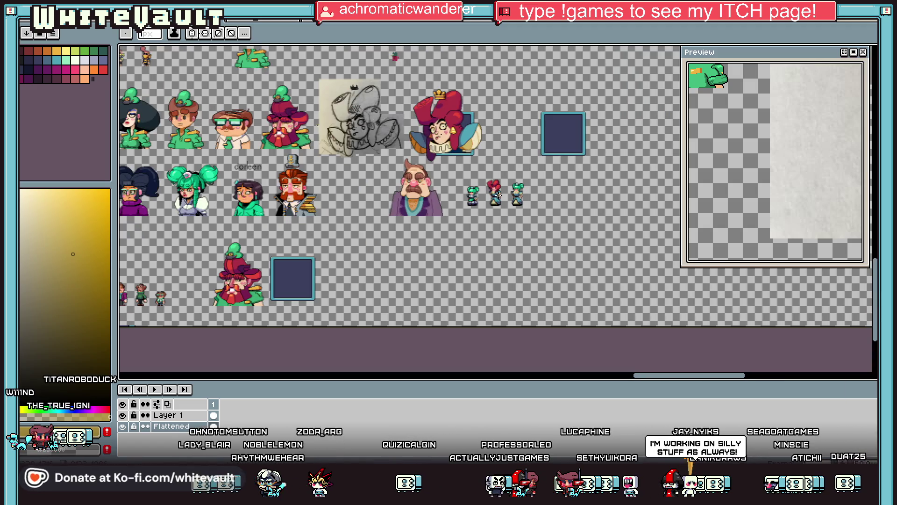
{"action": "scroll", "coordinate": [436, 100], "scroll_direction": "up", "scroll_amount": 5}
{"action": "scroll", "coordinate": [469, 145], "scroll_direction": "down", "scroll_amount": 5}
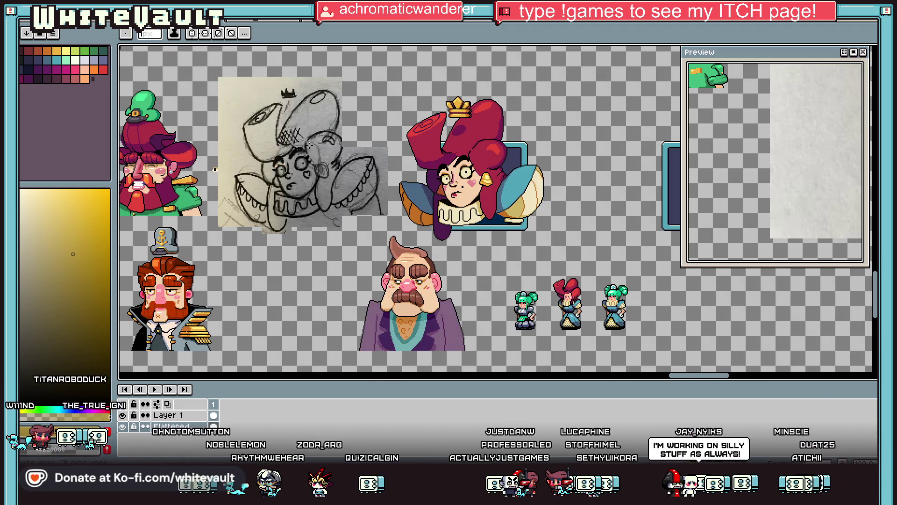
{"action": "scroll", "coordinate": [460, 182], "scroll_direction": "up", "scroll_amount": 5}
{"action": "scroll", "coordinate": [496, 156], "scroll_direction": "down", "scroll_amount": 3}
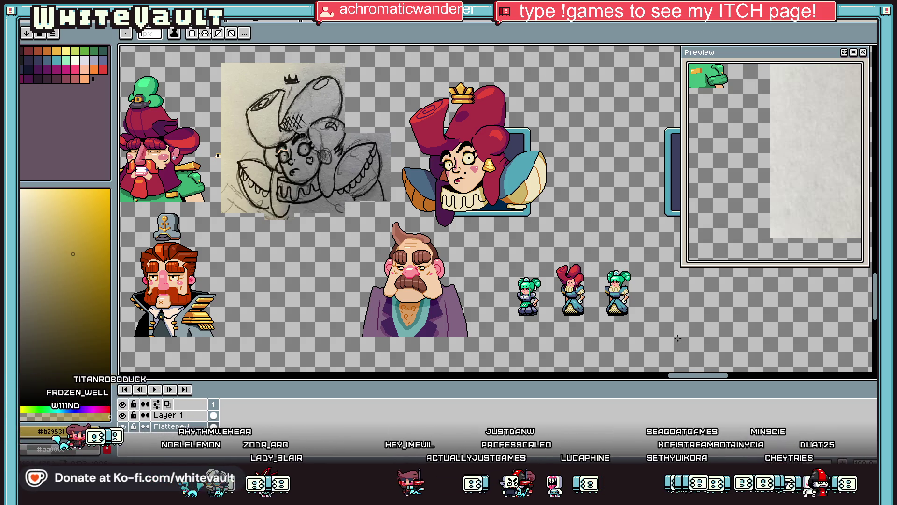
{"action": "scroll", "coordinate": [579, 287], "scroll_direction": "up", "scroll_amount": 6}
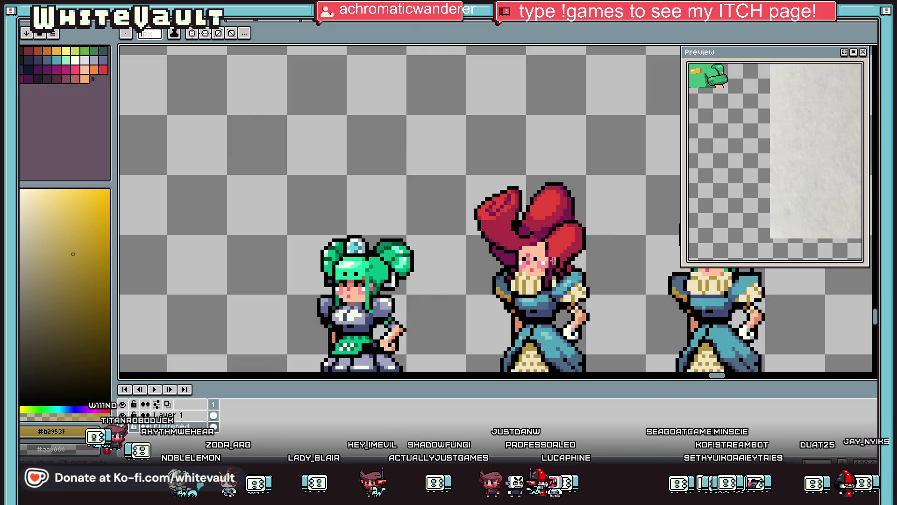
Repaint the eyebrow row in salmon skin tone and add orange pixels beside the right eye.
{"action": "key", "text": "i"}
{"action": "scroll", "coordinate": [551, 262], "scroll_direction": "up", "scroll_amount": 3}
{"action": "left_click", "coordinate": [532, 246]}
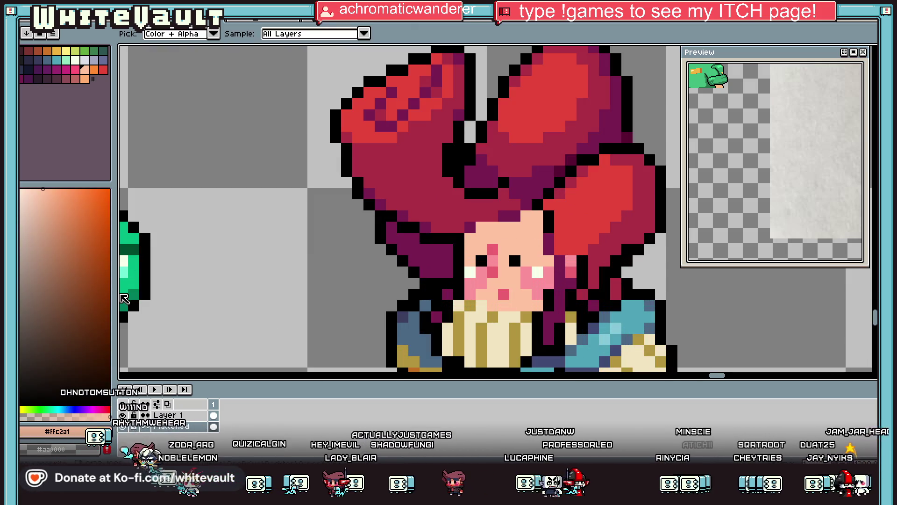
{"action": "key", "text": "b"}
{"action": "scroll", "coordinate": [510, 245], "scroll_direction": "up", "scroll_amount": 2}
{"action": "left_click_drag", "start_coordinate": [470, 251], "coordinate": [510, 245]}
{"action": "left_click", "coordinate": [489, 226], "text": "alt"}
{"action": "left_click", "coordinate": [515, 251]}
{"action": "left_click_drag", "start_coordinate": [517, 252], "coordinate": [577, 251]}
{"action": "left_click", "coordinate": [577, 267]}
{"action": "left_click", "coordinate": [566, 261]}
Fill the forehead with the salmon skin tone.
{"action": "key", "text": "g"}
{"action": "left_click", "coordinate": [514, 220]}
{"action": "scroll", "coordinate": [514, 224], "scroll_direction": "down", "scroll_amount": 2}
{"action": "scroll", "coordinate": [514, 224], "scroll_direction": "up", "scroll_amount": 2}
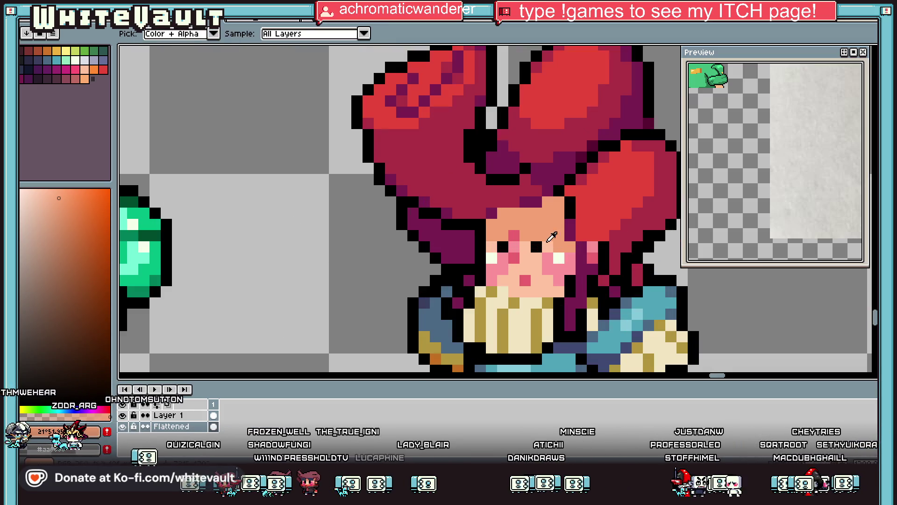
{"action": "key", "text": "b"}
{"action": "scroll", "coordinate": [528, 224], "scroll_direction": "up", "scroll_amount": 2}
Add black eyebrow pixels above the eyes and turn the leftover orange brow pixel black.
{"action": "left_click", "coordinate": [542, 224]}
{"action": "left_click", "coordinate": [568, 225]}
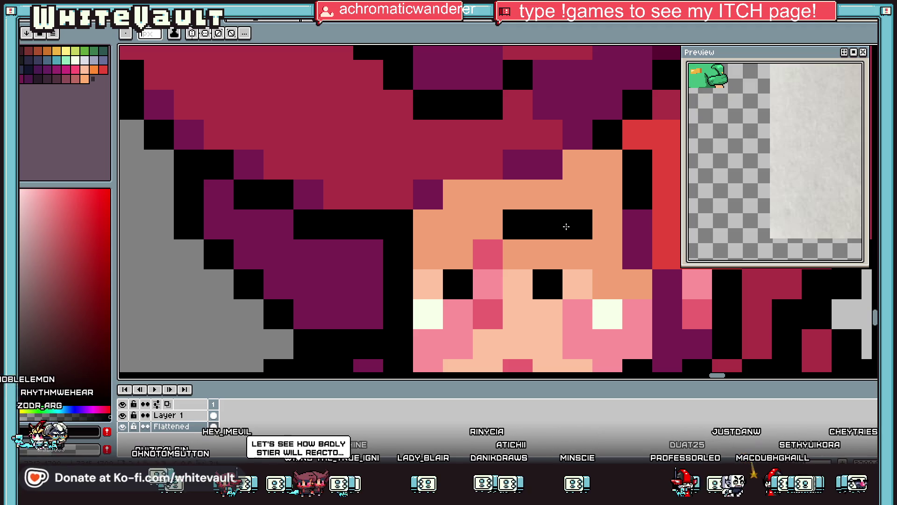
{"action": "left_click", "coordinate": [552, 197]}
{"action": "left_click", "coordinate": [574, 201]}
{"action": "scroll", "coordinate": [461, 220], "scroll_direction": "down", "scroll_amount": 2}
{"action": "scroll", "coordinate": [427, 217], "scroll_direction": "down", "scroll_amount": 3}
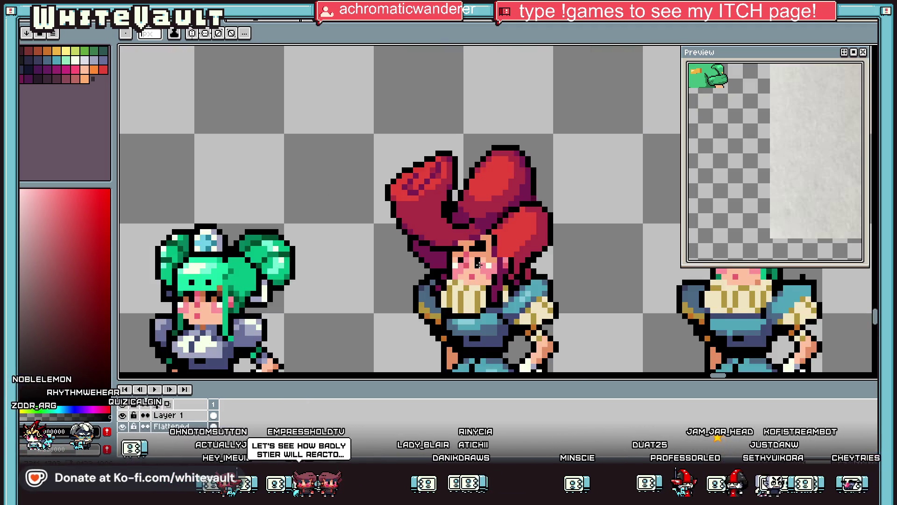
{"action": "scroll", "coordinate": [477, 264], "scroll_direction": "up", "scroll_amount": 5}
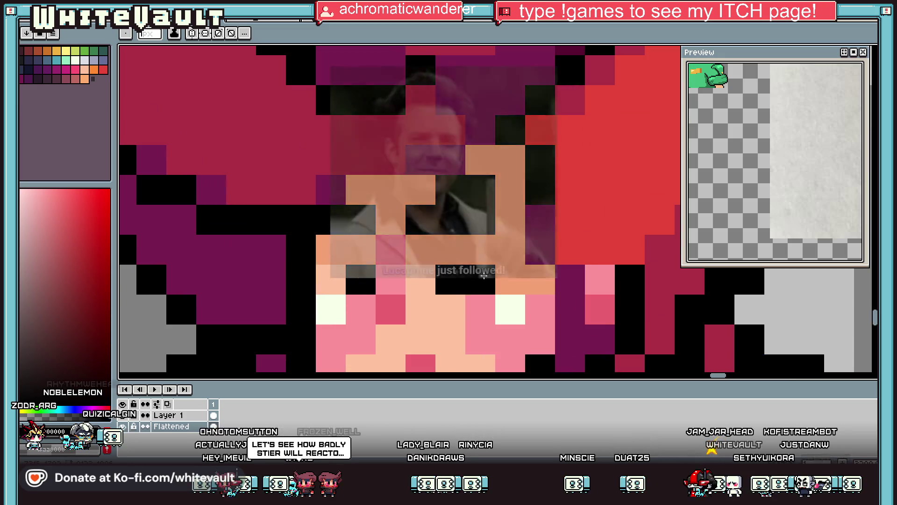
{"action": "key", "text": "i"}
{"action": "key", "text": "b"}
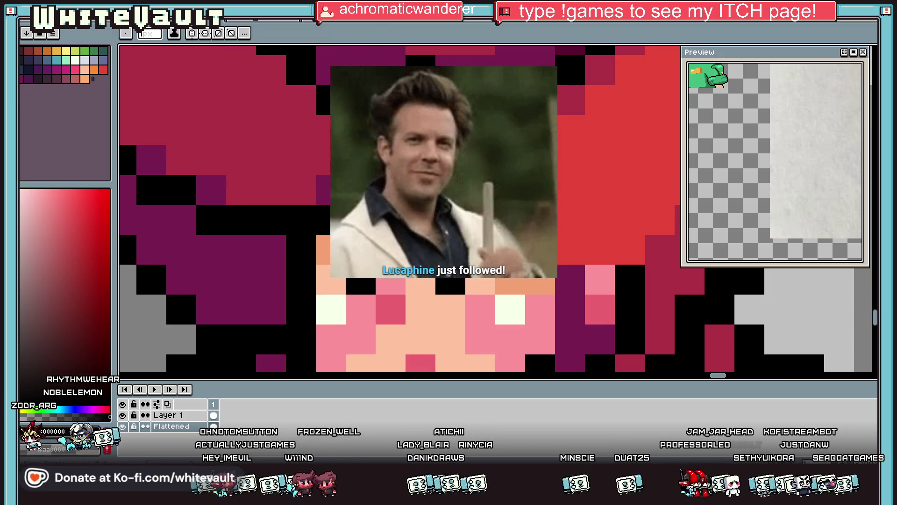
{"action": "left_click", "coordinate": [326, 258]}
{"action": "key", "text": "i"}
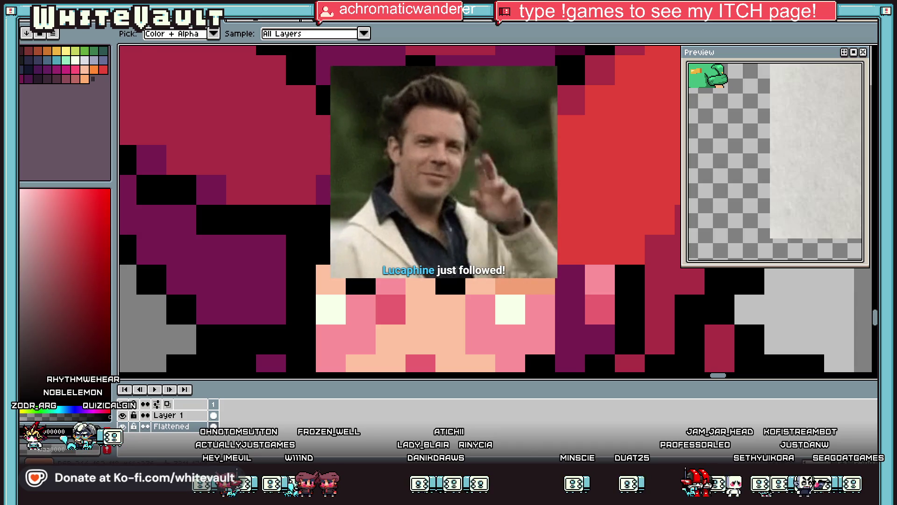
{"action": "scroll", "coordinate": [383, 262], "scroll_direction": "down", "scroll_amount": 4}
{"action": "scroll", "coordinate": [383, 262], "scroll_direction": "up", "scroll_amount": 1}
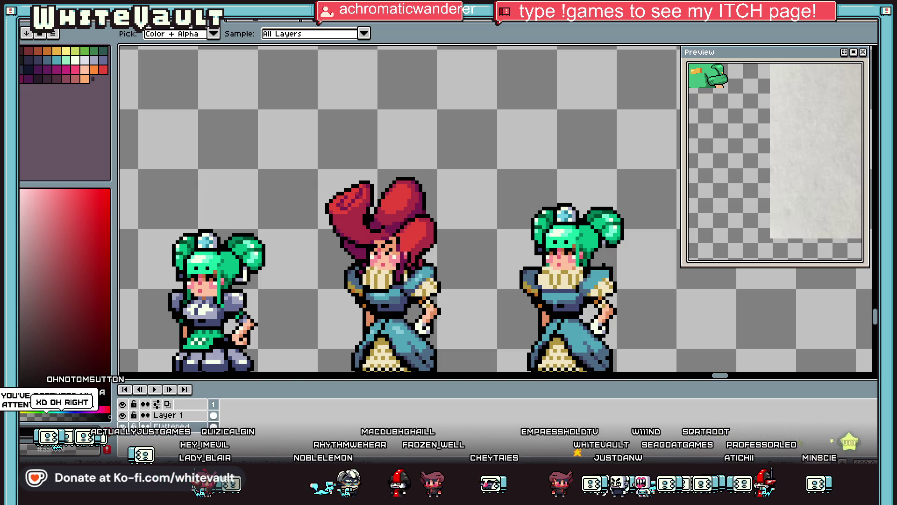
{"action": "scroll", "coordinate": [411, 346], "scroll_direction": "down", "scroll_amount": 2}
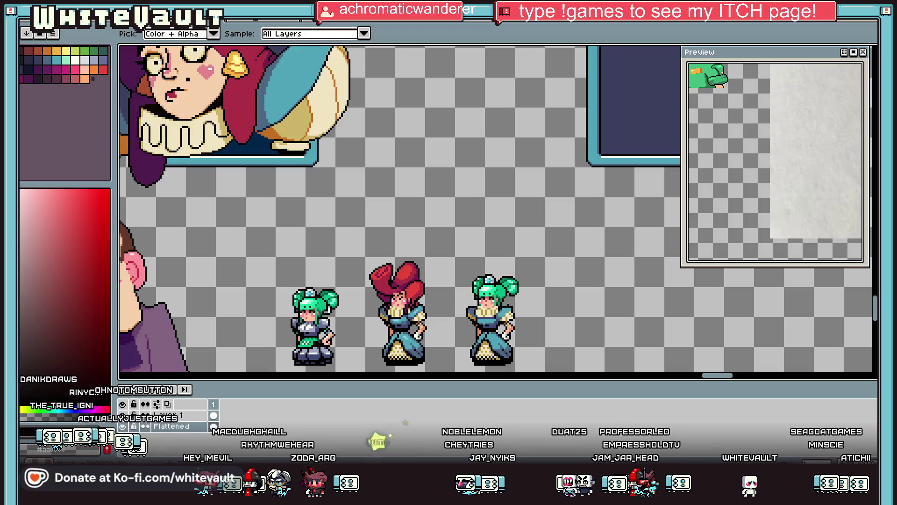
{"action": "scroll", "coordinate": [429, 281], "scroll_direction": "up", "scroll_amount": 3}
{"action": "scroll", "coordinate": [429, 282], "scroll_direction": "down", "scroll_amount": 5}
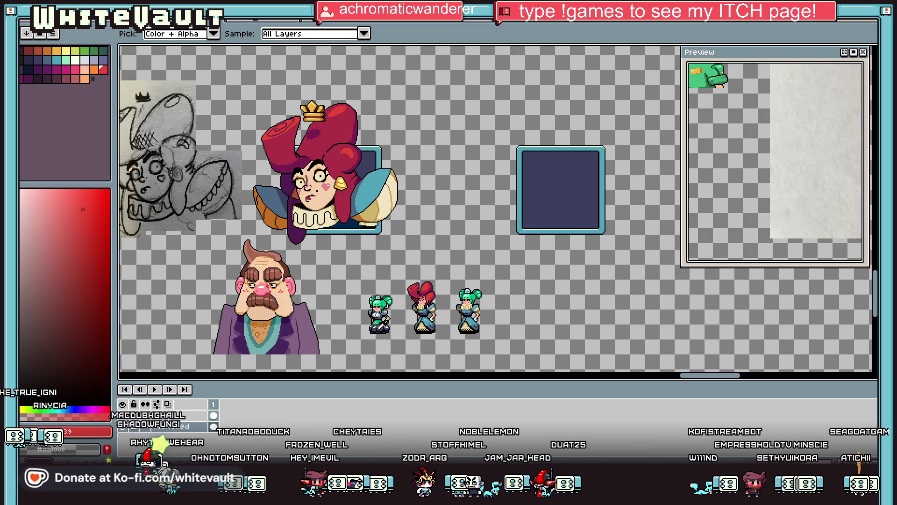
{"action": "left_click", "coordinate": [273, 22]}
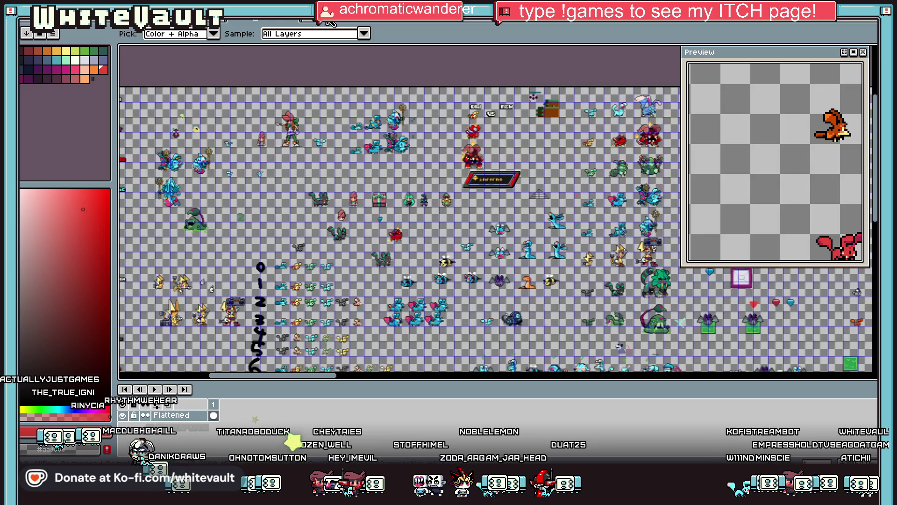
{"action": "key", "text": "ctrl+Tab"}
{"action": "key", "text": "ctrl+Tab"}
{"action": "key", "text": "ctrl+Tab"}
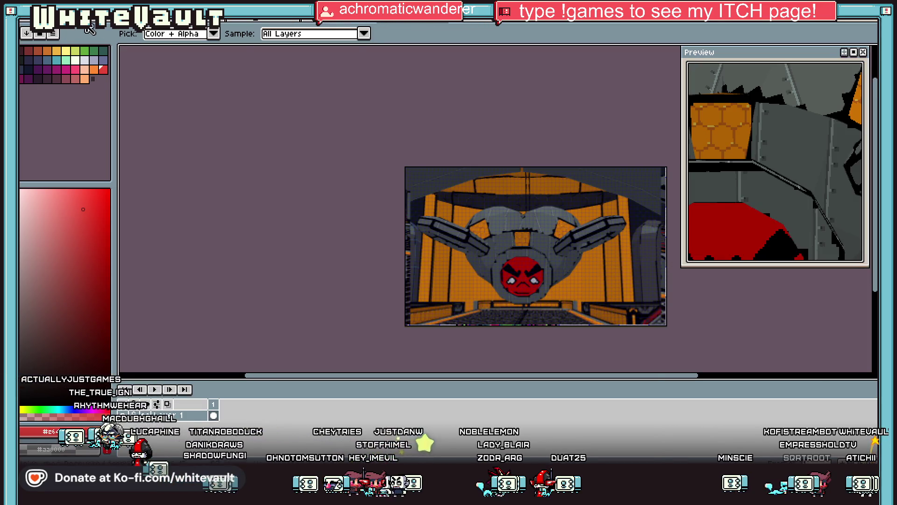
{"action": "scroll", "coordinate": [382, 200], "scroll_direction": "up", "scroll_amount": 3}
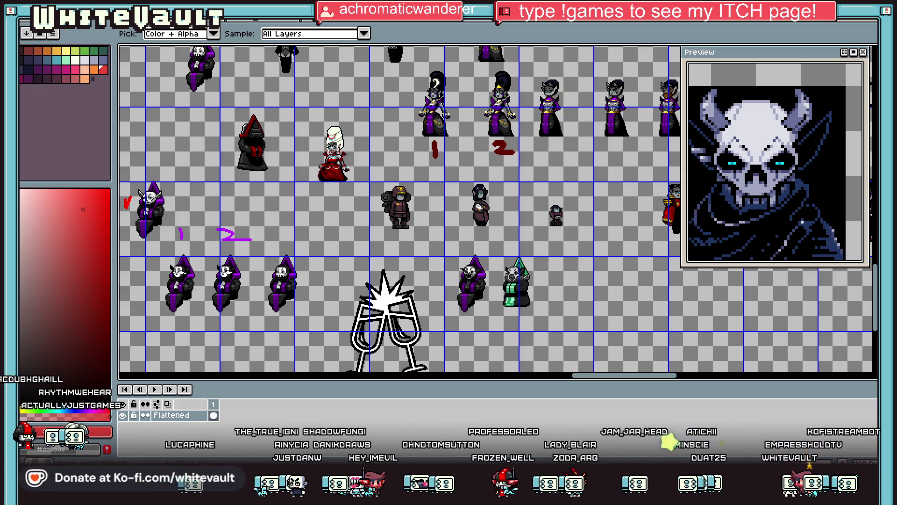
{"action": "scroll", "coordinate": [433, 163], "scroll_direction": "down", "scroll_amount": 2}
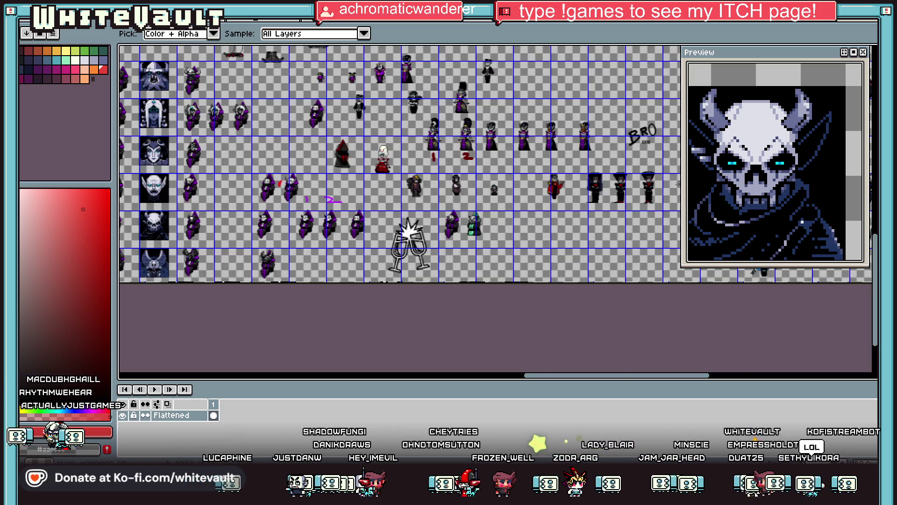
{"action": "key", "text": "ctrl+Tab"}
{"action": "scroll", "coordinate": [429, 245], "scroll_direction": "up", "scroll_amount": 3}
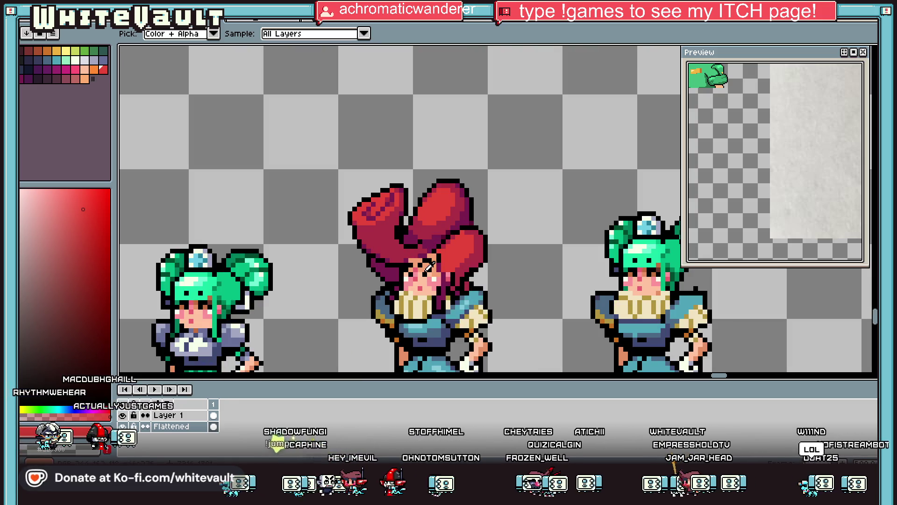
{"action": "scroll", "coordinate": [428, 258], "scroll_direction": "up", "scroll_amount": 2}
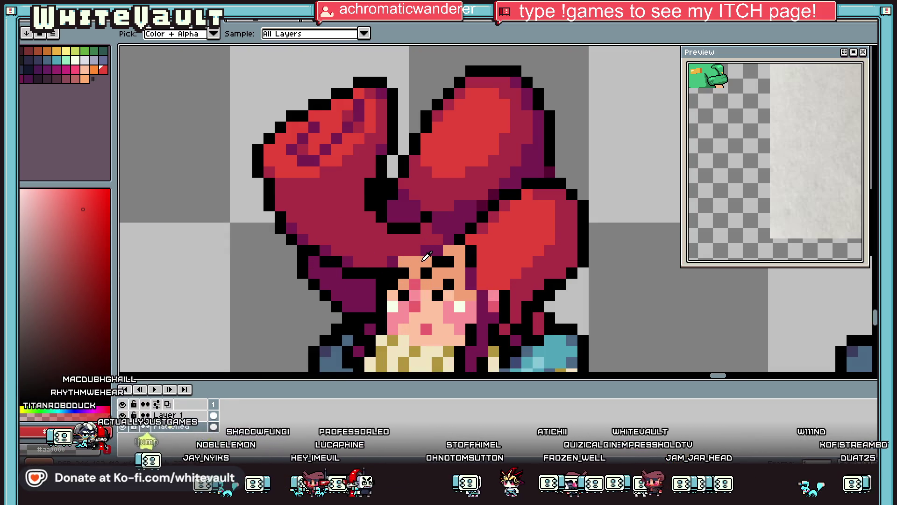
{"action": "left_click", "coordinate": [423, 260]}
{"action": "left_click", "coordinate": [83, 225]}
{"action": "left_click", "coordinate": [414, 260]}
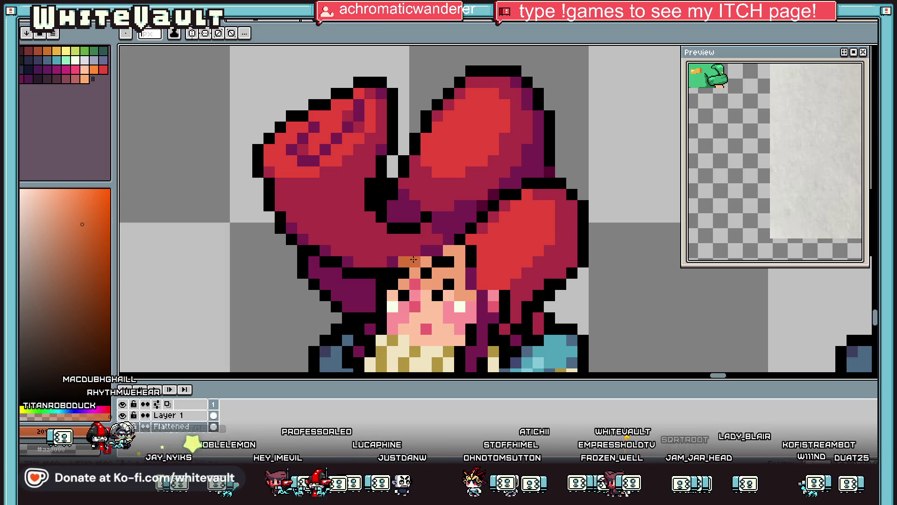
{"action": "left_click_drag", "start_coordinate": [438, 253], "coordinate": [459, 250]}
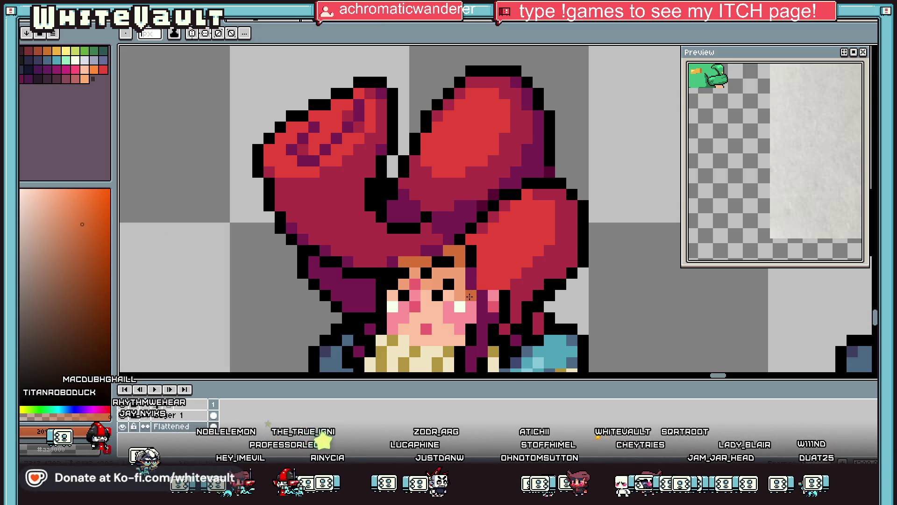
{"action": "key", "text": "i"}
{"action": "scroll", "coordinate": [472, 290], "scroll_direction": "down", "scroll_amount": 3}
{"action": "scroll", "coordinate": [478, 301], "scroll_direction": "up", "scroll_amount": 3}
{"action": "left_click", "coordinate": [478, 301]}
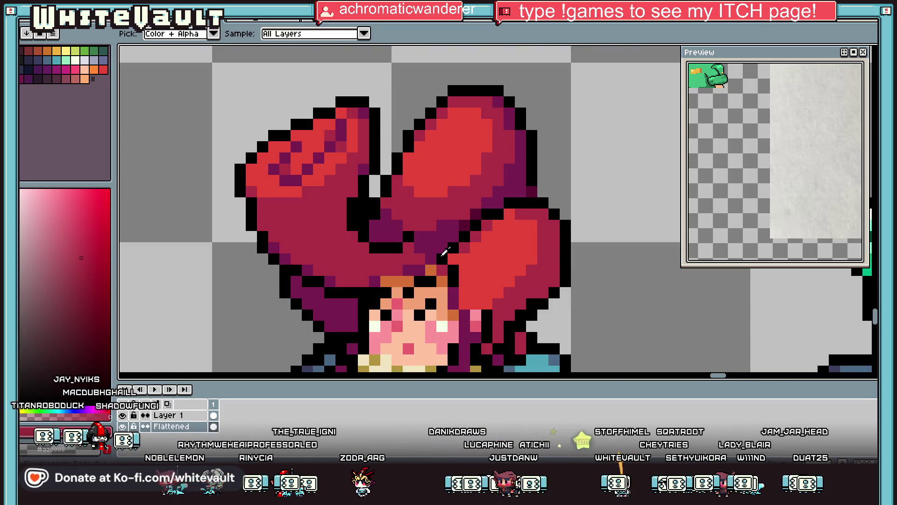
{"action": "scroll", "coordinate": [445, 252], "scroll_direction": "down", "scroll_amount": 3}
{"action": "scroll", "coordinate": [455, 241], "scroll_direction": "up", "scroll_amount": 4}
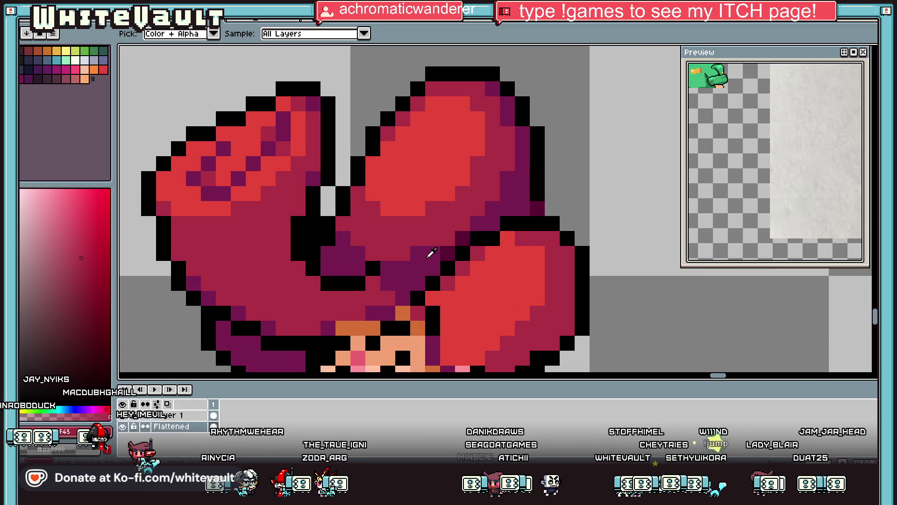
{"action": "left_click", "coordinate": [523, 220]}
{"action": "scroll", "coordinate": [524, 223], "scroll_direction": "down", "scroll_amount": 2}
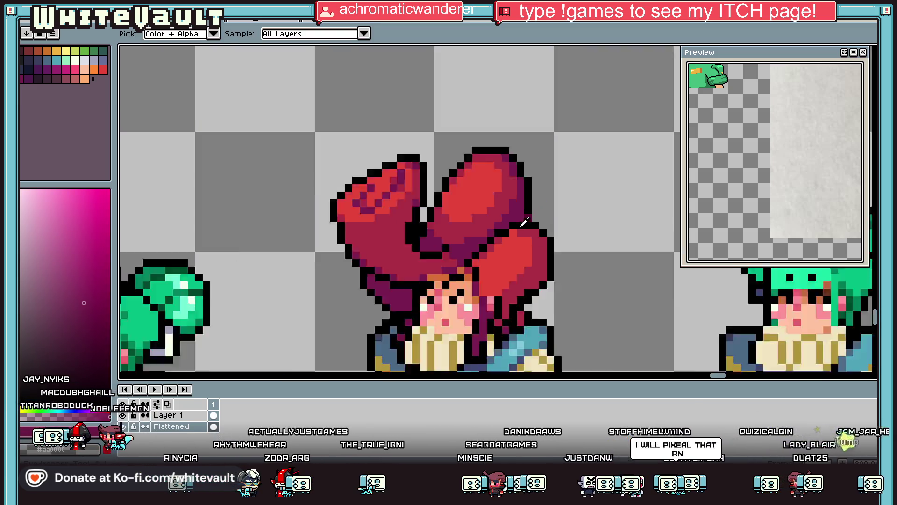
{"action": "scroll", "coordinate": [524, 223], "scroll_direction": "down", "scroll_amount": 2}
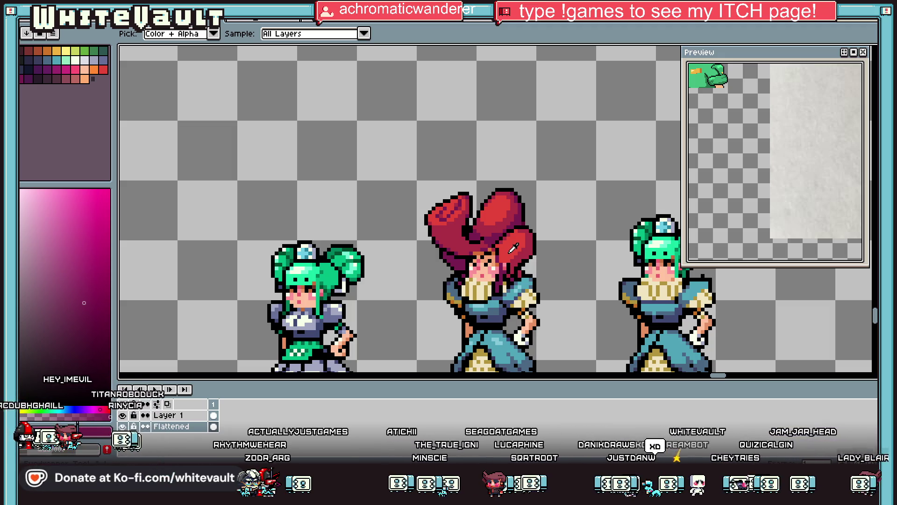
{"action": "scroll", "coordinate": [513, 248], "scroll_direction": "up", "scroll_amount": 5}
{"action": "key", "text": "l"}
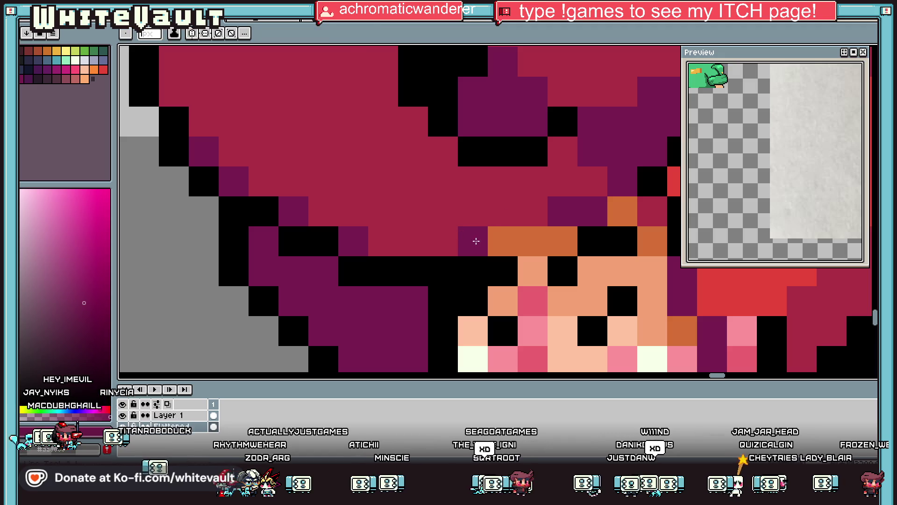
{"action": "left_click_drag", "start_coordinate": [477, 240], "coordinate": [522, 242]}
{"action": "left_click", "coordinate": [482, 201], "text": "alt"}
{"action": "left_click", "coordinate": [476, 239]}
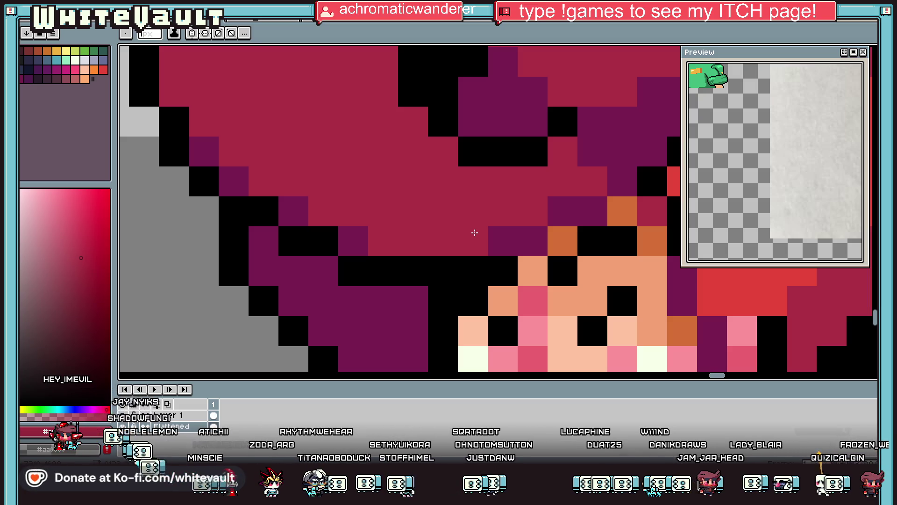
{"action": "scroll", "coordinate": [475, 233], "scroll_direction": "down", "scroll_amount": 6}
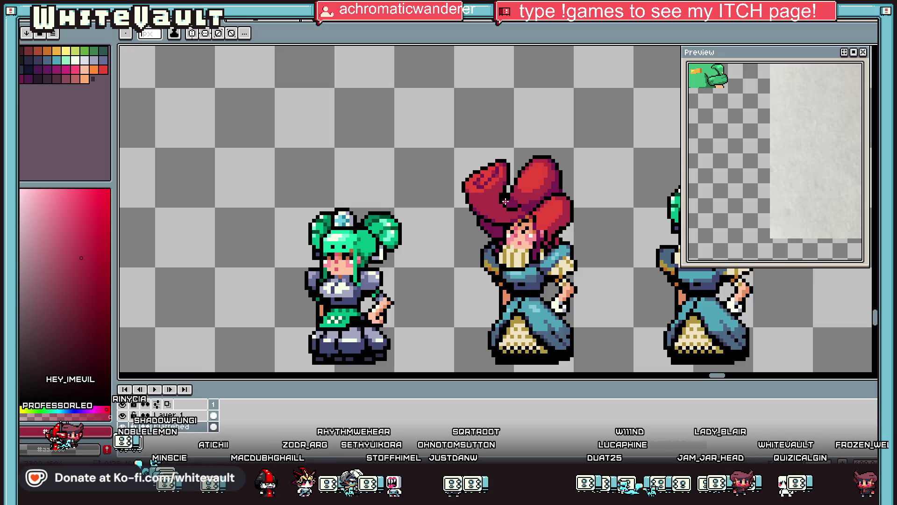
{"action": "scroll", "coordinate": [509, 158], "scroll_direction": "down", "scroll_amount": 1}
{"action": "key", "text": "i"}
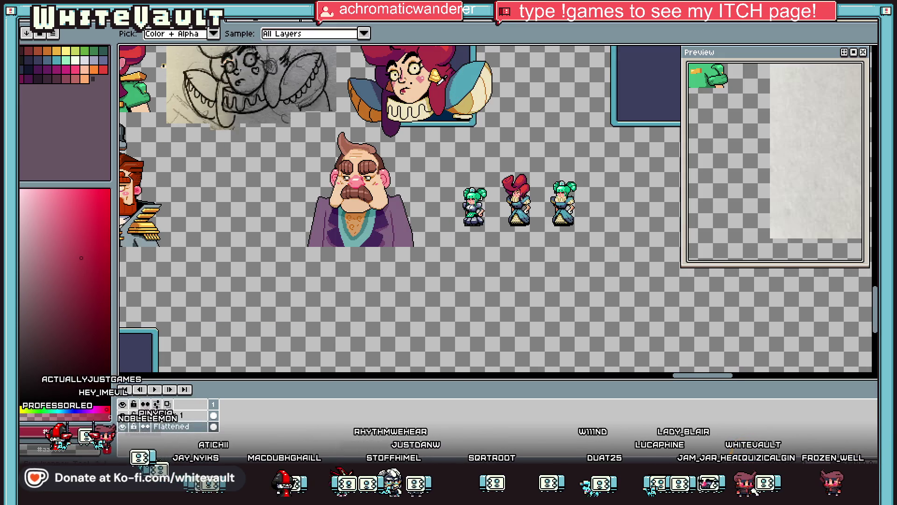
{"action": "scroll", "coordinate": [467, 123], "scroll_direction": "down", "scroll_amount": 2}
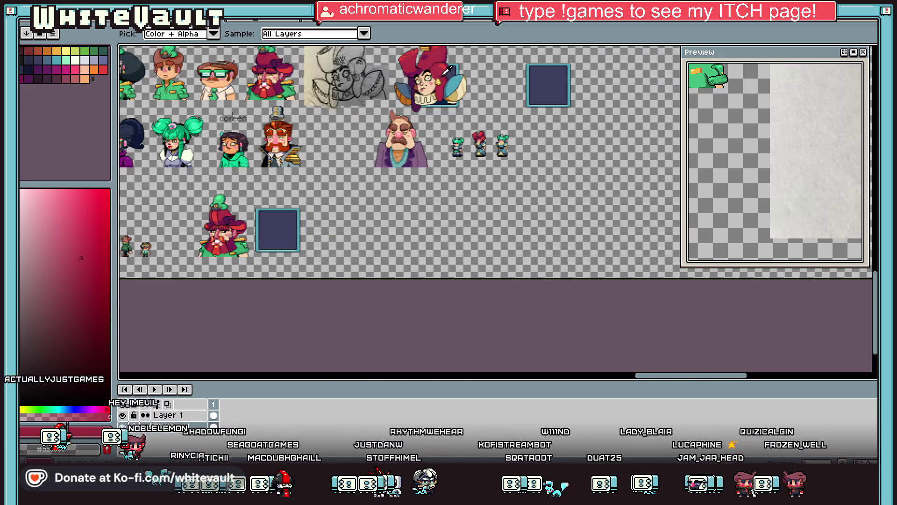
{"action": "scroll", "coordinate": [446, 89], "scroll_direction": "up", "scroll_amount": 2}
{"action": "left_click", "coordinate": [451, 80]}
{"action": "scroll", "coordinate": [605, 333], "scroll_direction": "up", "scroll_amount": 2}
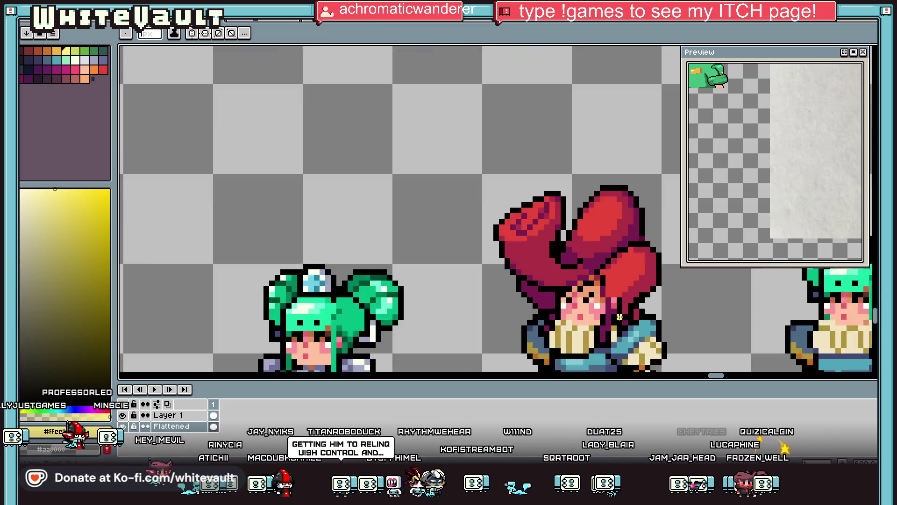
{"action": "scroll", "coordinate": [601, 301], "scroll_direction": "up", "scroll_amount": 2}
{"action": "scroll", "coordinate": [499, 306], "scroll_direction": "down", "scroll_amount": 2}
{"action": "scroll", "coordinate": [499, 305], "scroll_direction": "down", "scroll_amount": 2}
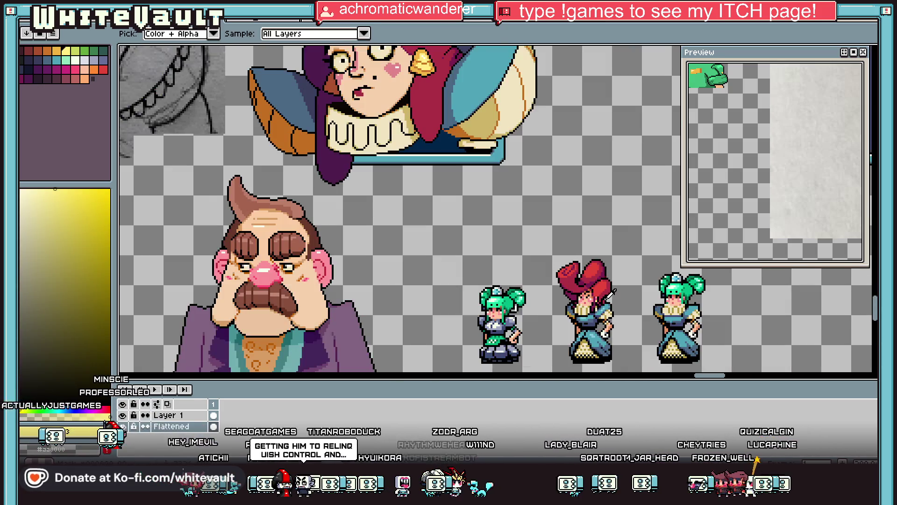
{"action": "scroll", "coordinate": [499, 305], "scroll_direction": "up", "scroll_amount": 2}
{"action": "scroll", "coordinate": [569, 280], "scroll_direction": "up", "scroll_amount": 2}
{"action": "key", "text": "b"}
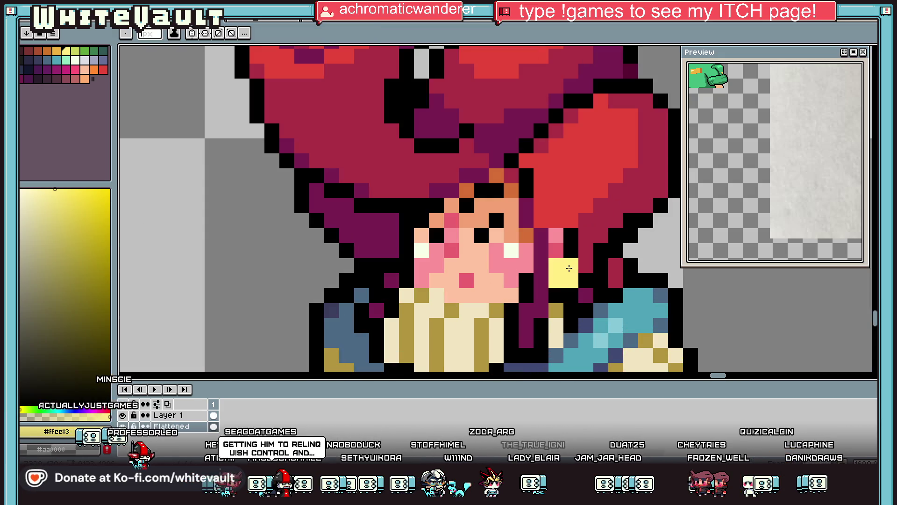
{"action": "left_click", "coordinate": [556, 294], "text": "alt"}
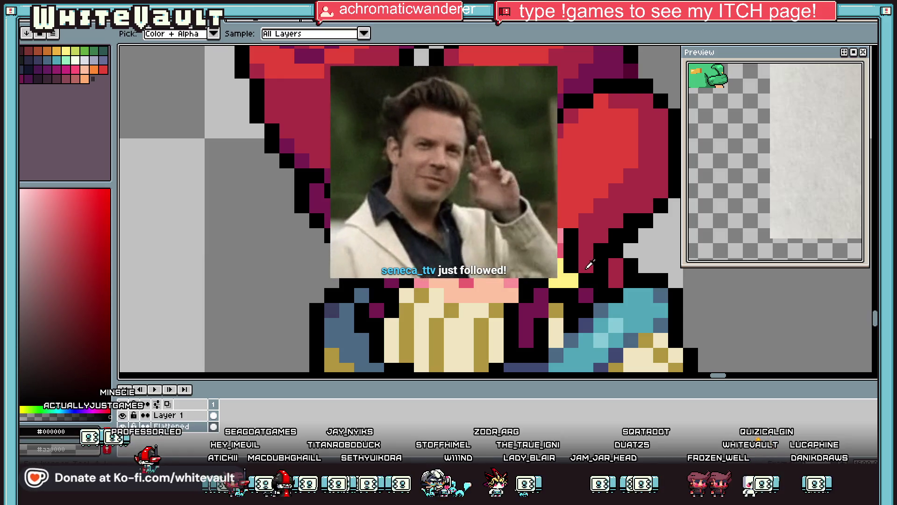
{"action": "scroll", "coordinate": [580, 252], "scroll_direction": "down", "scroll_amount": 2}
{"action": "scroll", "coordinate": [580, 251], "scroll_direction": "up", "scroll_amount": 3}
{"action": "scroll", "coordinate": [580, 251], "scroll_direction": "down", "scroll_amount": 2}
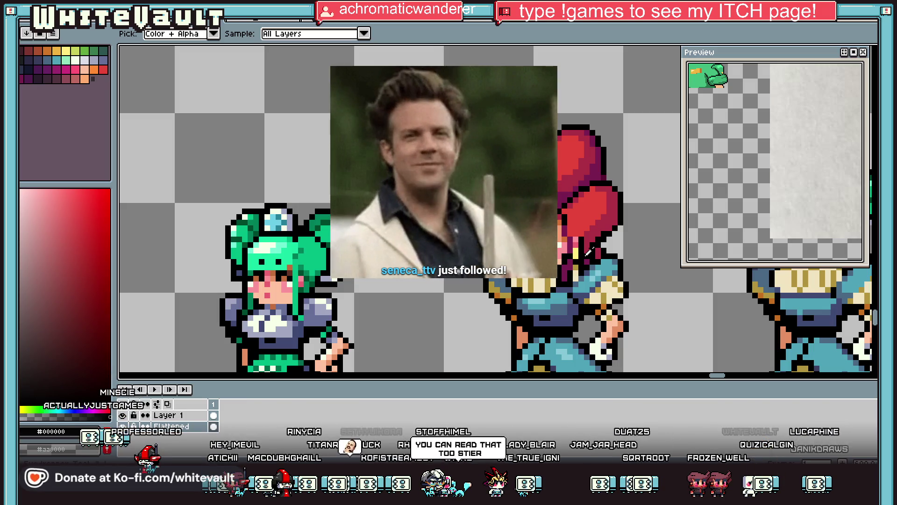
{"action": "scroll", "coordinate": [588, 251], "scroll_direction": "down", "scroll_amount": 2}
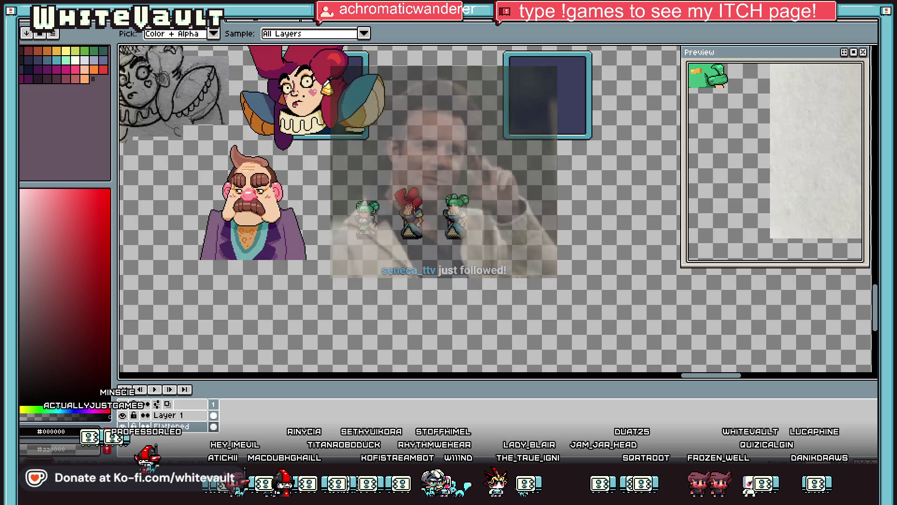
{"action": "left_click", "coordinate": [400, 171], "text": "alt"}
Draw the orange crown shape: base bar, upper row and prongs above the sprite.
{"action": "scroll", "coordinate": [415, 186], "scroll_direction": "up", "scroll_amount": 3}
{"action": "scroll", "coordinate": [415, 186], "scroll_direction": "up", "scroll_amount": 2}
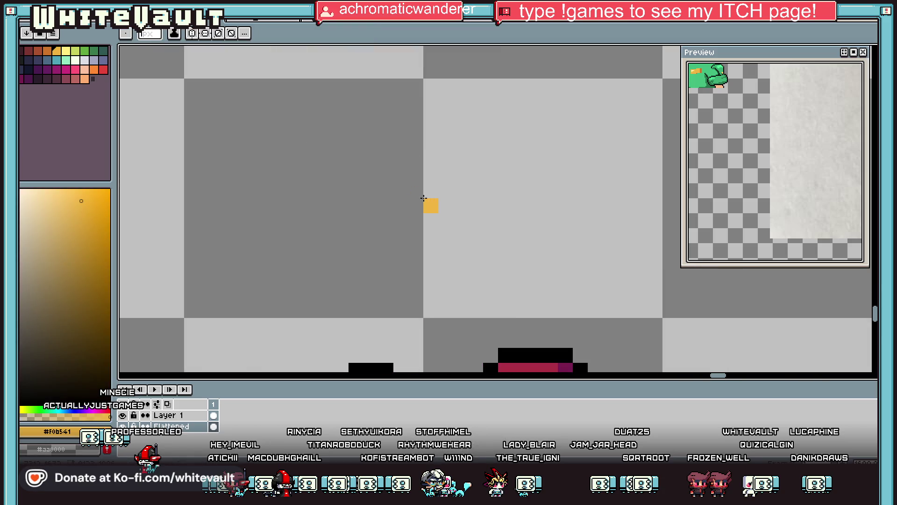
{"action": "left_click_drag", "start_coordinate": [401, 206], "coordinate": [472, 205]}
{"action": "left_click_drag", "start_coordinate": [401, 176], "coordinate": [475, 175]}
{"action": "left_click", "coordinate": [401, 146]}
{"action": "left_click_drag", "start_coordinate": [401, 161], "coordinate": [425, 158]}
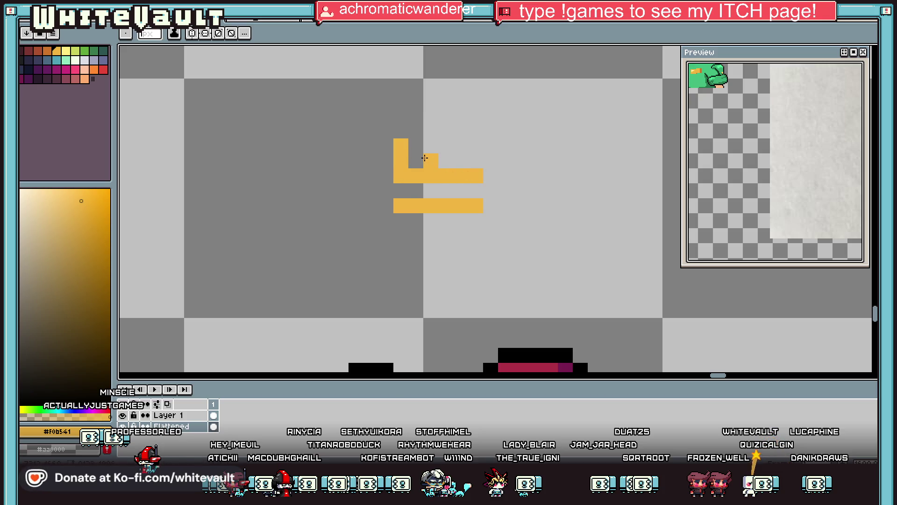
{"action": "left_click", "coordinate": [461, 160]}
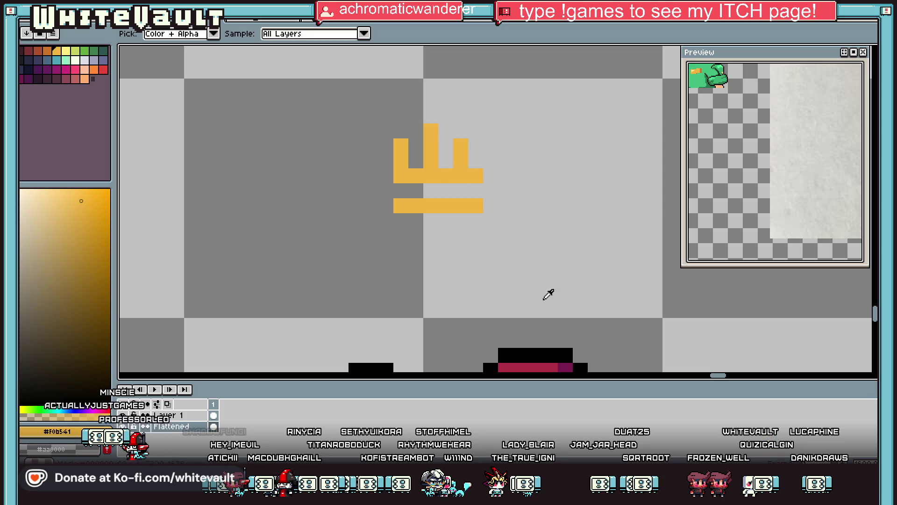
Outline the crown in black, including a cap on its top.
{"action": "left_click", "coordinate": [547, 351], "text": "alt"}
{"action": "left_click", "coordinate": [409, 172]}
{"action": "mouse_move", "coordinate": [386, 176]}
{"action": "left_mouse_down"}
{"action": "mouse_move", "coordinate": [386, 146]}
{"action": "mouse_move", "coordinate": [417, 134]}
{"action": "mouse_move", "coordinate": [416, 116]}
{"action": "mouse_move", "coordinate": [430, 115]}
{"action": "mouse_move", "coordinate": [446, 150]}
{"action": "mouse_move", "coordinate": [464, 133]}
{"action": "mouse_move", "coordinate": [491, 176]}
{"action": "mouse_move", "coordinate": [386, 191]}
{"action": "mouse_move", "coordinate": [386, 203]}
{"action": "mouse_move", "coordinate": [463, 221]}
{"action": "mouse_move", "coordinate": [491, 206]}
{"action": "left_mouse_up"}
{"action": "left_click", "coordinate": [401, 131]}
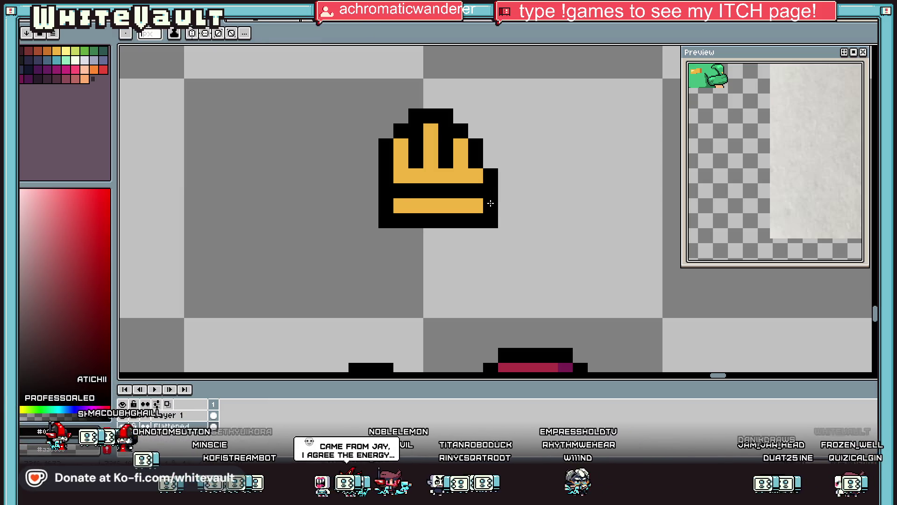
Shade the crown's sides, top prong and bottom bar ends in darker orange.
{"action": "scroll", "coordinate": [490, 206], "scroll_direction": "down", "scroll_amount": 5}
{"action": "scroll", "coordinate": [490, 201], "scroll_direction": "up", "scroll_amount": 5}
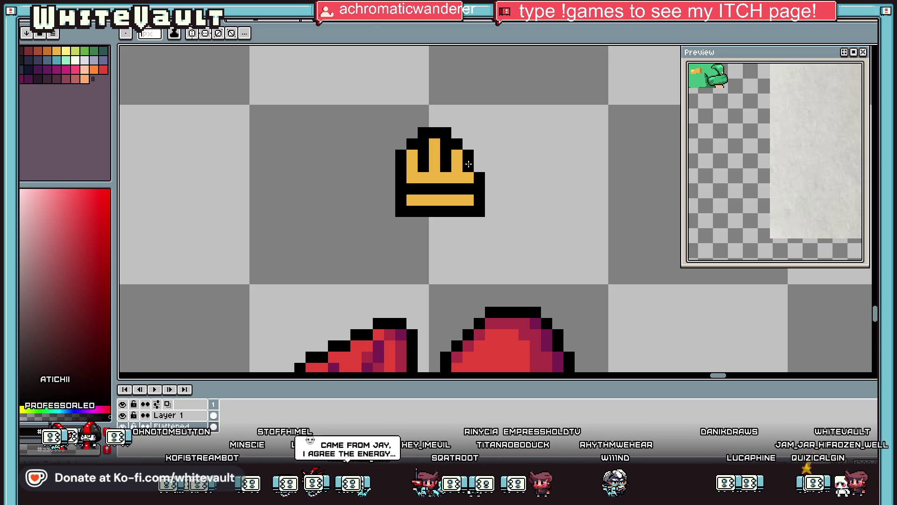
{"action": "key", "text": "alt"}
{"action": "scroll", "coordinate": [481, 208], "scroll_direction": "down", "scroll_amount": 5}
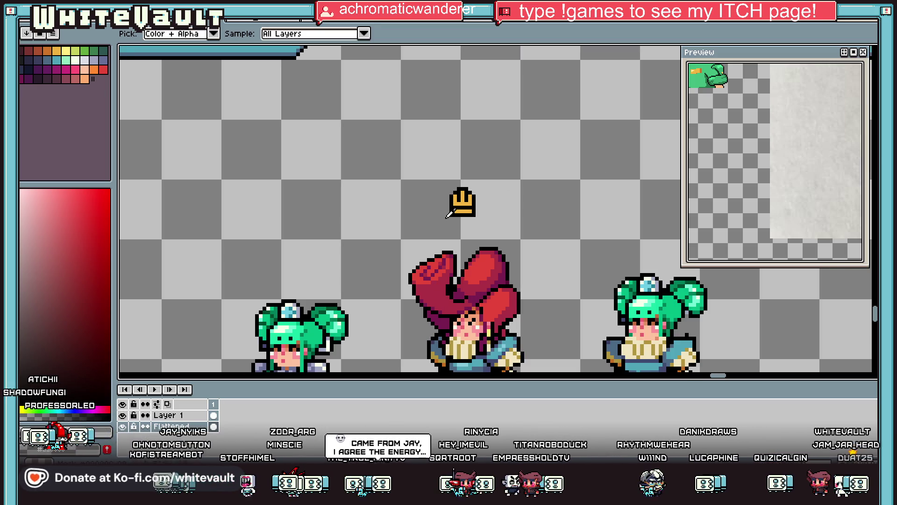
{"action": "left_click", "coordinate": [47, 51]}
{"action": "scroll", "coordinate": [483, 209], "scroll_direction": "up", "scroll_amount": 5}
{"action": "left_click", "coordinate": [414, 194]}
{"action": "left_click", "coordinate": [462, 193]}
{"action": "left_click", "coordinate": [436, 161]}
{"action": "left_click", "coordinate": [414, 217]}
{"action": "left_click", "coordinate": [462, 217]}
Sample the red colour from the girl's hat.
{"action": "scroll", "coordinate": [464, 218], "scroll_direction": "down", "scroll_amount": 4}
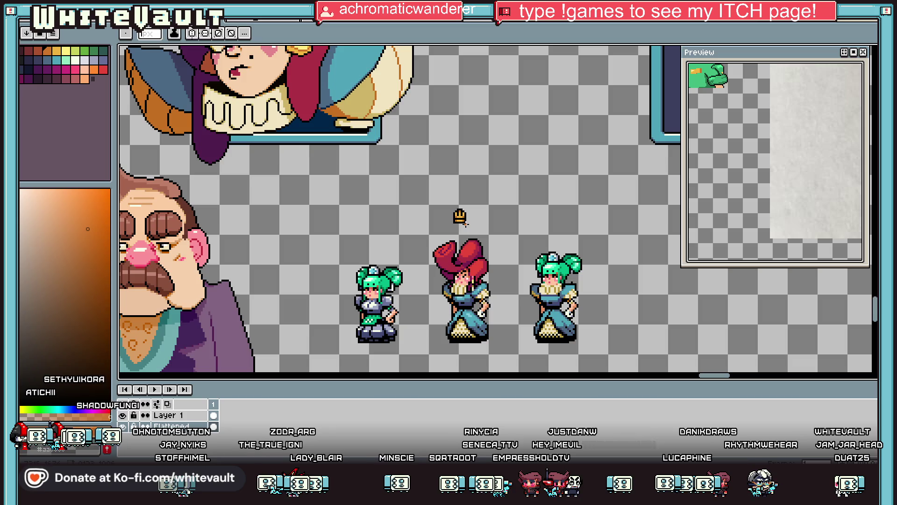
{"action": "key", "text": "alt"}
{"action": "scroll", "coordinate": [476, 207], "scroll_direction": "up", "scroll_amount": 3}
{"action": "scroll", "coordinate": [476, 207], "scroll_direction": "up", "scroll_amount": 1}
{"action": "left_click", "coordinate": [477, 207], "text": "alt"}
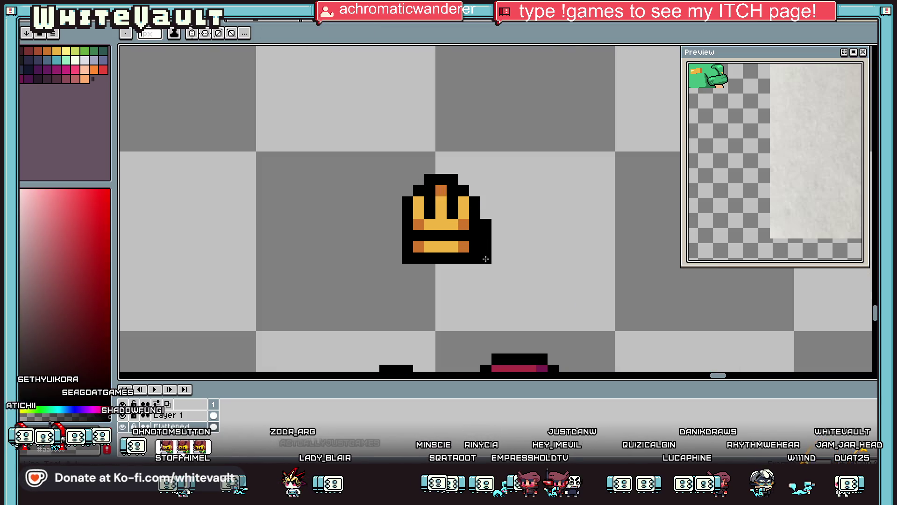
{"action": "scroll", "coordinate": [491, 233], "scroll_direction": "down", "scroll_amount": 5}
{"action": "scroll", "coordinate": [508, 233], "scroll_direction": "up", "scroll_amount": 4}
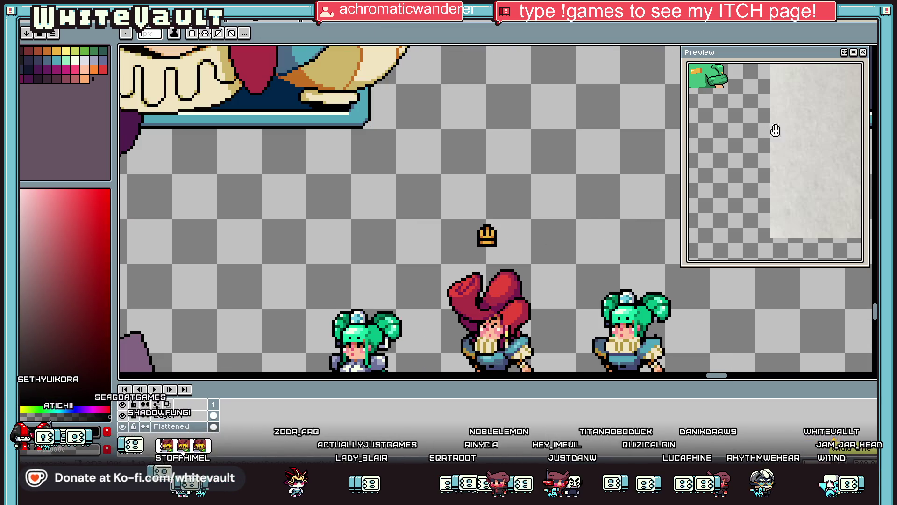
Marquee-select the crown, drag it down onto the girl's hat, and deselect with Ctrl+D.
{"action": "key", "text": "m"}
{"action": "scroll", "coordinate": [484, 248], "scroll_direction": "up", "scroll_amount": 1}
{"action": "mouse_move", "coordinate": [428, 203]}
{"action": "left_mouse_down"}
{"action": "mouse_move", "coordinate": [515, 252]}
{"action": "mouse_move", "coordinate": [533, 304]}
{"action": "mouse_move", "coordinate": [527, 274]}
{"action": "left_mouse_up"}
{"action": "scroll", "coordinate": [528, 274], "scroll_direction": "down", "scroll_amount": 3}
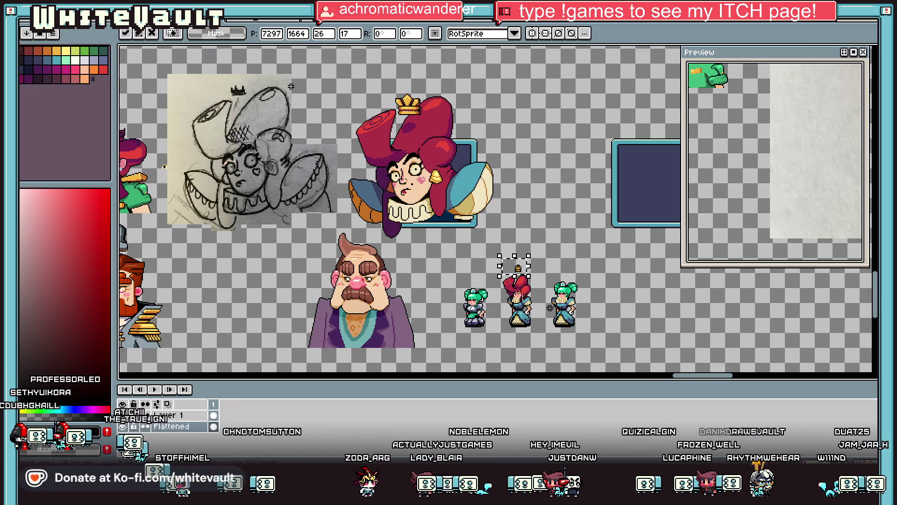
{"action": "left_click", "coordinate": [528, 280]}
{"action": "scroll", "coordinate": [529, 303], "scroll_direction": "up", "scroll_amount": 2}
{"action": "mouse_move", "coordinate": [441, 110]}
{"action": "left_mouse_down"}
{"action": "mouse_move", "coordinate": [499, 150]}
{"action": "mouse_move", "coordinate": [496, 189]}
{"action": "left_mouse_up"}
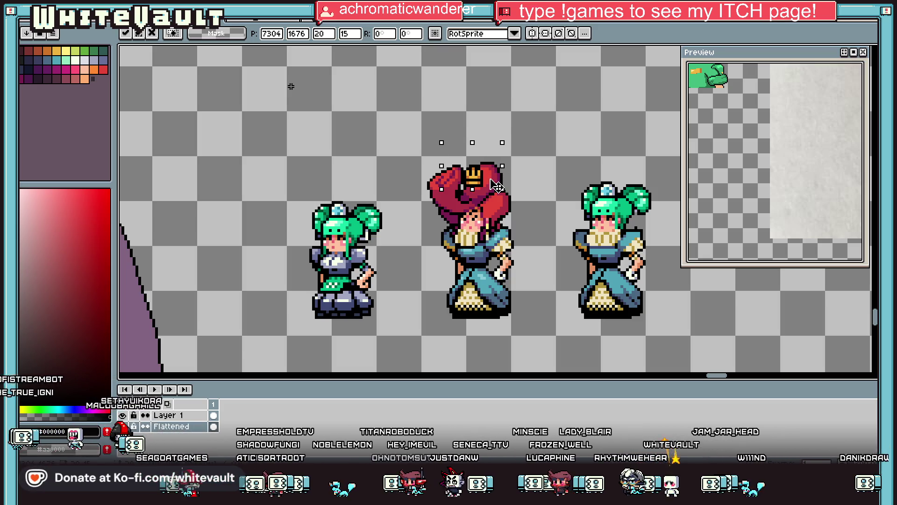
{"action": "scroll", "coordinate": [496, 189], "scroll_direction": "down", "scroll_amount": 2}
{"action": "key", "text": "ctrl+d"}
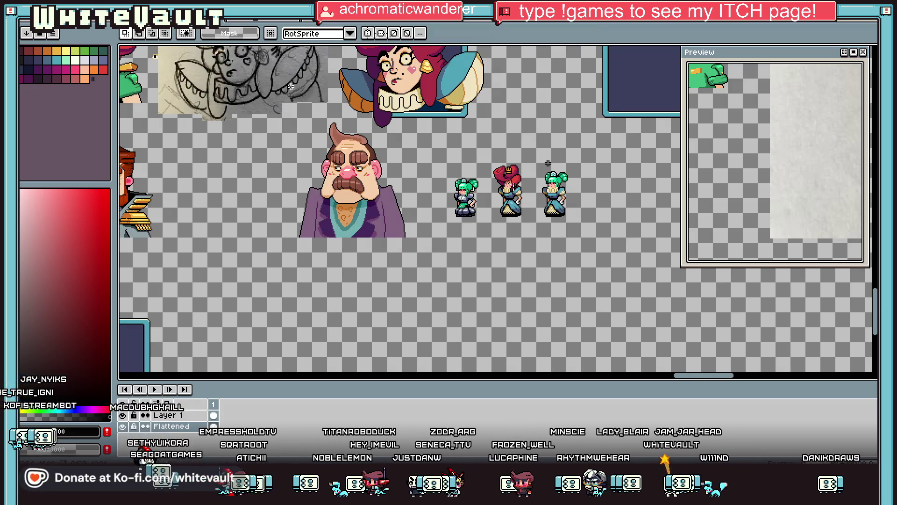
{"action": "scroll", "coordinate": [509, 197], "scroll_direction": "up", "scroll_amount": 3}
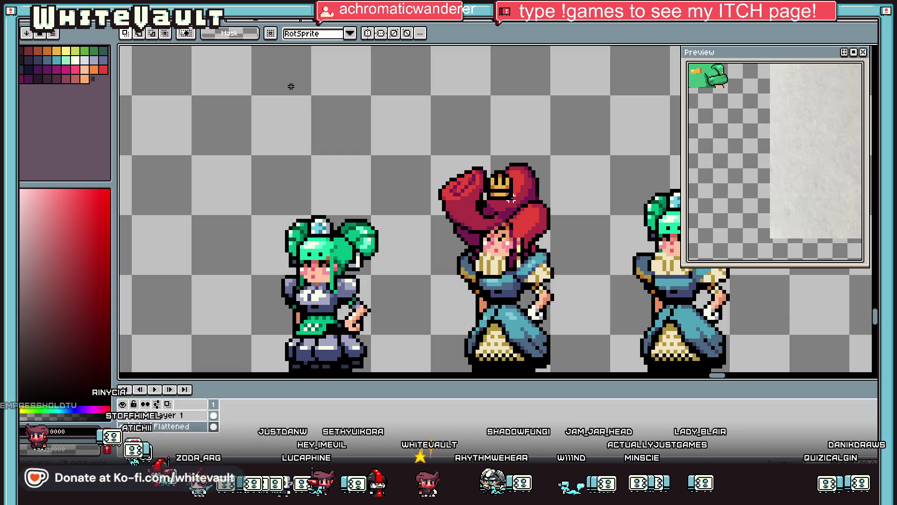
Extend the crown's lower orange bar and draw a black outline along its right side.
{"action": "key", "text": "i"}
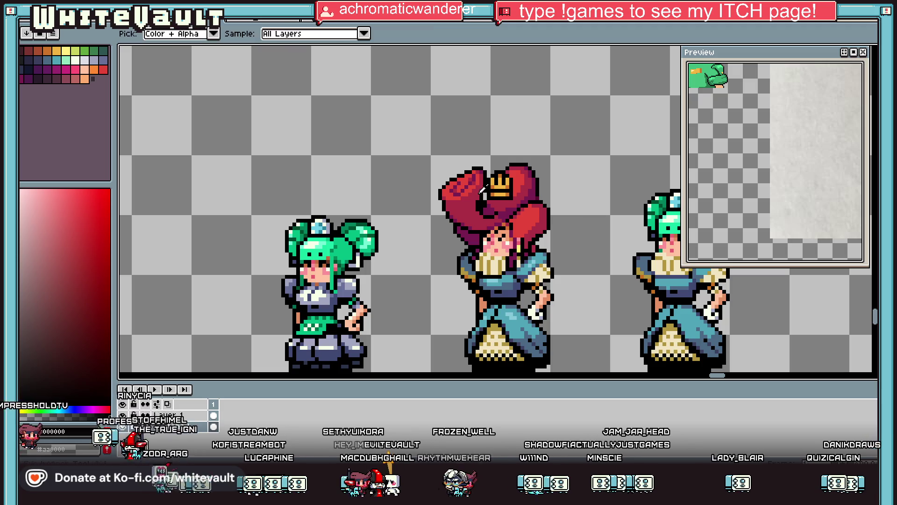
{"action": "scroll", "coordinate": [505, 187], "scroll_direction": "up", "scroll_amount": 8}
{"action": "left_click", "coordinate": [515, 180]}
{"action": "key", "text": "b"}
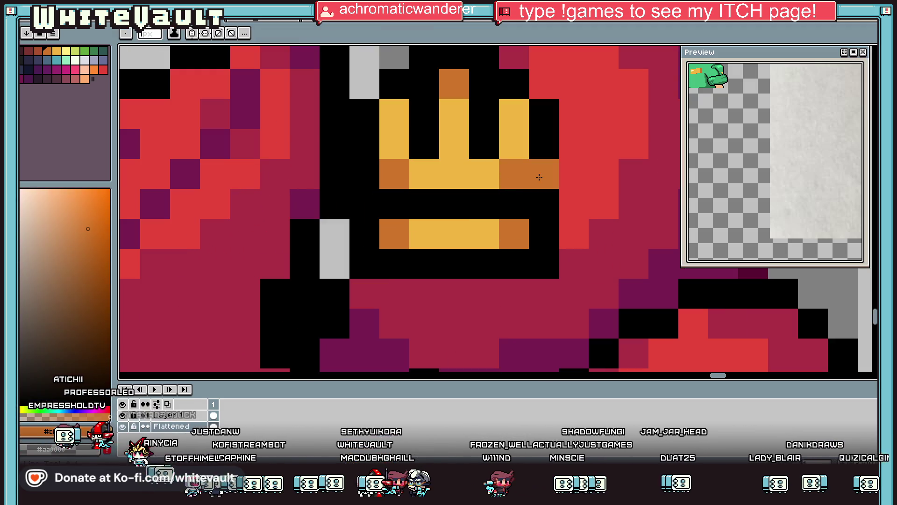
{"action": "left_click", "coordinate": [544, 234]}
{"action": "left_click", "coordinate": [554, 193], "text": "alt"}
{"action": "left_click_drag", "start_coordinate": [569, 173], "coordinate": [569, 252]}
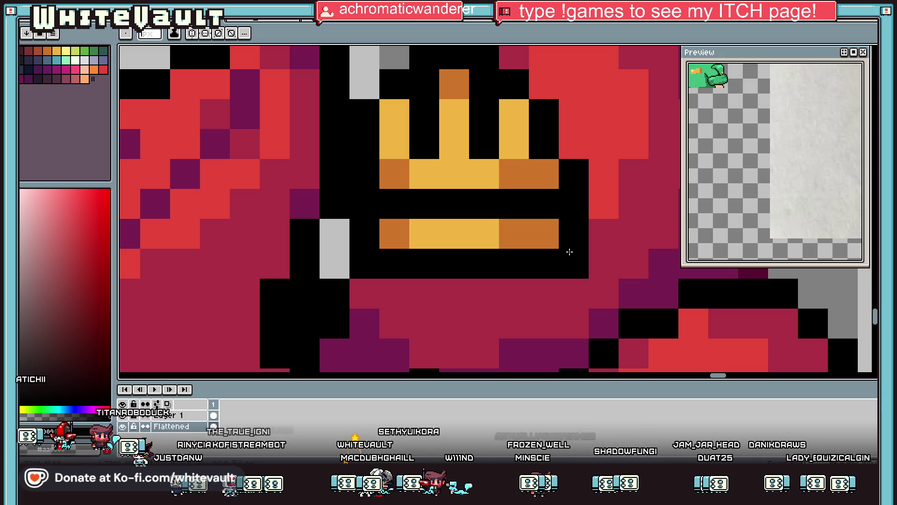
Shade the right ends of the crown's upper and lower bars with darker orange.
{"action": "key", "text": "i"}
{"action": "scroll", "coordinate": [569, 252], "scroll_direction": "down", "scroll_amount": 3}
{"action": "scroll", "coordinate": [437, 170], "scroll_direction": "up", "scroll_amount": 2}
{"action": "left_click", "coordinate": [366, 187]}
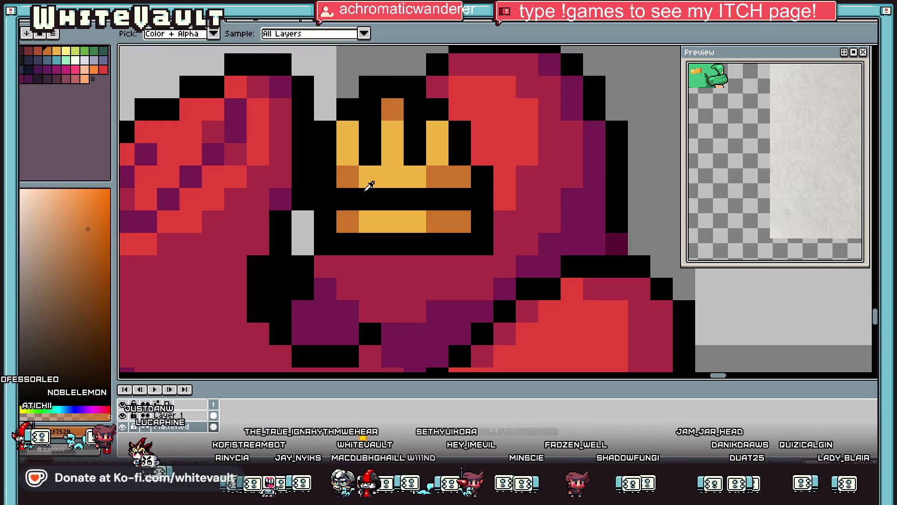
{"action": "left_click", "coordinate": [102, 254]}
{"action": "key", "text": "b"}
{"action": "left_click", "coordinate": [460, 177]}
{"action": "left_click", "coordinate": [460, 222]}
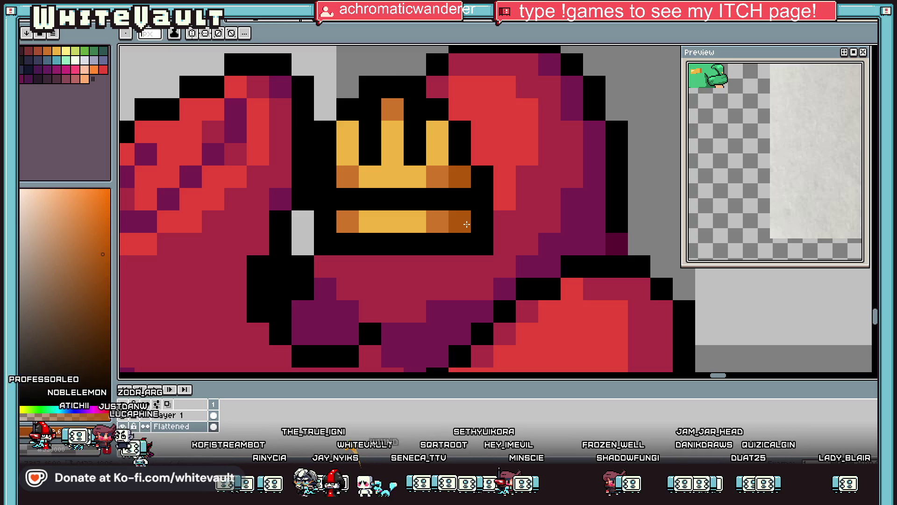
{"action": "scroll", "coordinate": [467, 225], "scroll_direction": "down", "scroll_amount": 5}
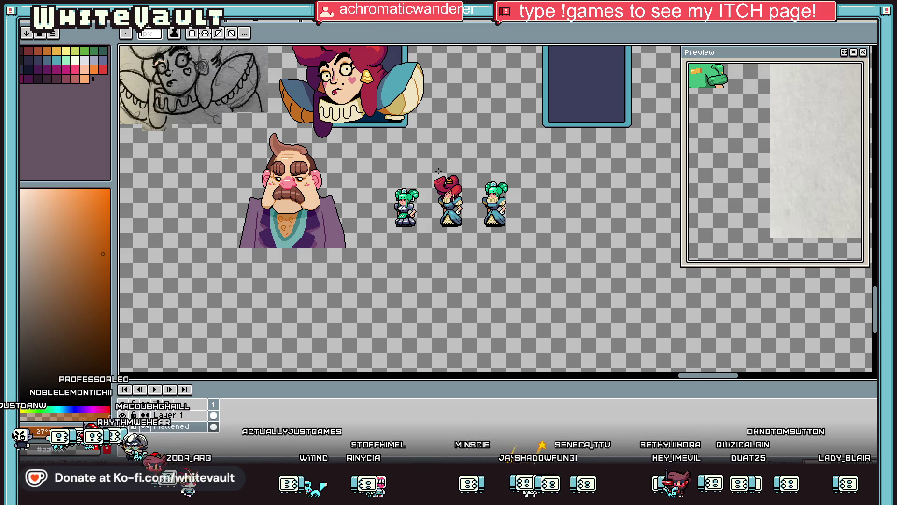
{"action": "scroll", "coordinate": [438, 171], "scroll_direction": "up", "scroll_amount": 3}
Sample dark magenta from the hair and paint purple shading pixels into it.
{"action": "key", "text": "i"}
{"action": "scroll", "coordinate": [460, 232], "scroll_direction": "up", "scroll_amount": 1}
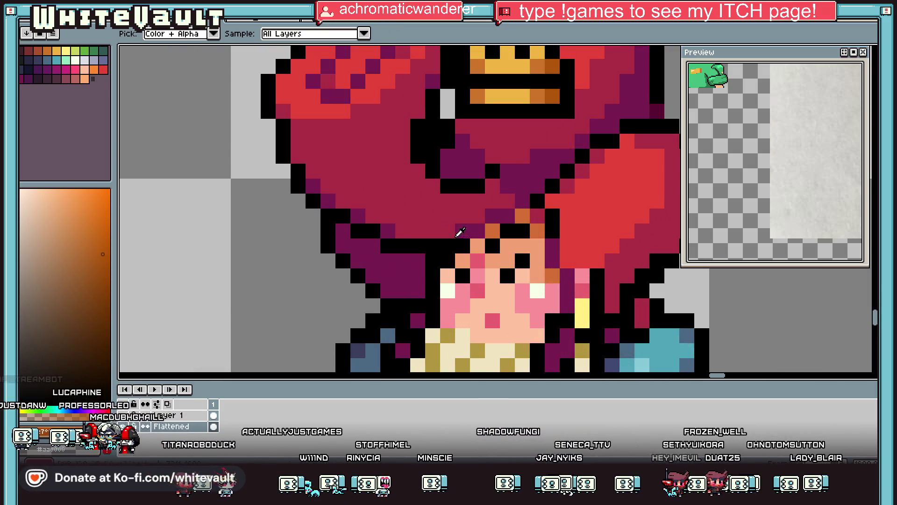
{"action": "left_click", "coordinate": [459, 233]}
{"action": "left_click", "coordinate": [448, 201]}
{"action": "left_click", "coordinate": [447, 217]}
{"action": "left_click", "coordinate": [432, 231]}
{"action": "left_click", "coordinate": [417, 231]}
{"action": "left_click", "coordinate": [403, 232]}
{"action": "left_click", "coordinate": [432, 213]}
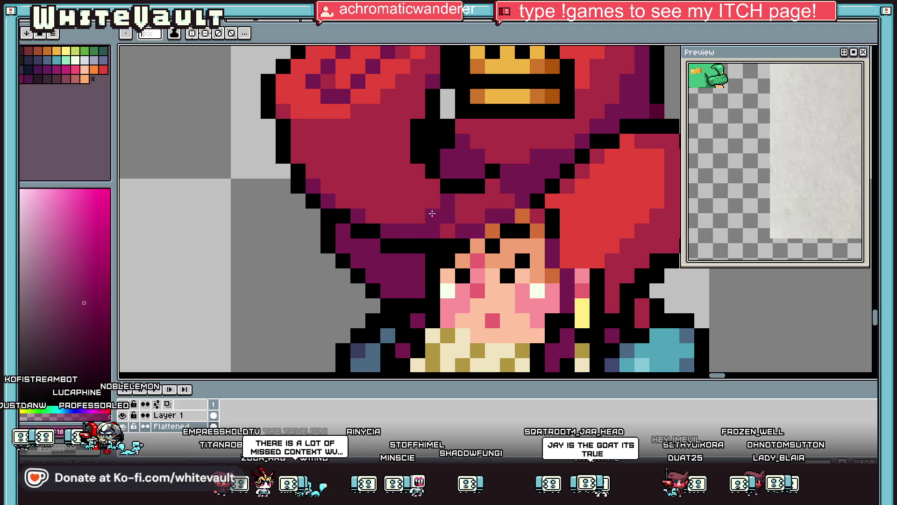
{"action": "left_click_drag", "start_coordinate": [463, 216], "coordinate": [503, 201]}
{"action": "scroll", "coordinate": [467, 215], "scroll_direction": "down", "scroll_amount": 1}
{"action": "scroll", "coordinate": [462, 217], "scroll_direction": "up", "scroll_amount": 1}
Add further purple shading pixels to the hair, including its upper edge.
{"action": "key", "text": "i"}
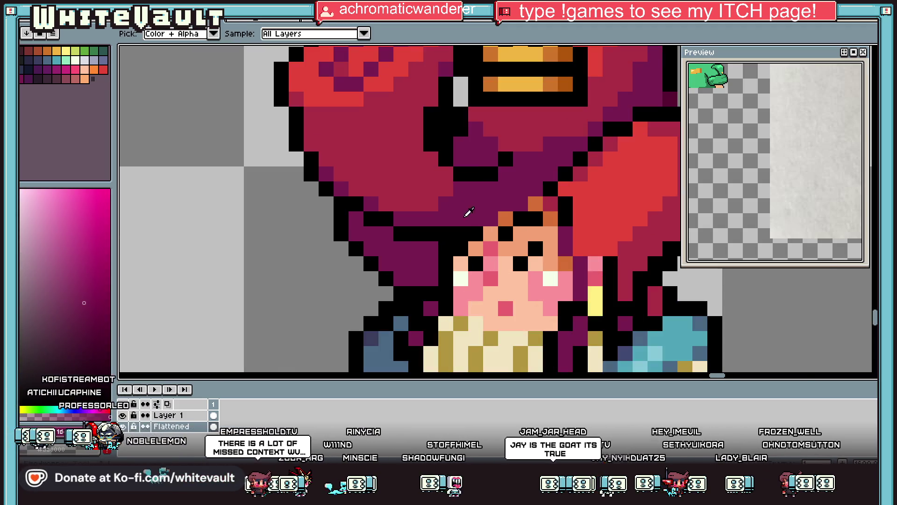
{"action": "left_click", "coordinate": [473, 199]}
{"action": "left_click", "coordinate": [431, 188]}
{"action": "left_click", "coordinate": [431, 204]}
{"action": "scroll", "coordinate": [431, 204], "scroll_direction": "down", "scroll_amount": 4}
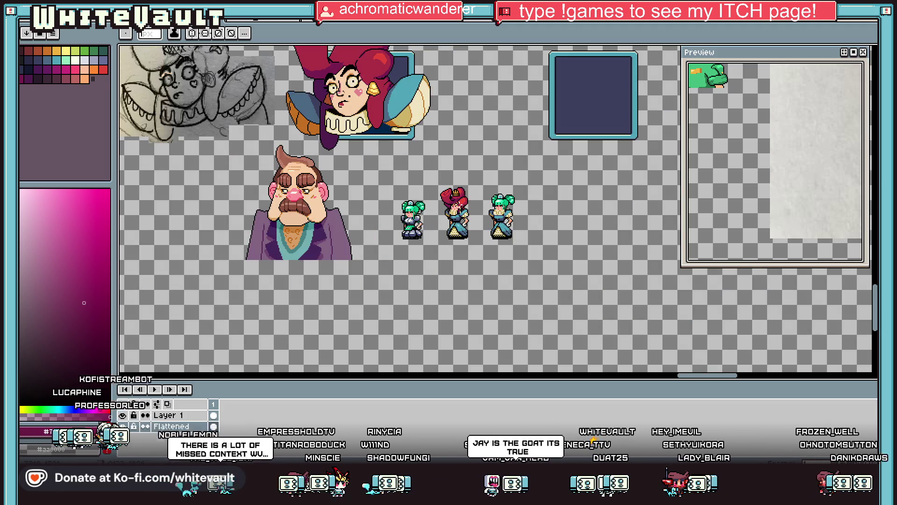
{"action": "scroll", "coordinate": [466, 204], "scroll_direction": "up", "scroll_amount": 4}
{"action": "left_click_drag", "start_coordinate": [502, 220], "coordinate": [535, 192]}
{"action": "key", "text": "i"}
{"action": "left_click", "coordinate": [532, 192]}
{"action": "left_click", "coordinate": [537, 117]}
{"action": "left_click", "coordinate": [522, 103]}
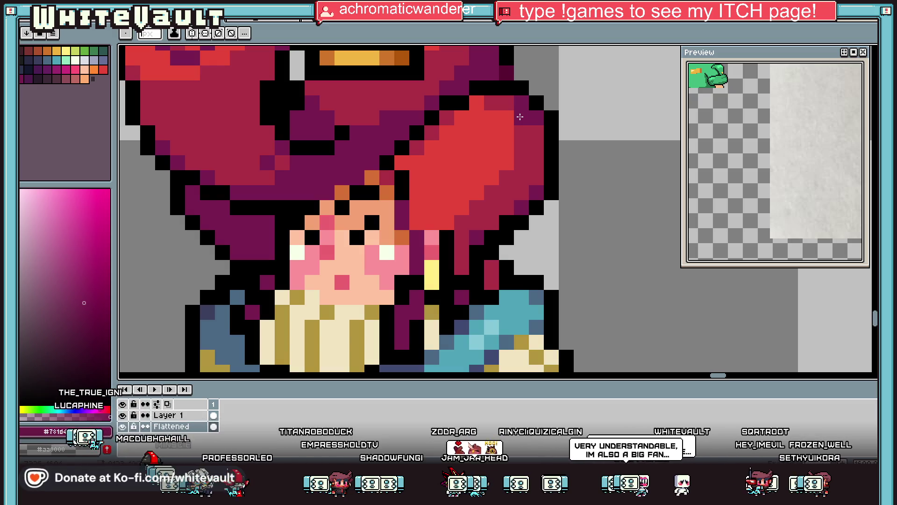
Make a dark palette colour current and switch to the Fill tool.
{"action": "key", "text": "i"}
{"action": "left_click", "coordinate": [28, 78]}
{"action": "key", "text": "g"}
{"action": "scroll", "coordinate": [260, 244], "scroll_direction": "down", "scroll_amount": 3}
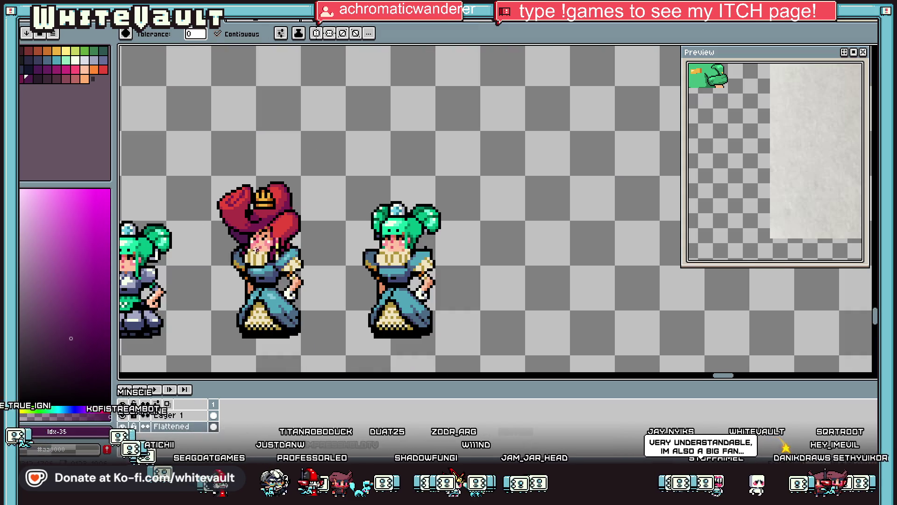
{"action": "key", "text": "i"}
{"action": "scroll", "coordinate": [285, 224], "scroll_direction": "down", "scroll_amount": 3}
{"action": "scroll", "coordinate": [280, 225], "scroll_direction": "up", "scroll_amount": 3}
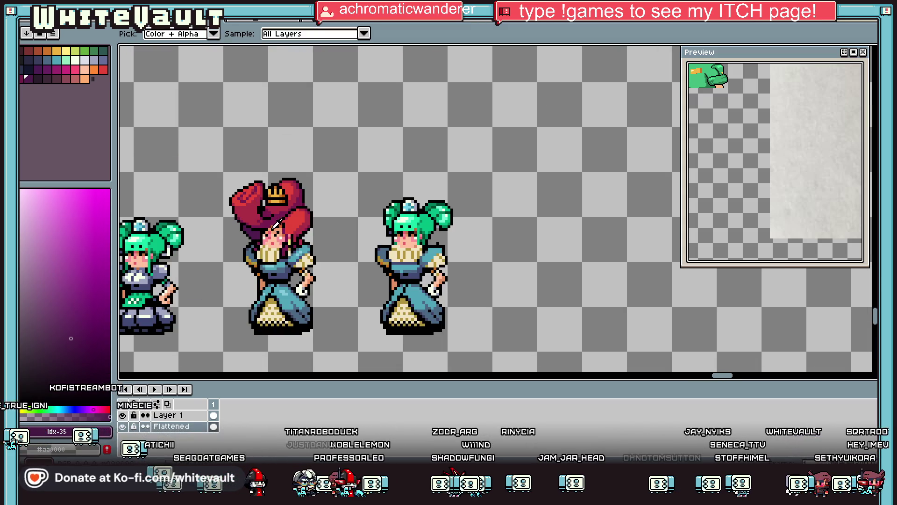
{"action": "scroll", "coordinate": [243, 189], "scroll_direction": "up", "scroll_amount": 2}
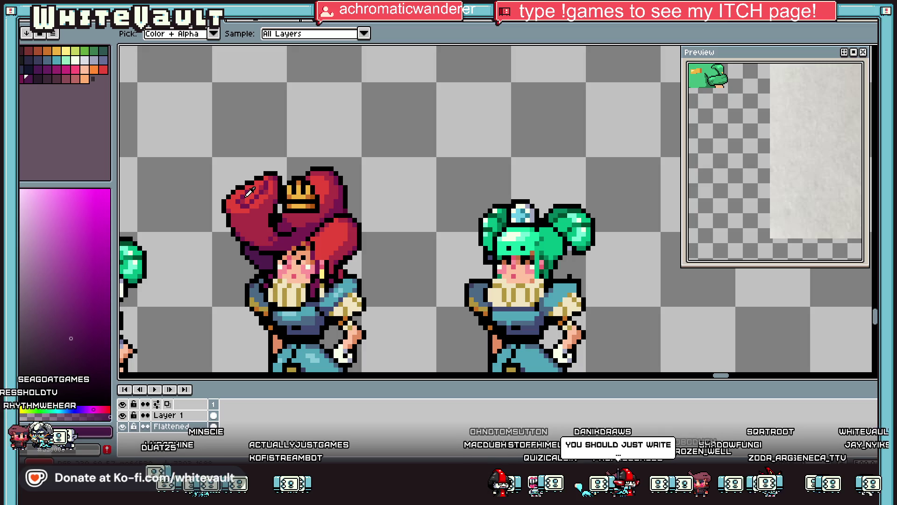
{"action": "scroll", "coordinate": [250, 192], "scroll_direction": "down", "scroll_amount": 5}
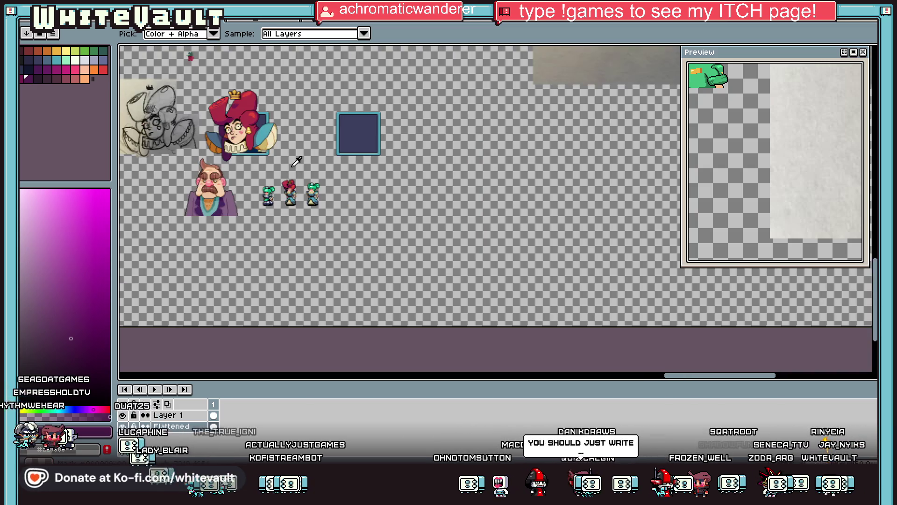
{"action": "scroll", "coordinate": [222, 83], "scroll_direction": "up", "scroll_amount": 5}
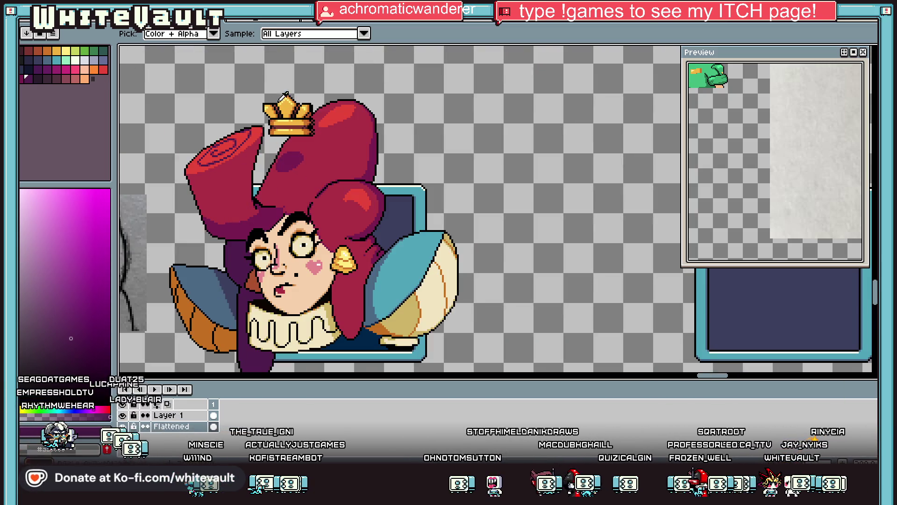
{"action": "scroll", "coordinate": [295, 116], "scroll_direction": "down", "scroll_amount": 2}
{"action": "scroll", "coordinate": [351, 150], "scroll_direction": "down", "scroll_amount": 2}
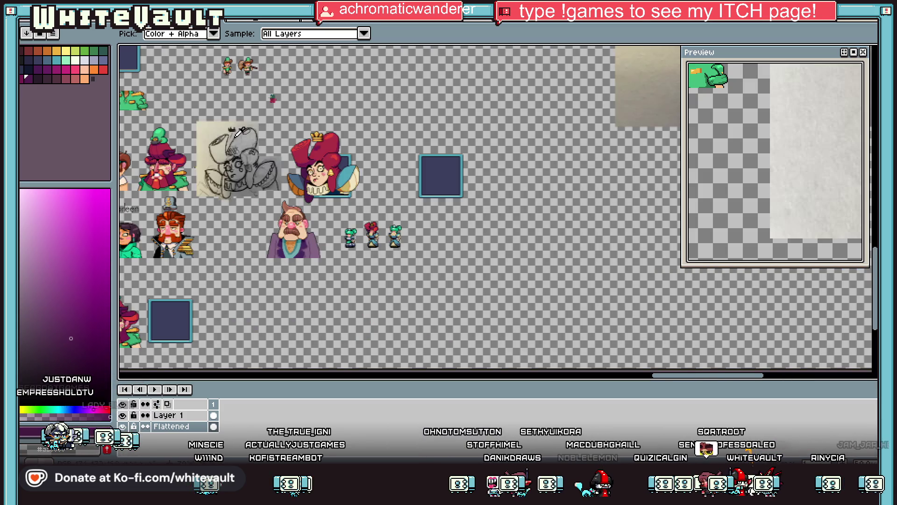
{"action": "scroll", "coordinate": [240, 132], "scroll_direction": "up", "scroll_amount": 4}
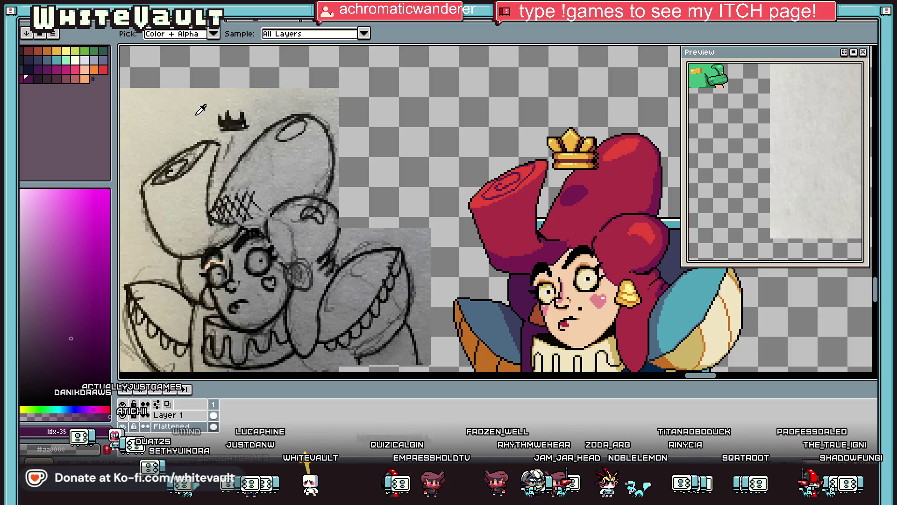
Zoom the sprite sheet out and back, then bring it in front of the game window.
{"action": "scroll", "coordinate": [281, 140], "scroll_direction": "down", "scroll_amount": 5}
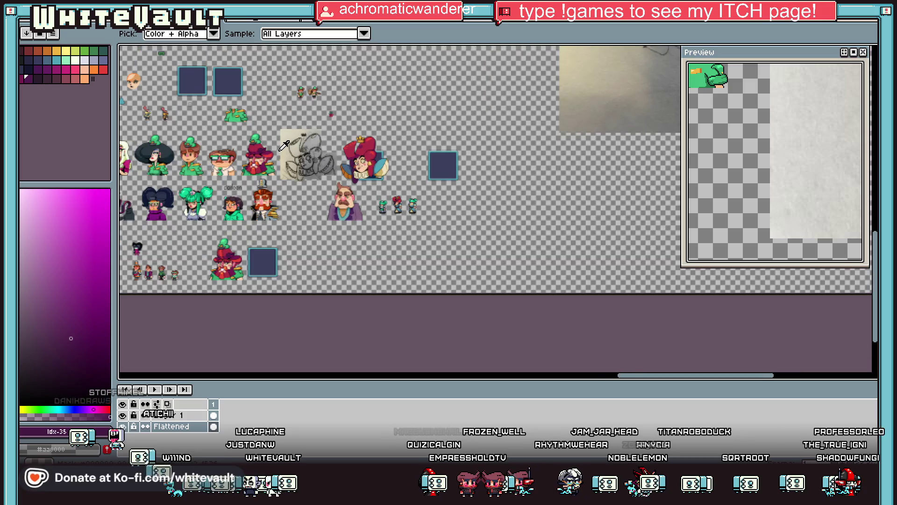
{"action": "scroll", "coordinate": [478, 188], "scroll_direction": "up", "scroll_amount": 5}
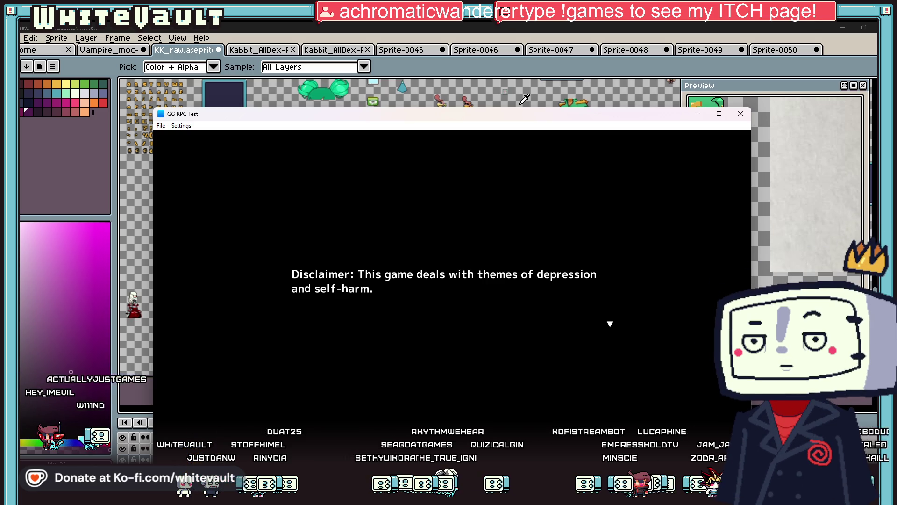
{"action": "left_click", "coordinate": [503, 101]}
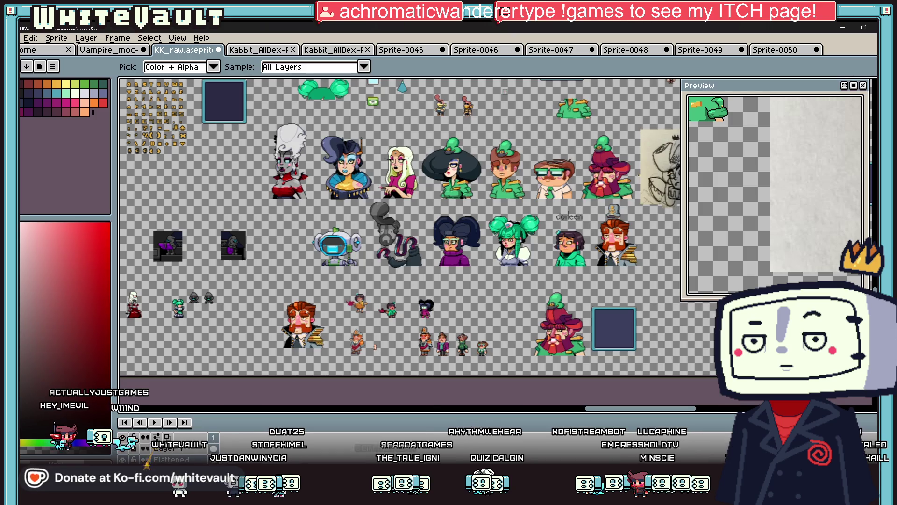
Return to the game, advance through the three disclaimers, and move the game window higher.
{"action": "key", "text": "alt+Tab"}
{"action": "key", "text": "Return"}
{"action": "key", "text": "Return"}
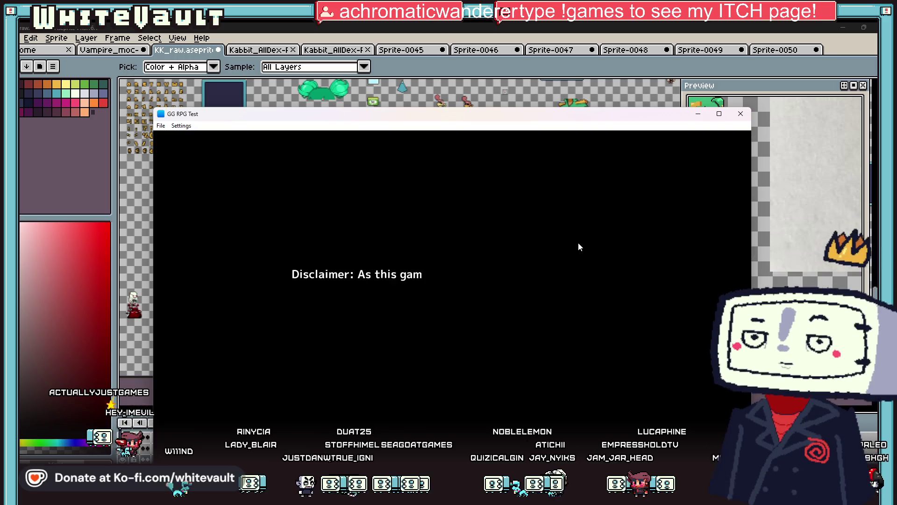
{"action": "key", "text": "Return"}
{"action": "key", "text": "Return"}
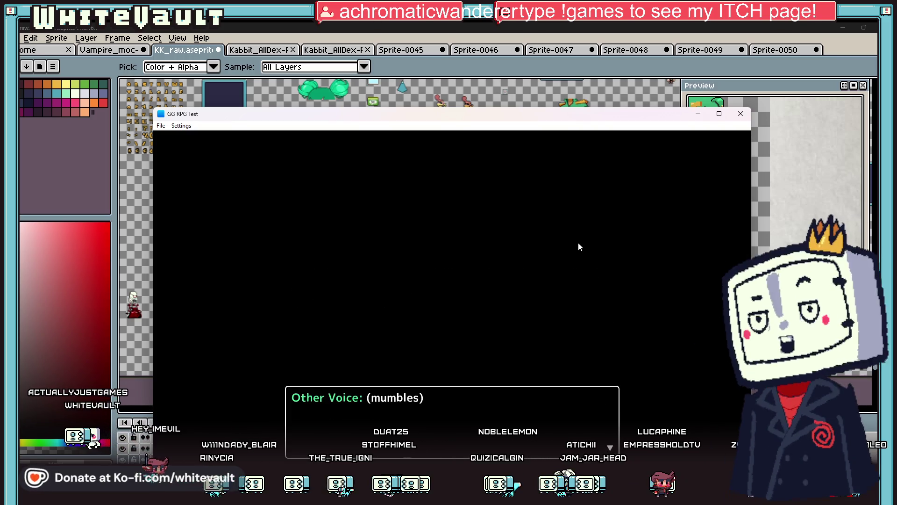
{"action": "key", "text": "Return"}
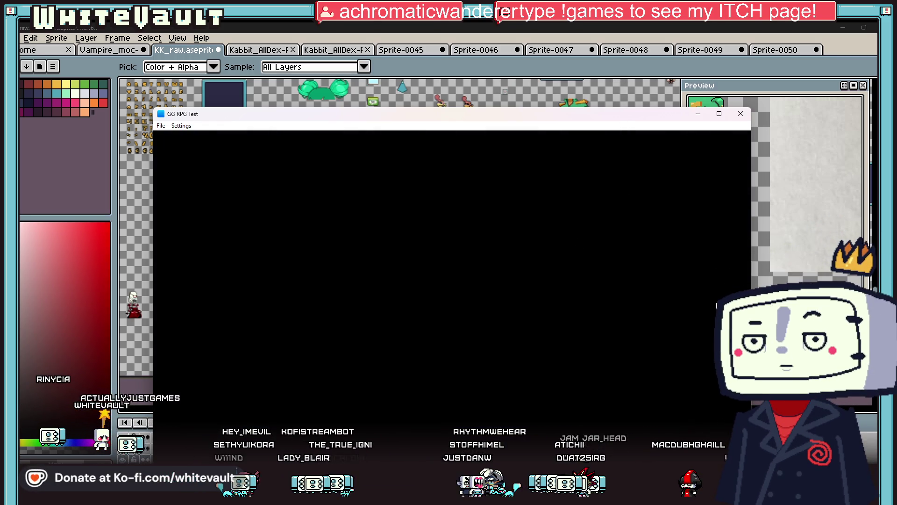
{"action": "left_click_drag", "start_coordinate": [536, 111], "coordinate": [532, 64]}
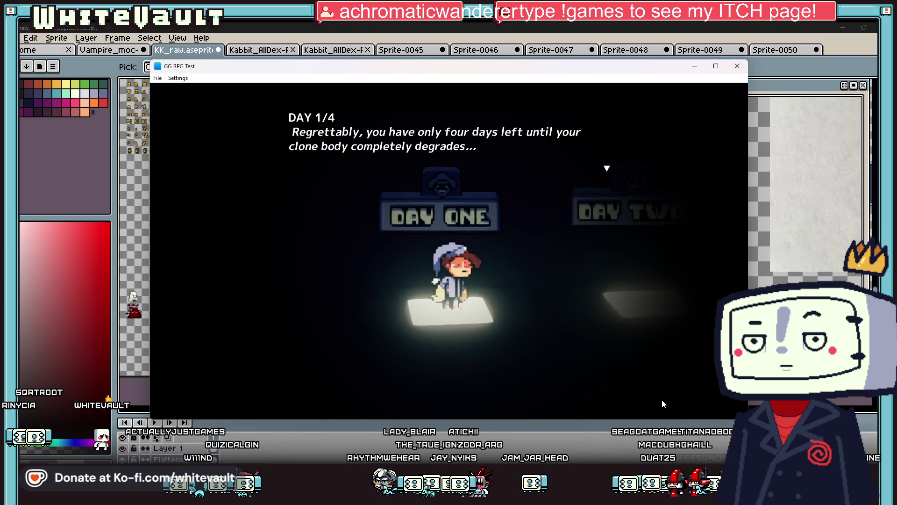
After the DAY 1/4 message, change into the employee uniform at the bedroom wardrobe.
{"action": "key", "text": "Return"}
{"action": "key", "text": "Return"}
{"action": "key", "text": "Return"}
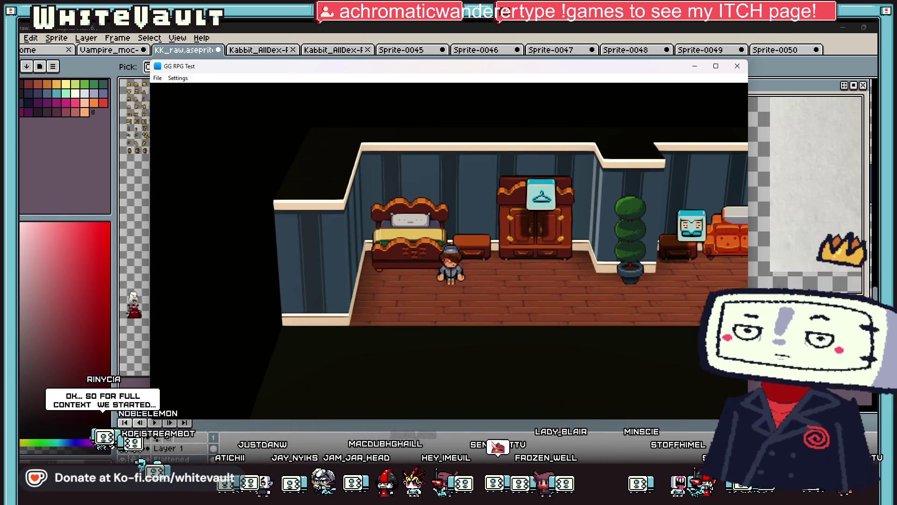
{"action": "key", "text": "Right"}
{"action": "key", "text": "Up"}
{"action": "key", "text": "Return"}
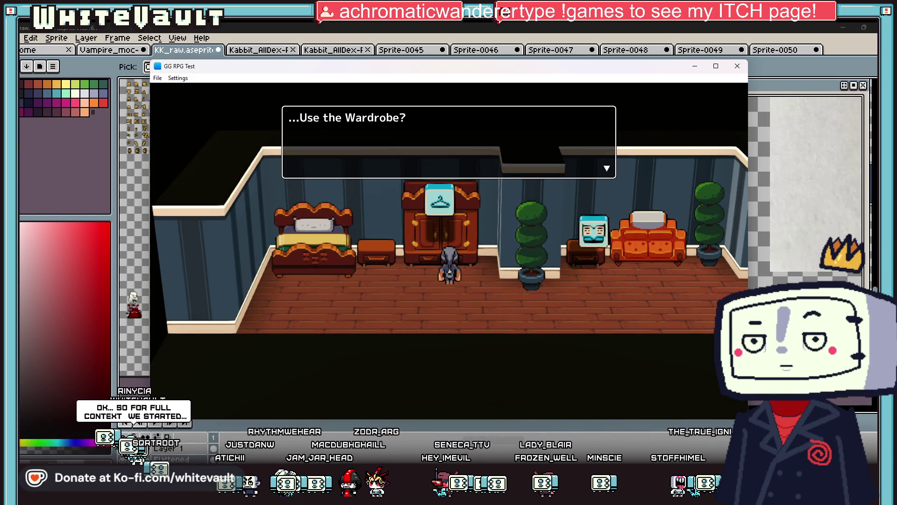
{"action": "key", "text": "Return"}
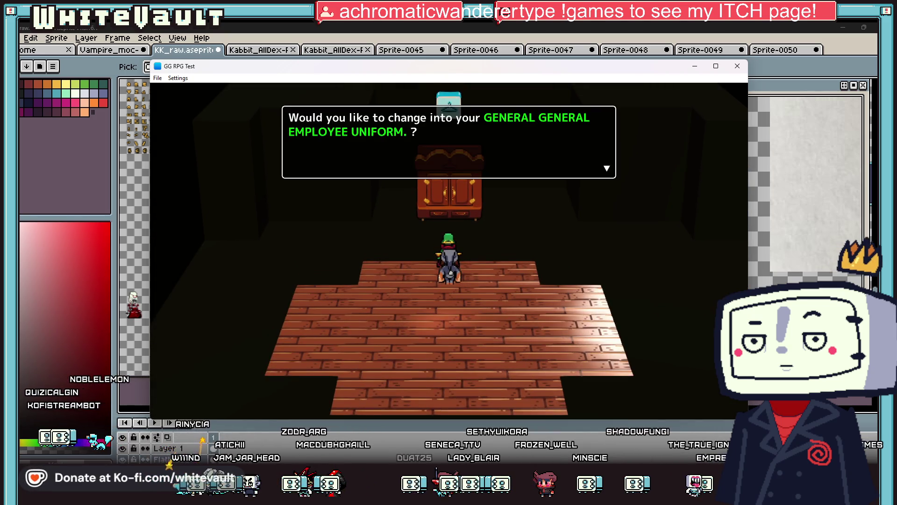
{"action": "key", "text": "Return"}
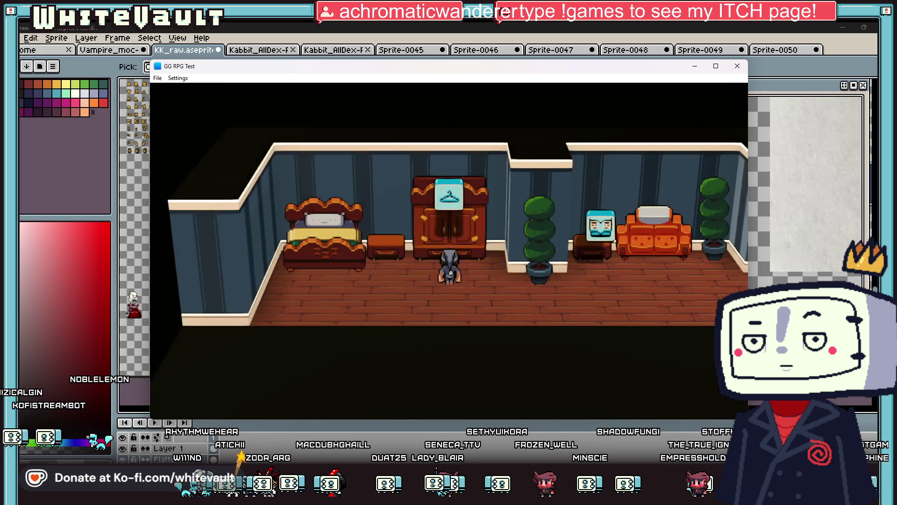
Walk right past the plant and out the front door onto the street.
{"action": "key", "text": "Right"}
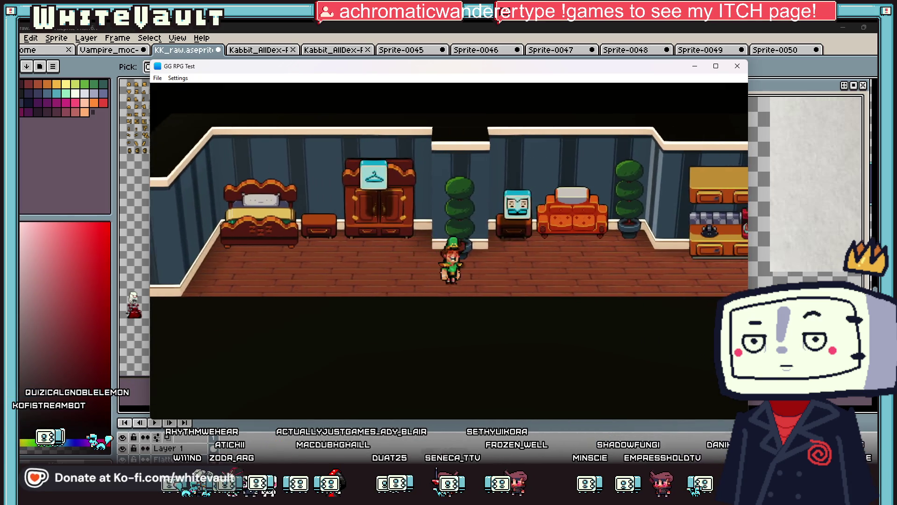
{"action": "key", "text": "Right"}
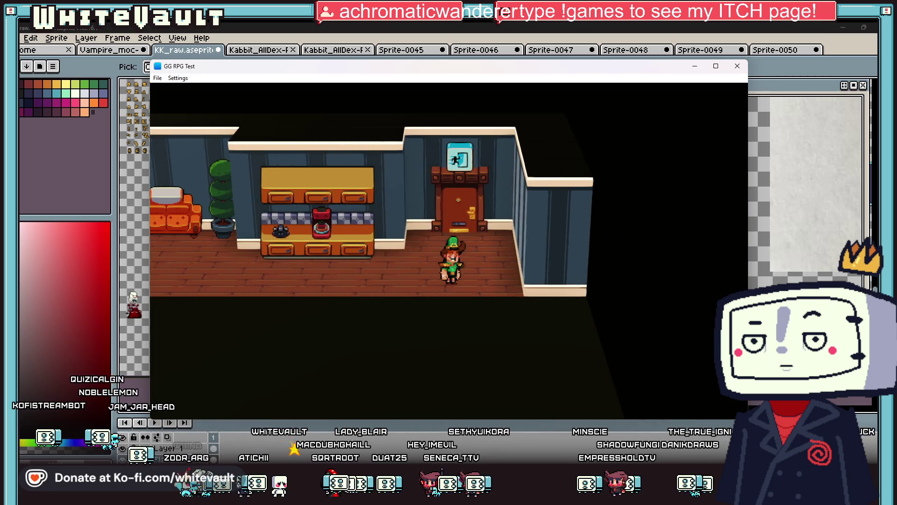
{"action": "key", "text": "Up"}
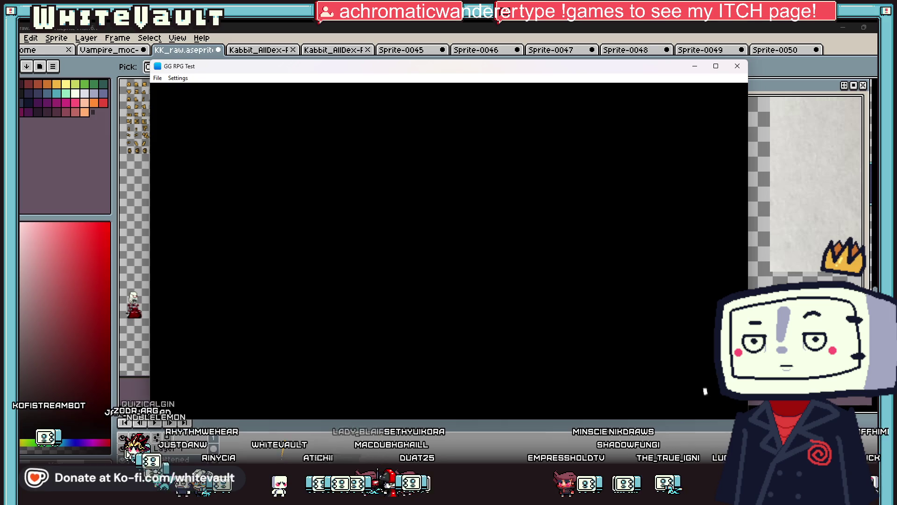
{"action": "key", "text": "Down"}
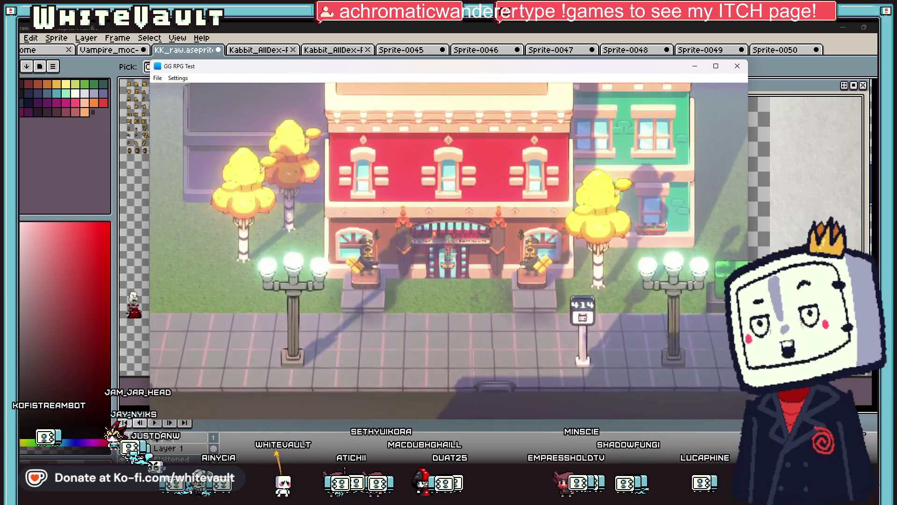
Walk into the workplace and across the office past the exit to the green lockers and front desk.
{"action": "key", "text": "Down"}
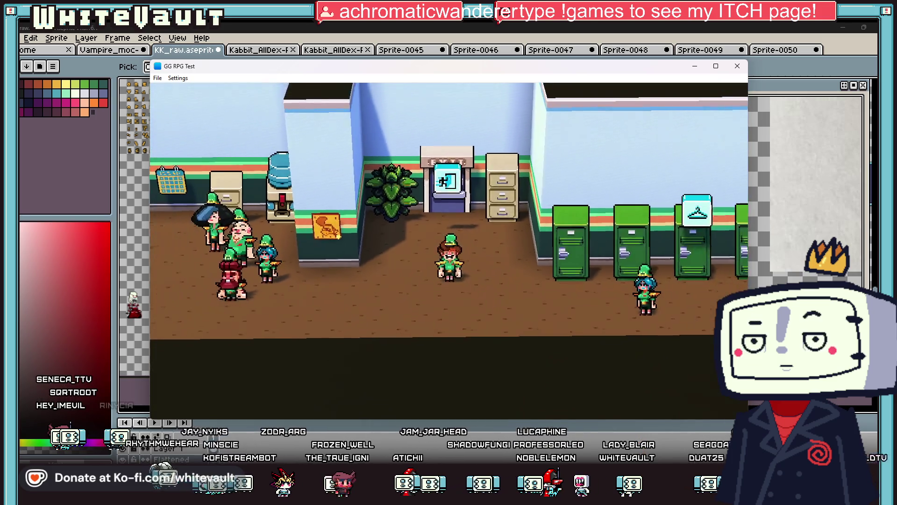
{"action": "key", "text": "Left"}
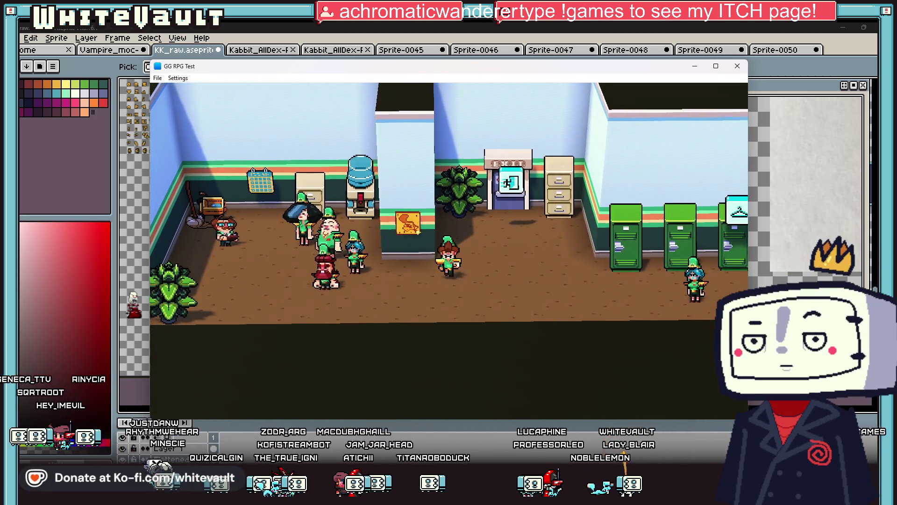
{"action": "key", "text": "Left"}
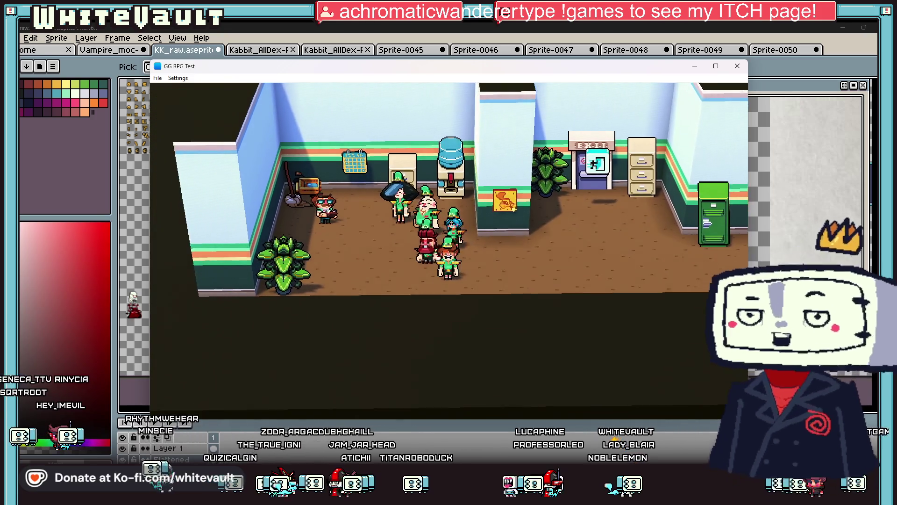
{"action": "key", "text": "Down"}
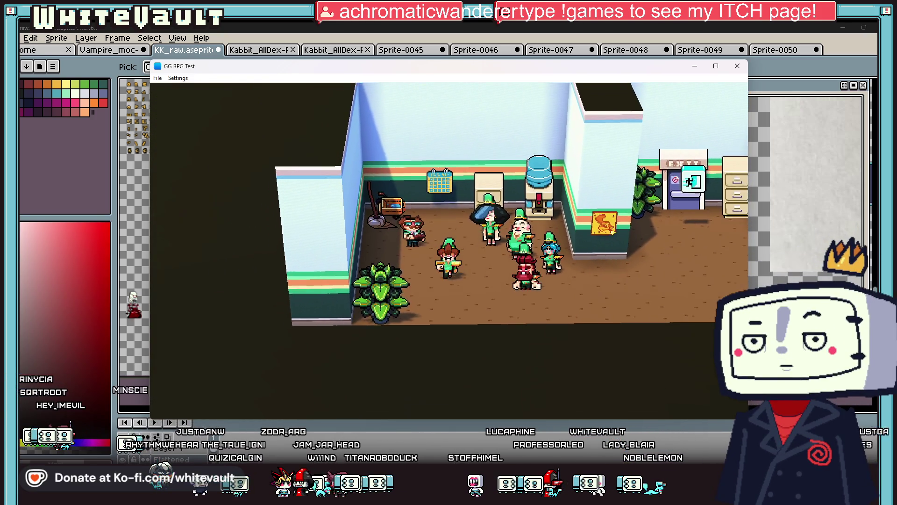
{"action": "key", "text": "Up"}
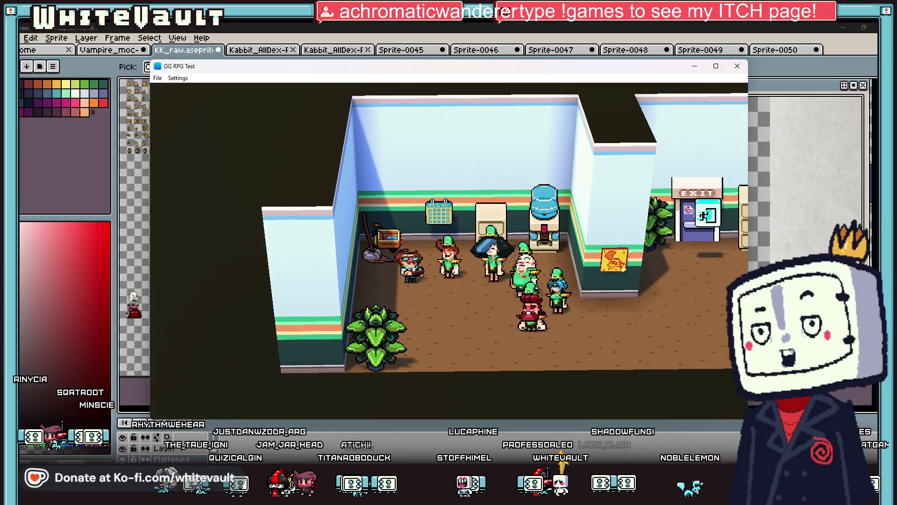
{"action": "key", "text": "Right"}
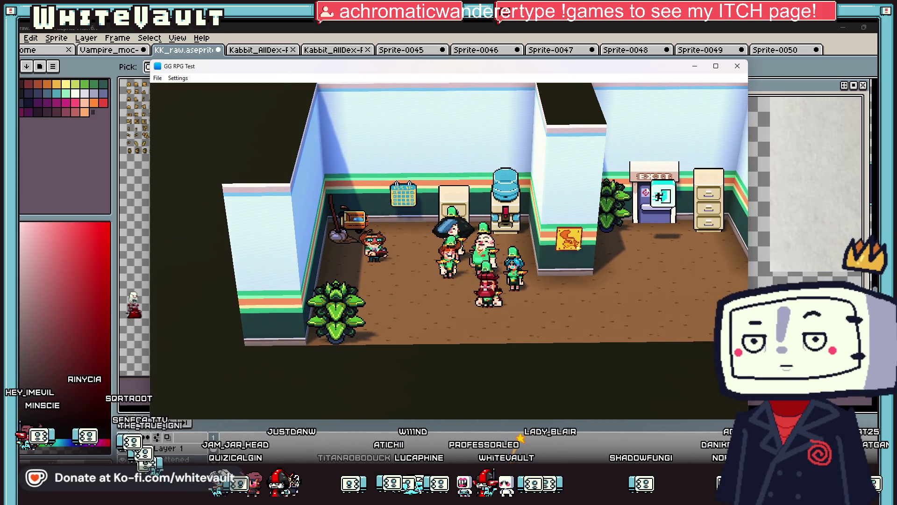
{"action": "key", "text": "Right"}
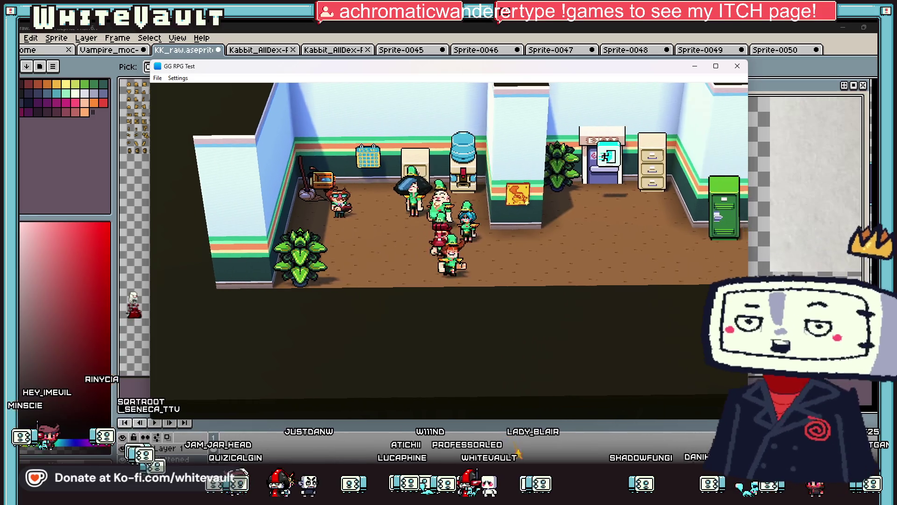
{"action": "key", "text": "Up"}
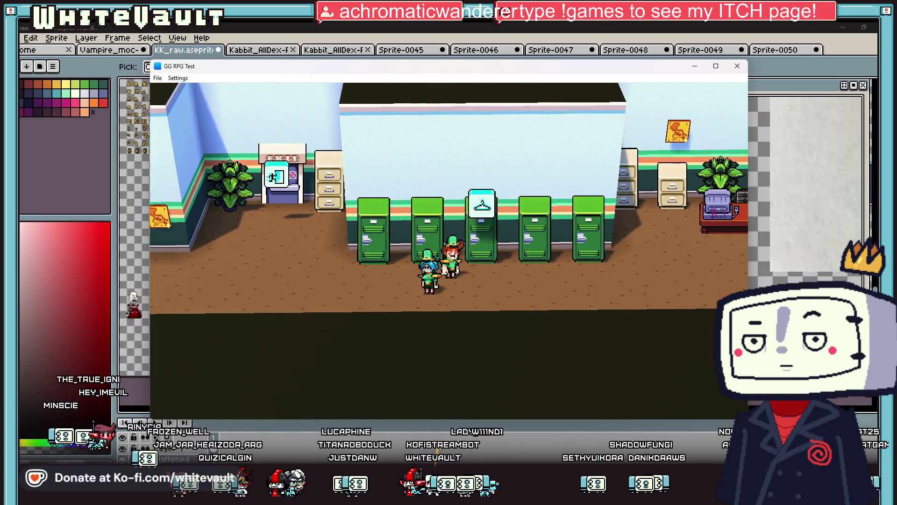
{"action": "key", "text": "Right"}
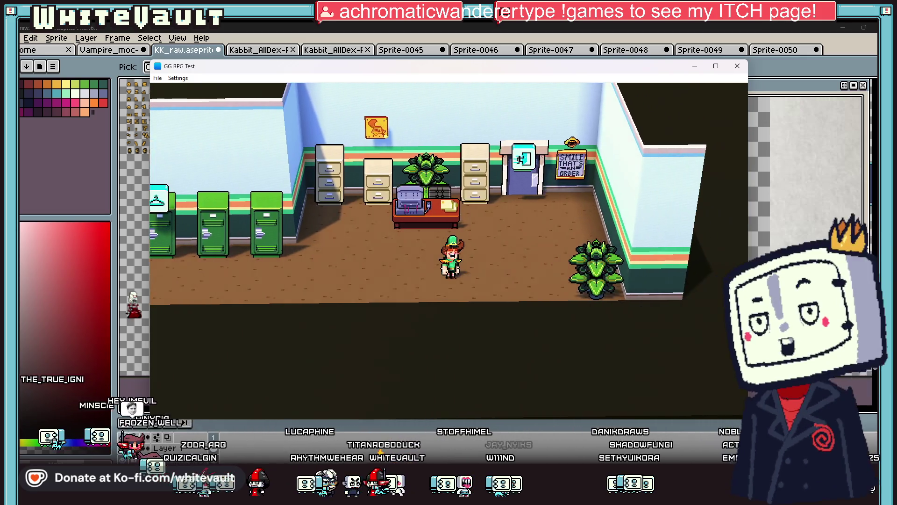
Go through the door behind the desk and walk past the coffee machine and produce stands.
{"action": "key", "text": "Up"}
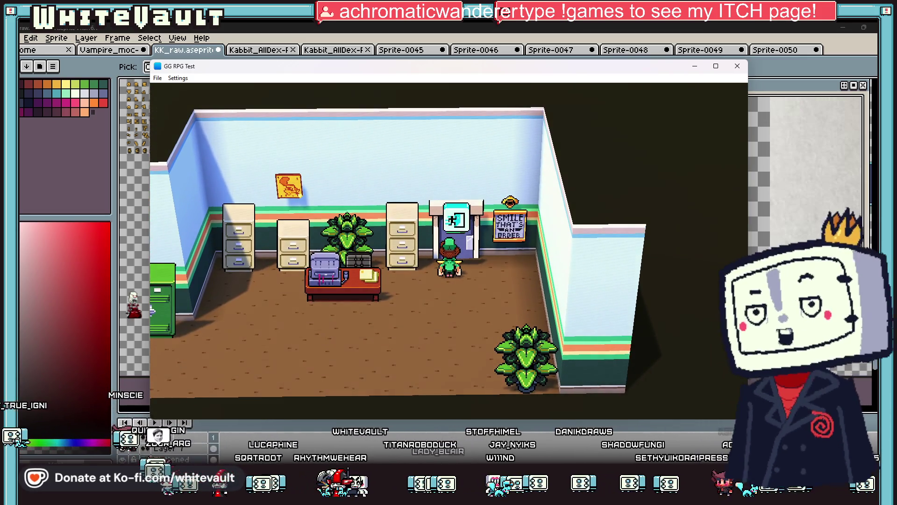
{"action": "key", "text": "Up"}
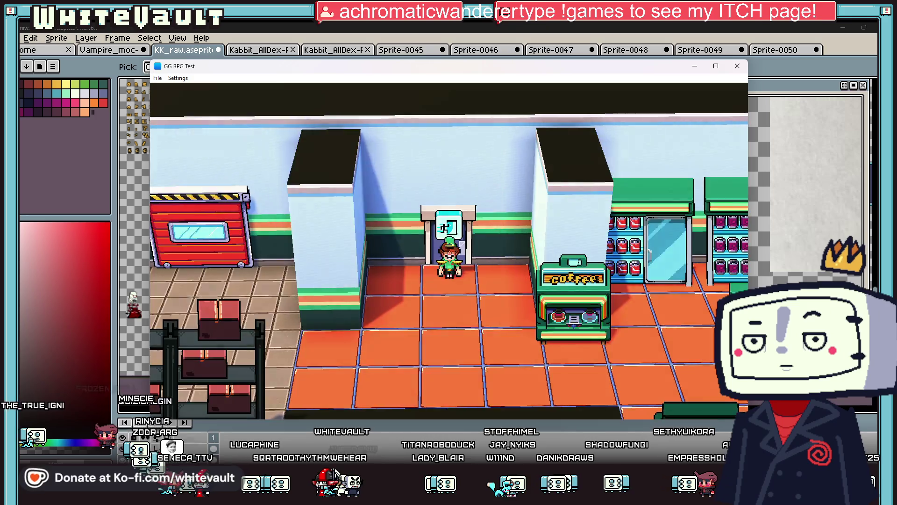
{"action": "key", "text": "Right"}
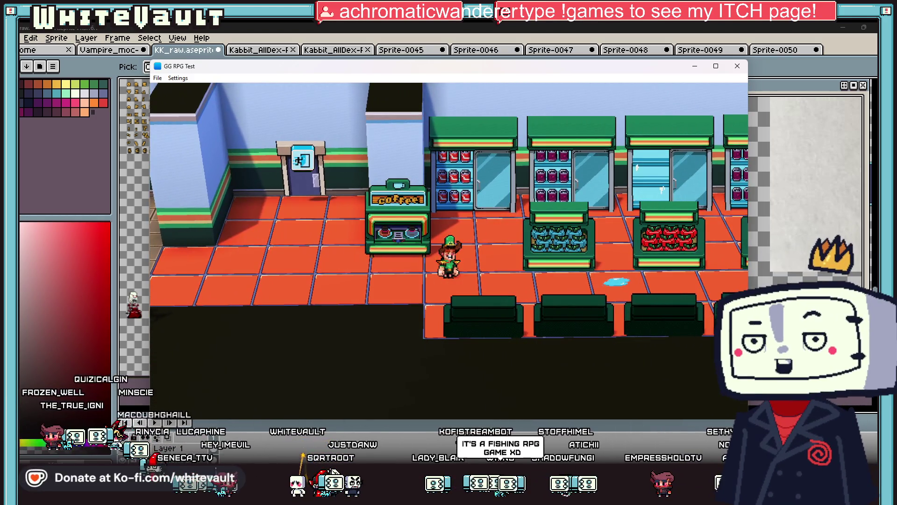
{"action": "key", "text": "Right"}
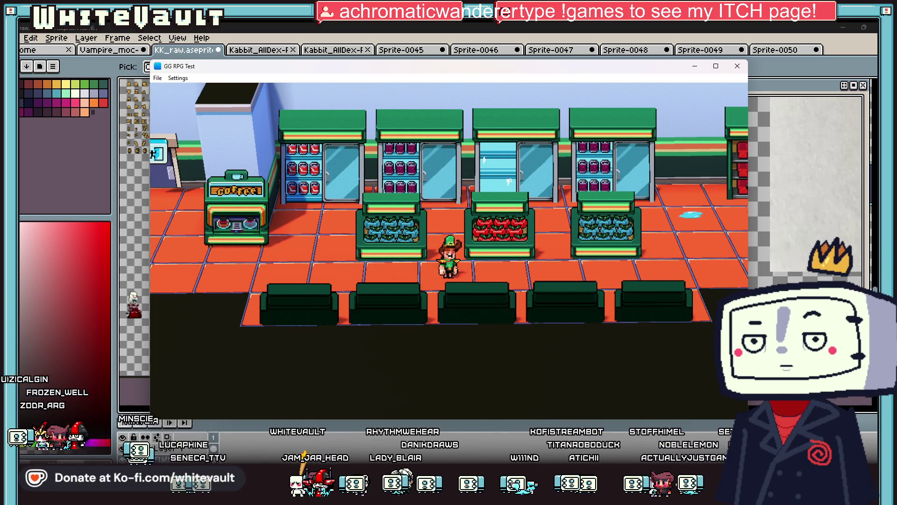
Approach the shopper by the shelves, talk to them, and answer Yes to 'Can you help me?'.
{"action": "key", "text": "Right"}
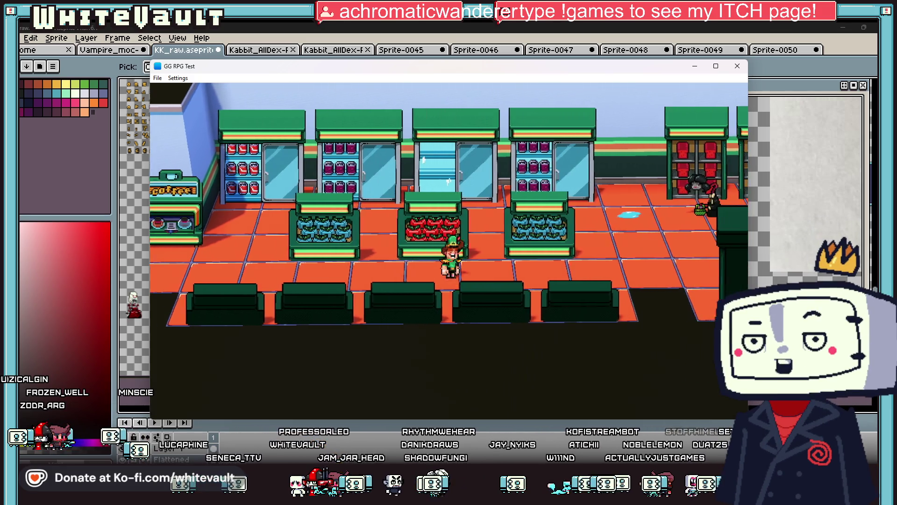
{"action": "key", "text": "Up"}
{"action": "key", "text": "Up"}
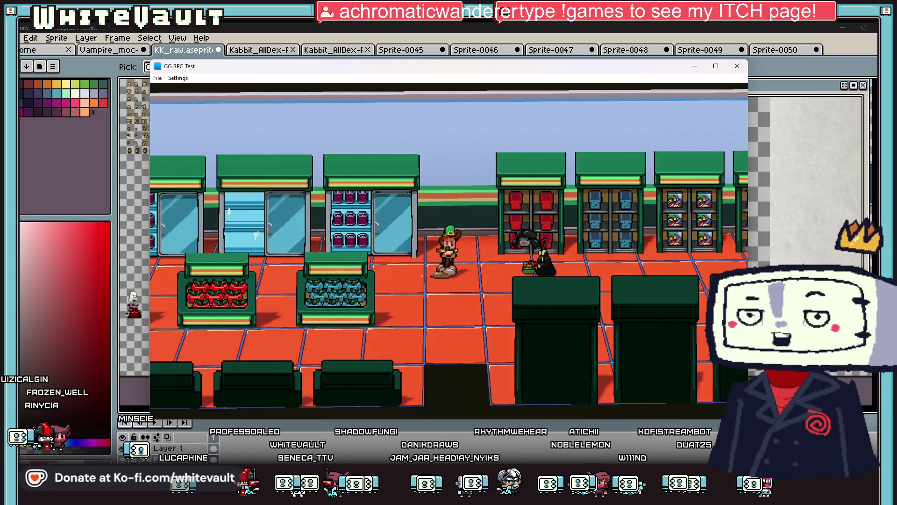
{"action": "key", "text": "Return"}
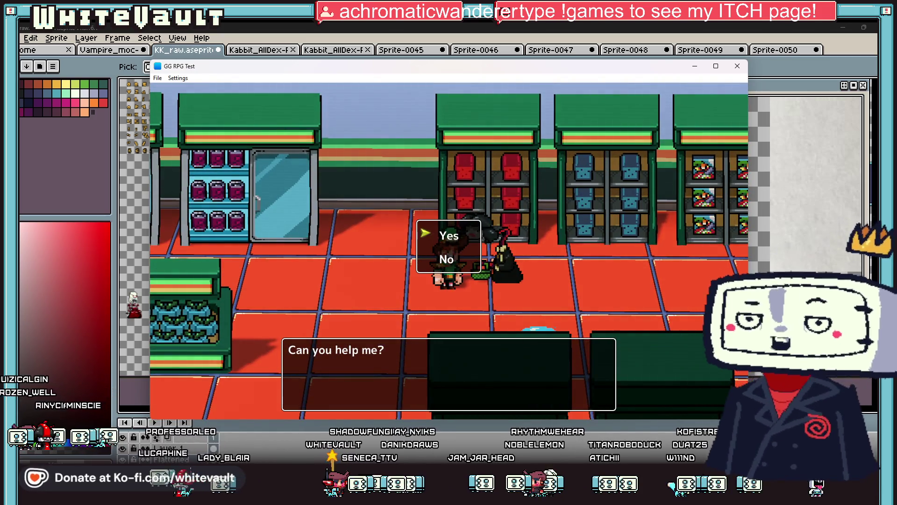
{"action": "key", "text": "Return"}
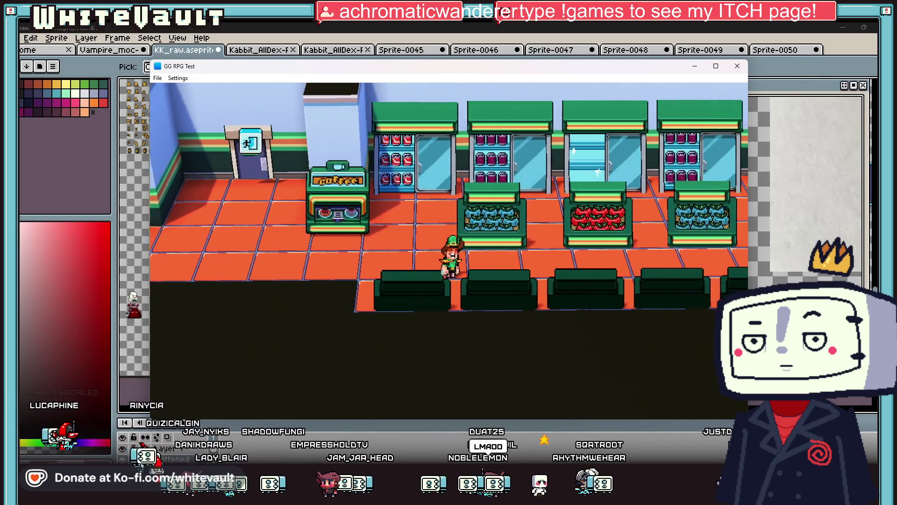
Run through the store to the fish counter, then past the drinks machine.
{"action": "key", "text": "Right"}
{"action": "key", "text": "Right"}
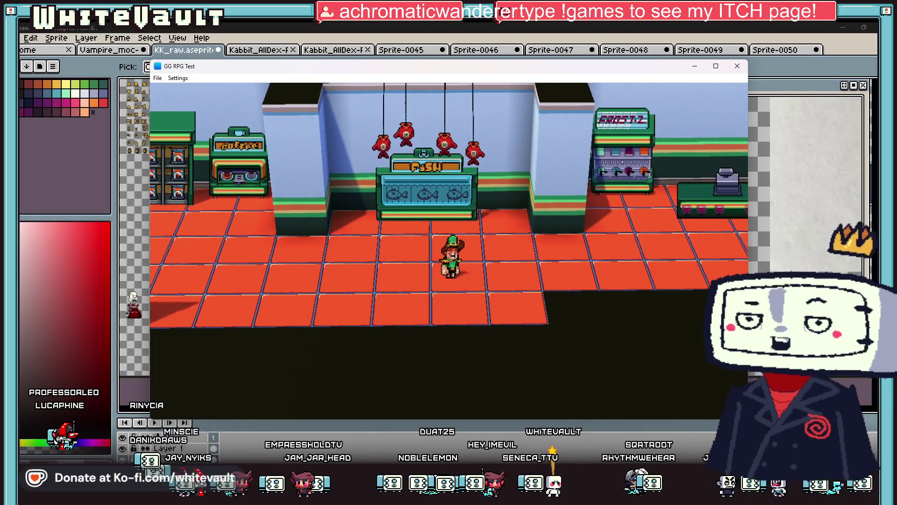
{"action": "key", "text": "Up"}
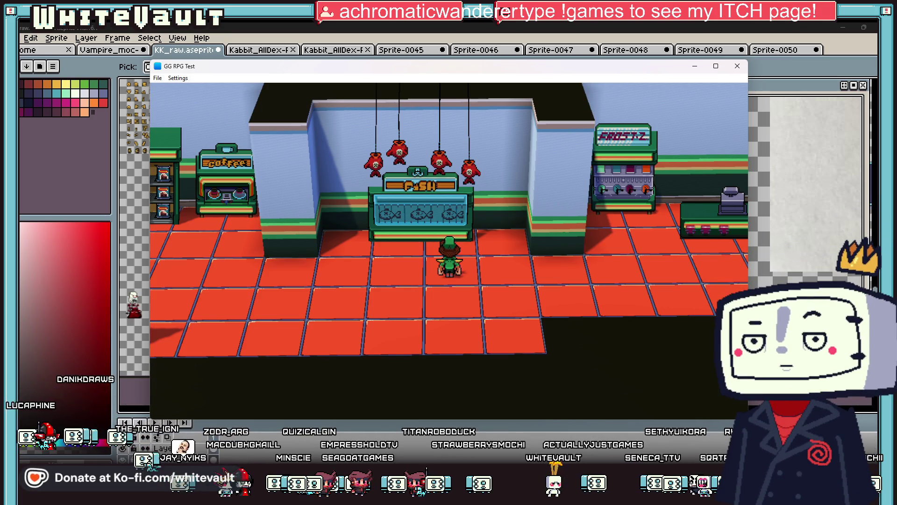
{"action": "key", "text": "Right"}
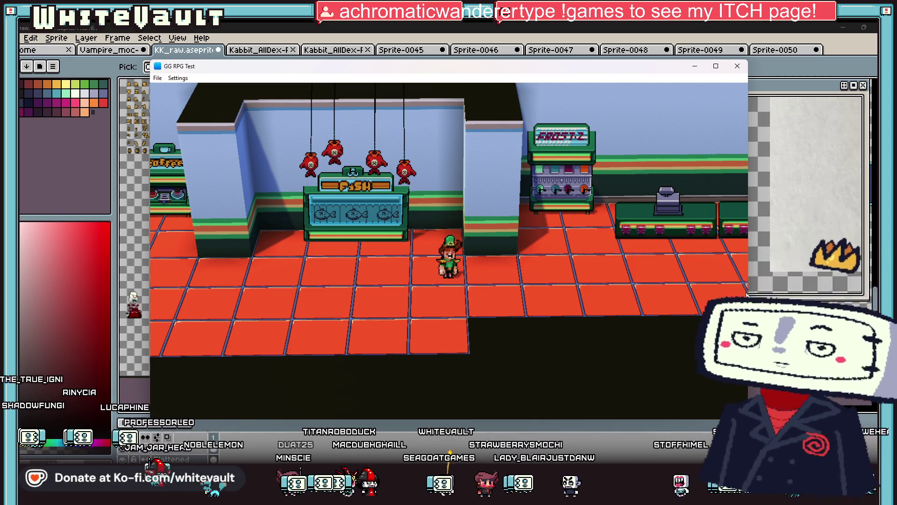
{"action": "key", "text": "Right"}
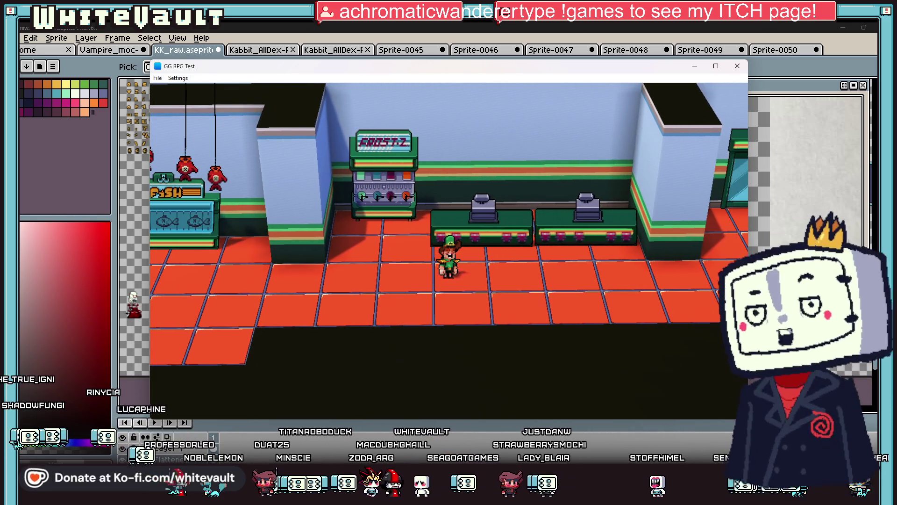
Run back past the fish stand and exit through the glass doors onto the street.
{"action": "key", "text": "Left"}
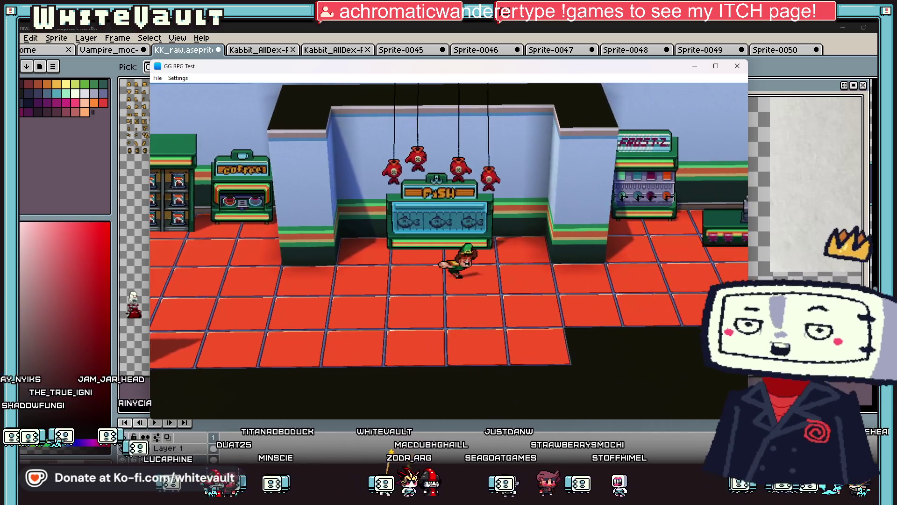
{"action": "key", "text": "Right"}
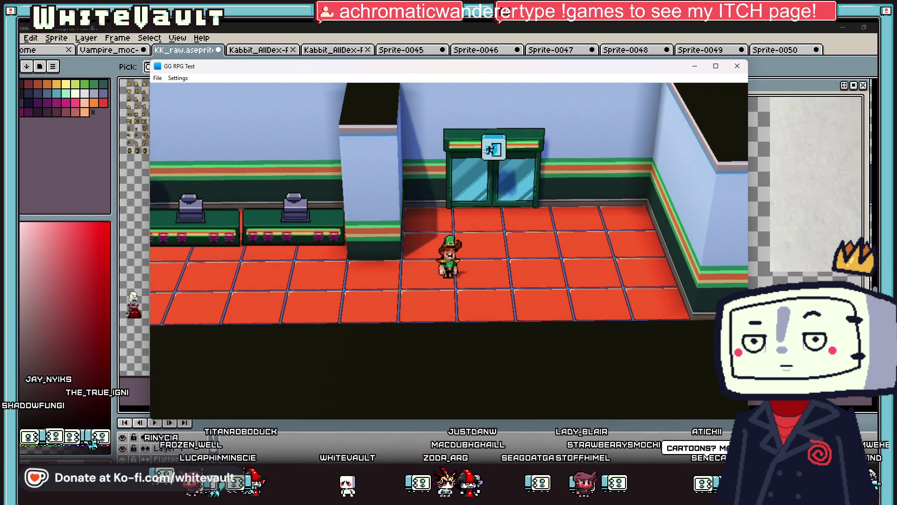
{"action": "key", "text": "Up"}
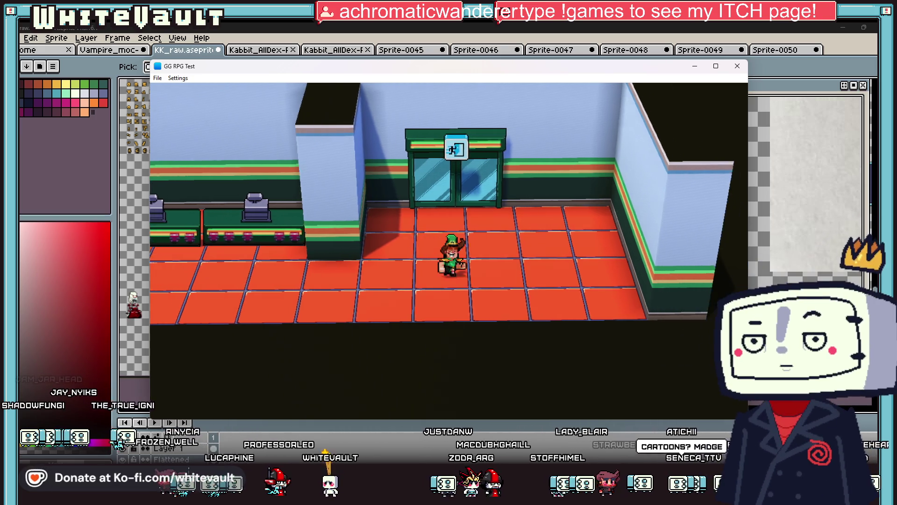
{"action": "key", "text": "Up"}
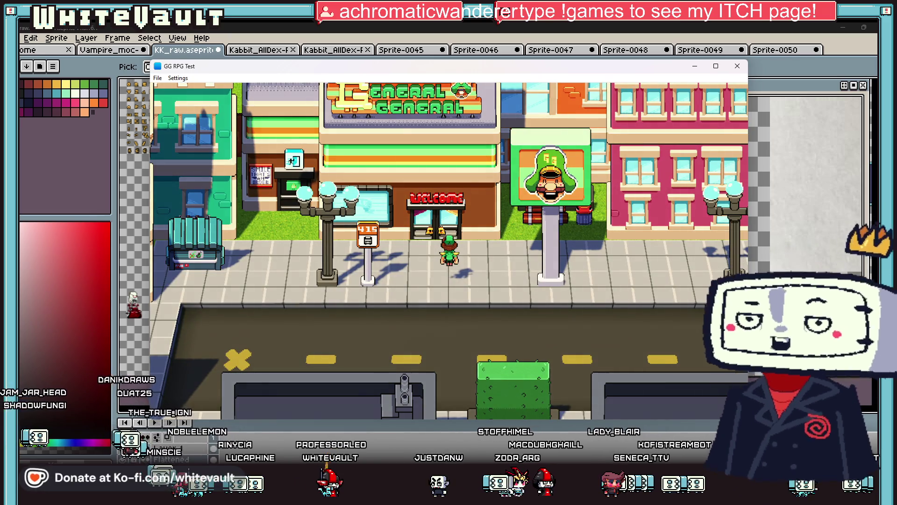
Walk right along the sidewalk up to the hot dog stand counter.
{"action": "key", "text": "Right"}
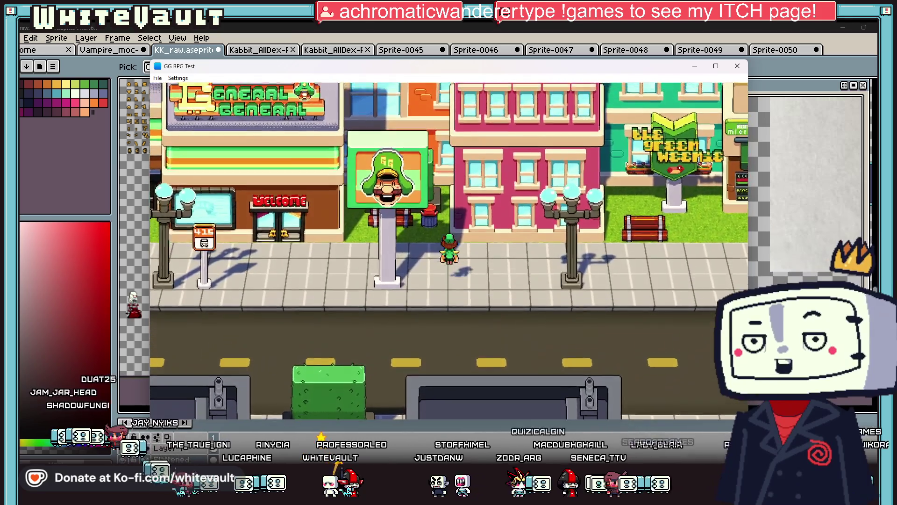
{"action": "key", "text": "Right"}
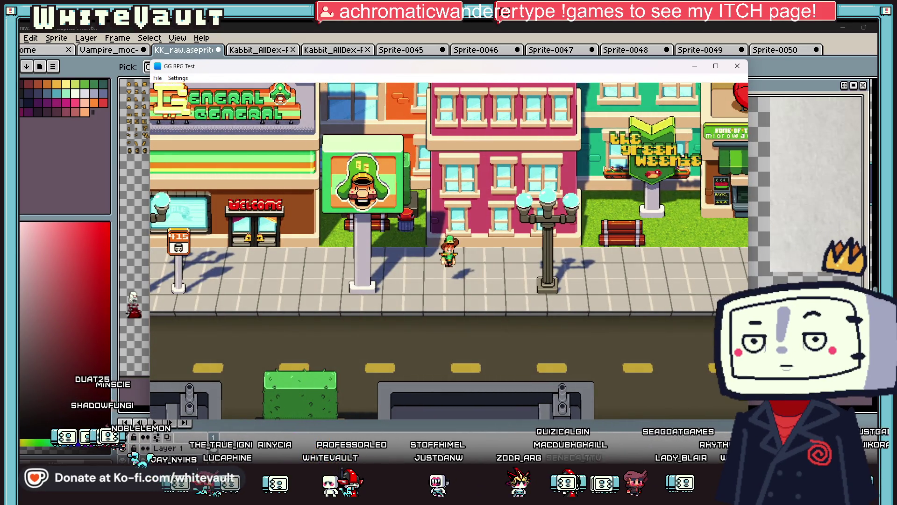
{"action": "key", "text": "Right"}
{"action": "key", "text": "Down"}
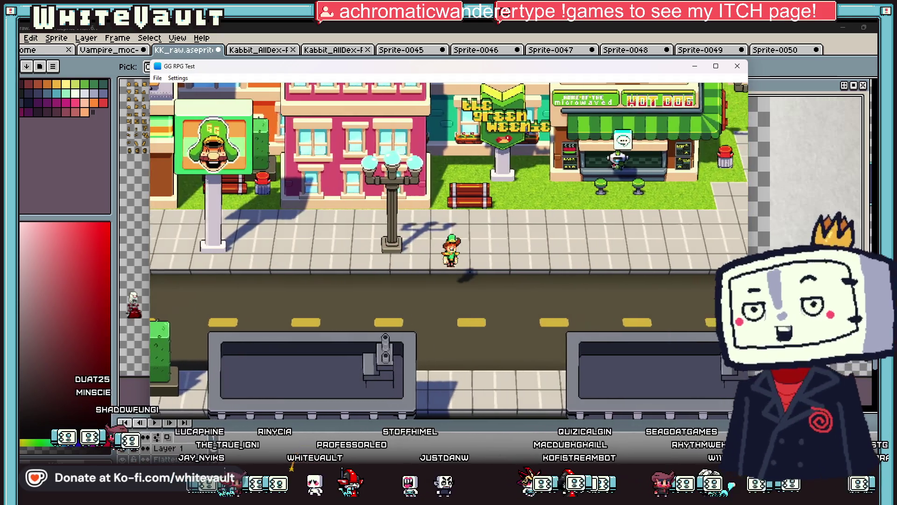
{"action": "key", "text": "Right"}
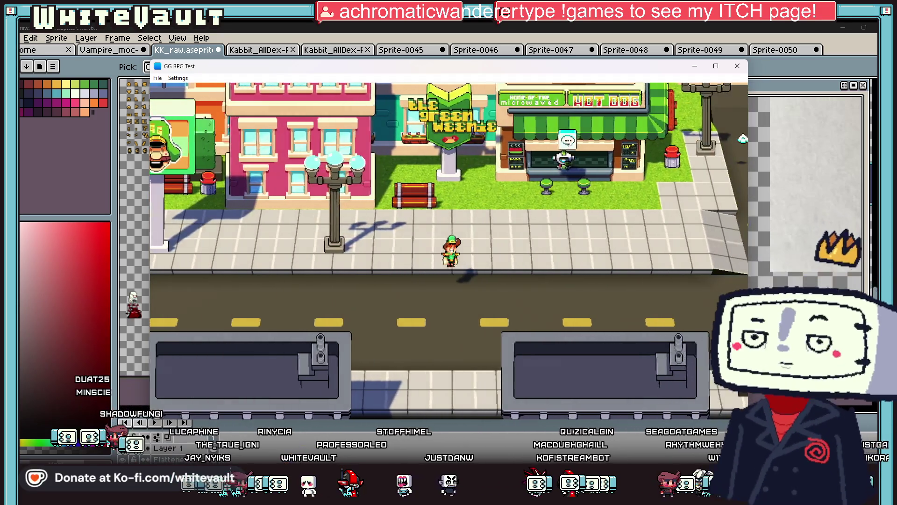
{"action": "key", "text": "Up"}
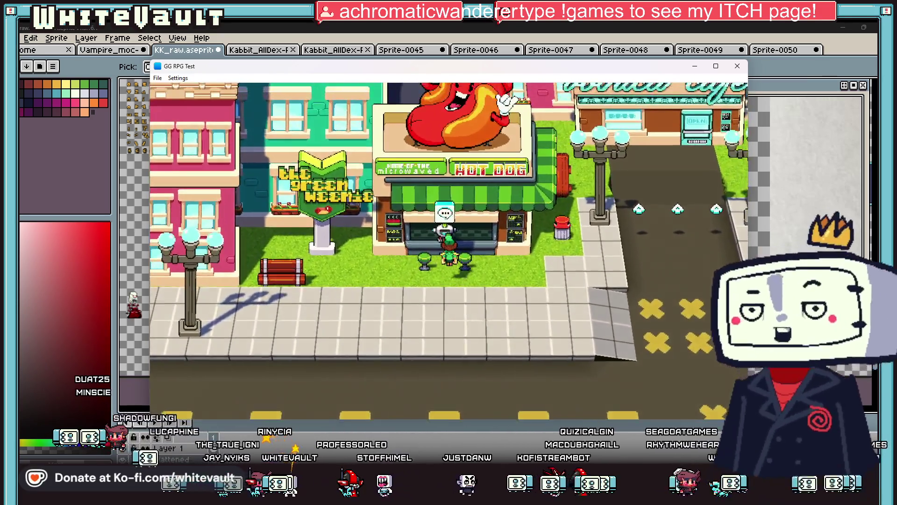
Chat with the hot dog vendor, then head up the road toward the cafe.
{"action": "key", "text": "Return"}
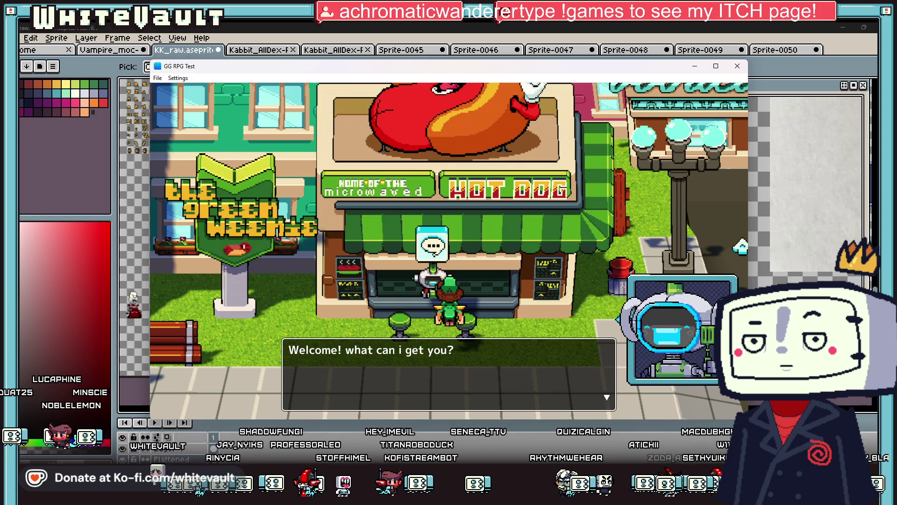
{"action": "key", "text": "Return"}
{"action": "key", "text": "Return"}
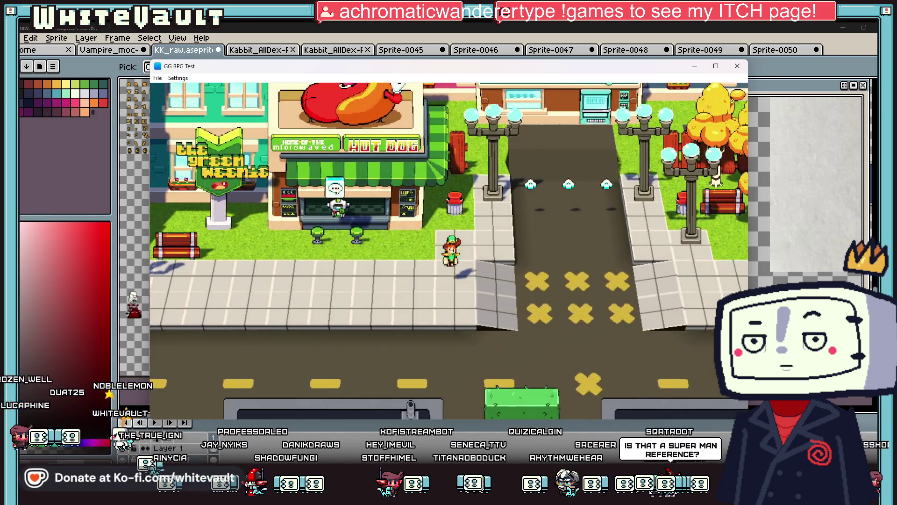
{"action": "key", "text": "Right"}
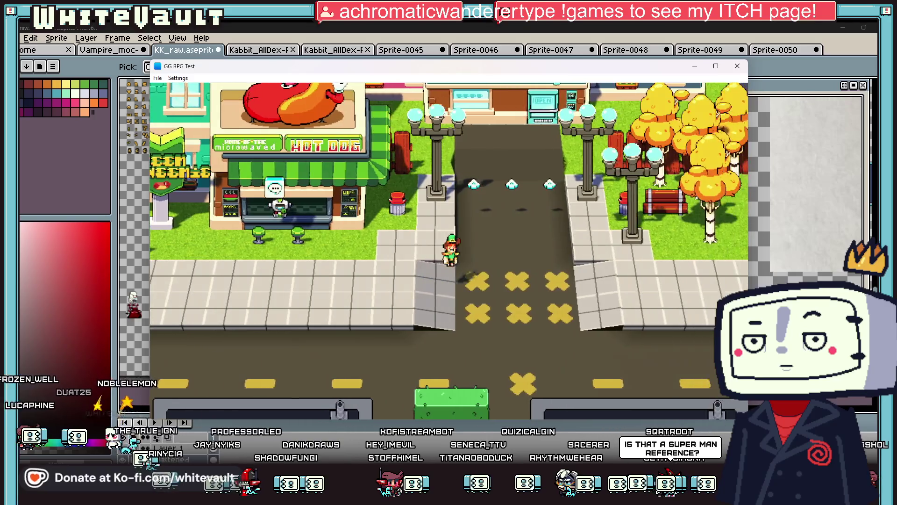
{"action": "key", "text": "Up"}
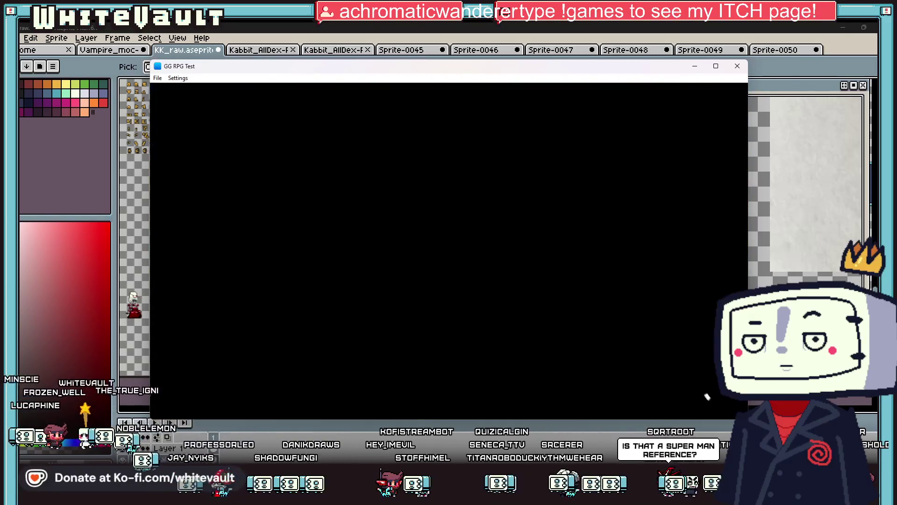
Enter the Vothica Cafe, walk up to its counter, and walk back down to leave.
{"action": "key", "text": "Left"}
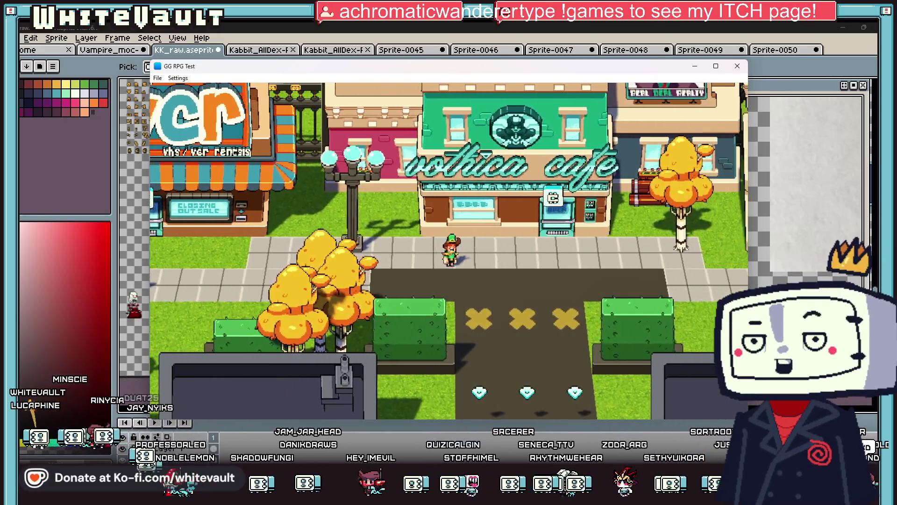
{"action": "key", "text": "Right"}
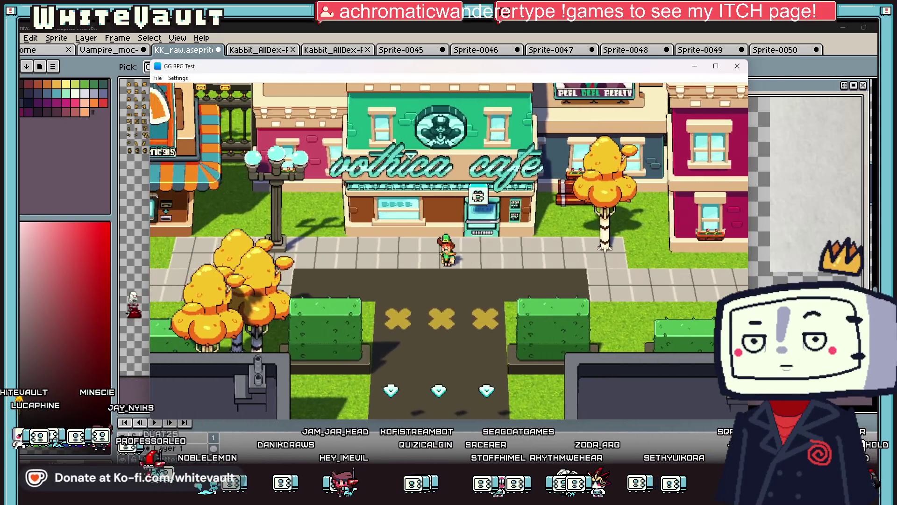
{"action": "key", "text": "Left"}
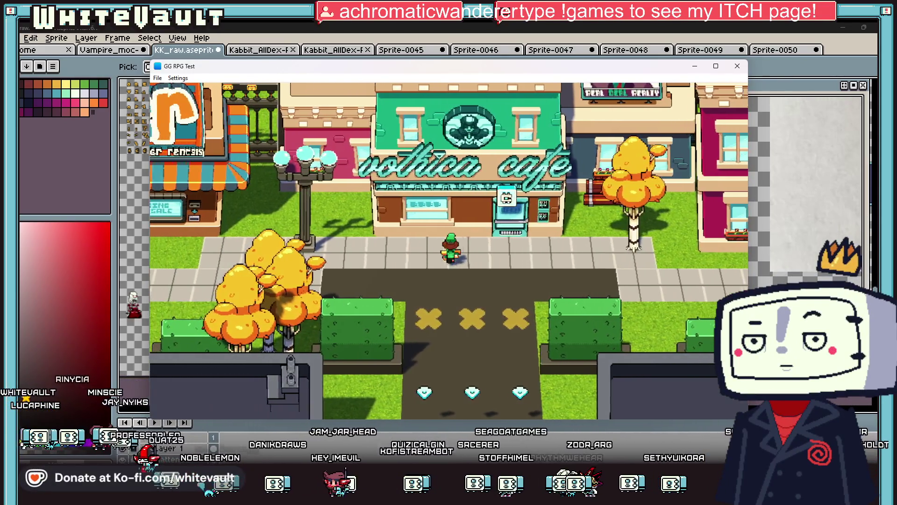
{"action": "key", "text": "Right"}
{"action": "key", "text": "Up"}
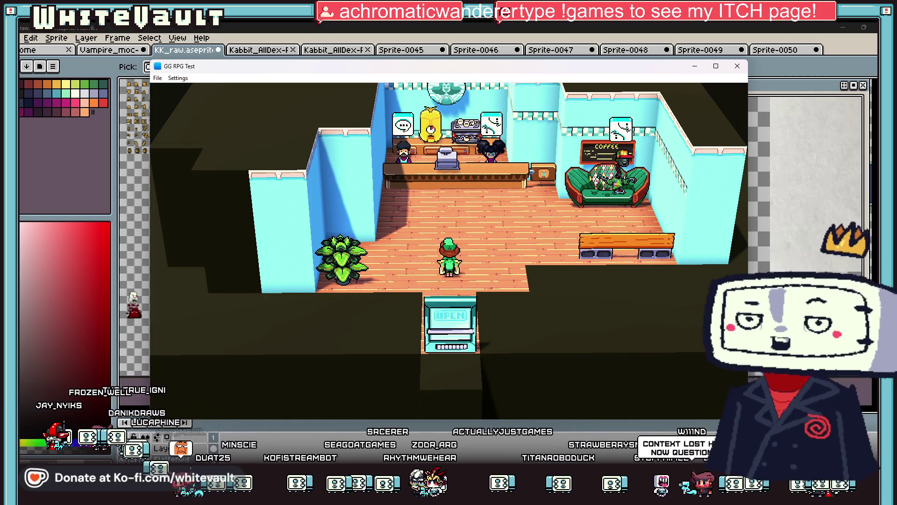
{"action": "key", "text": "Up"}
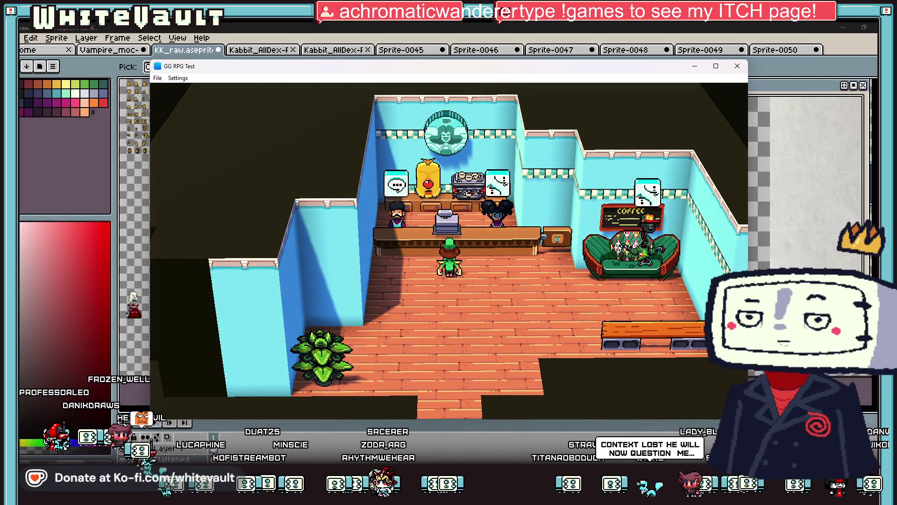
{"action": "key", "text": "Down"}
{"action": "key", "text": "Down"}
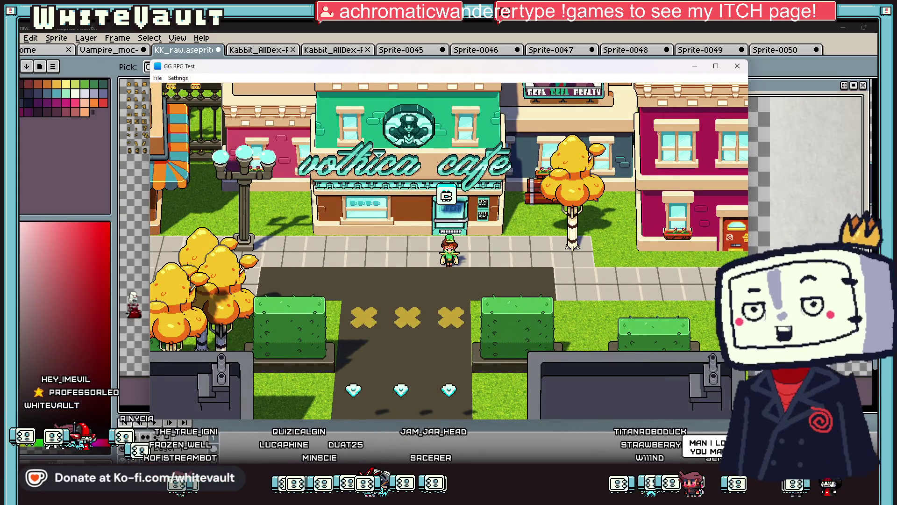
Walk west from the café along the sidewalk and into the VCR rental shop.
{"action": "key", "text": "Left"}
{"action": "key", "text": "Down"}
{"action": "key", "text": "Left"}
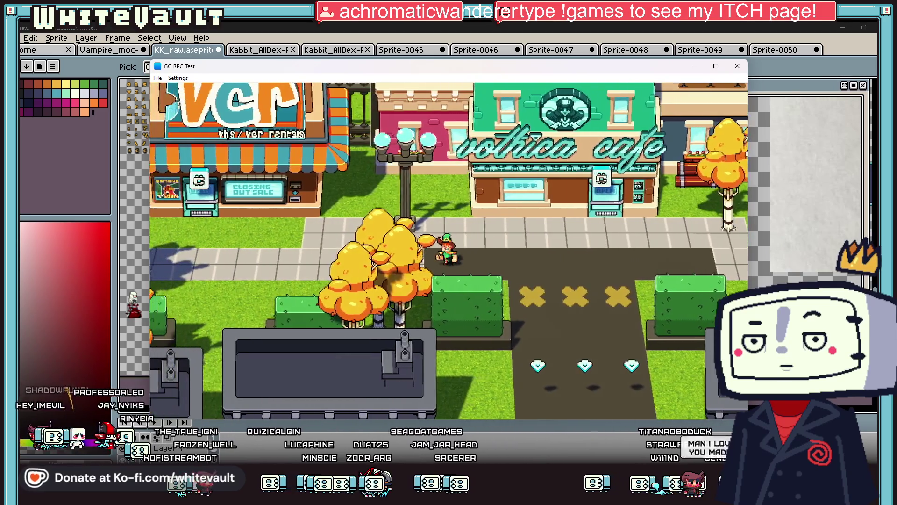
{"action": "key", "text": "Left"}
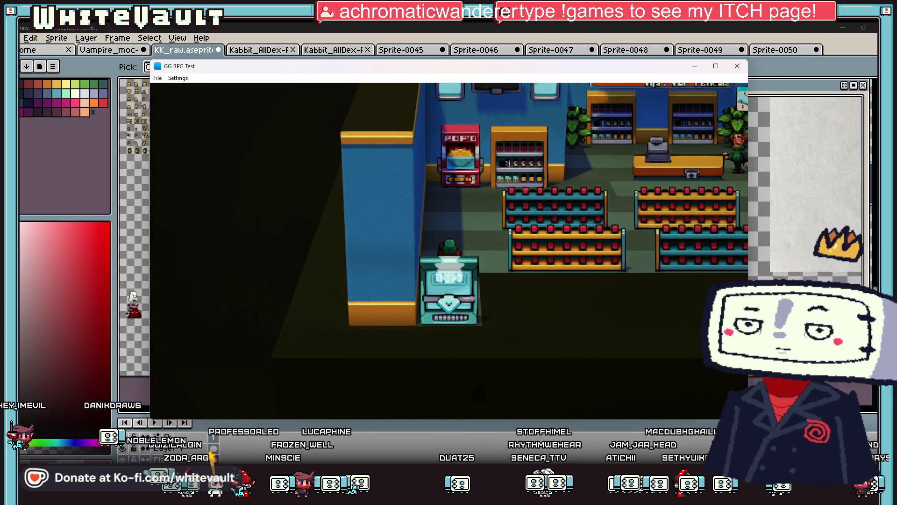
Visit the popcorn machine and shop counter, then walk back down through the exit.
{"action": "key", "text": "Up"}
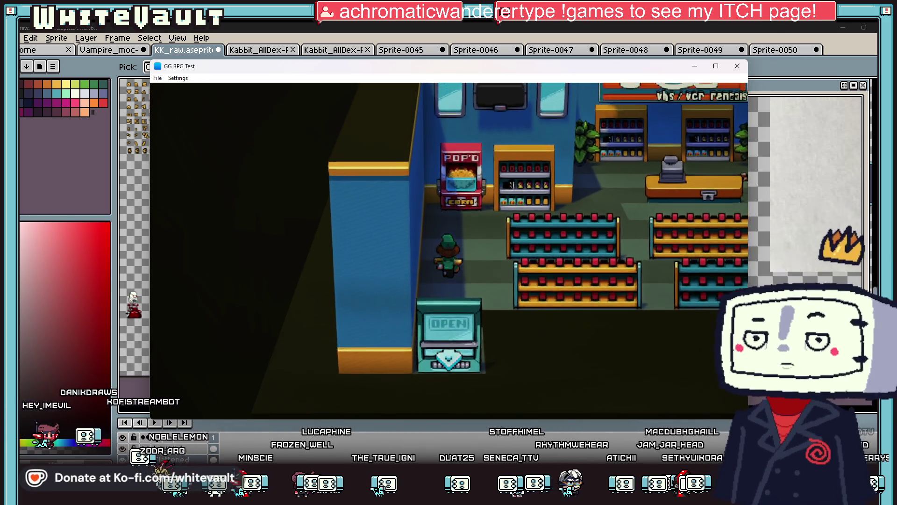
{"action": "key", "text": "Right"}
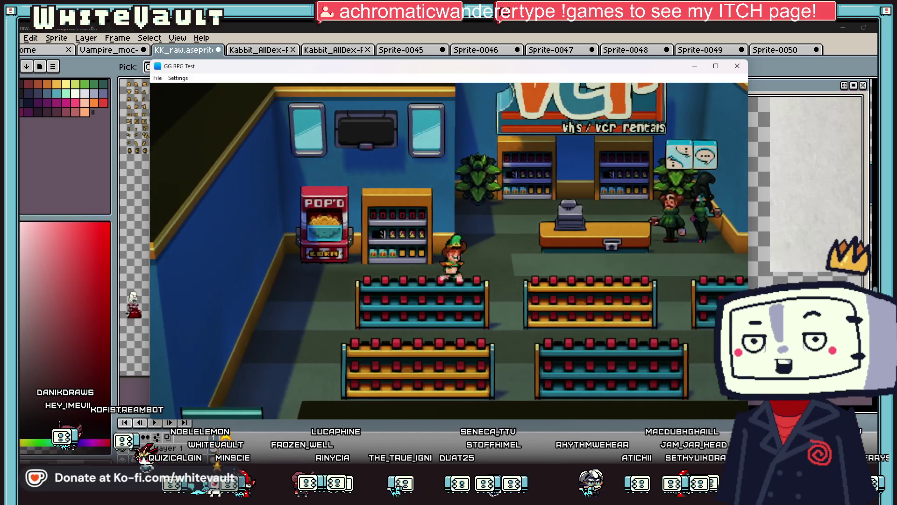
{"action": "key", "text": "Up"}
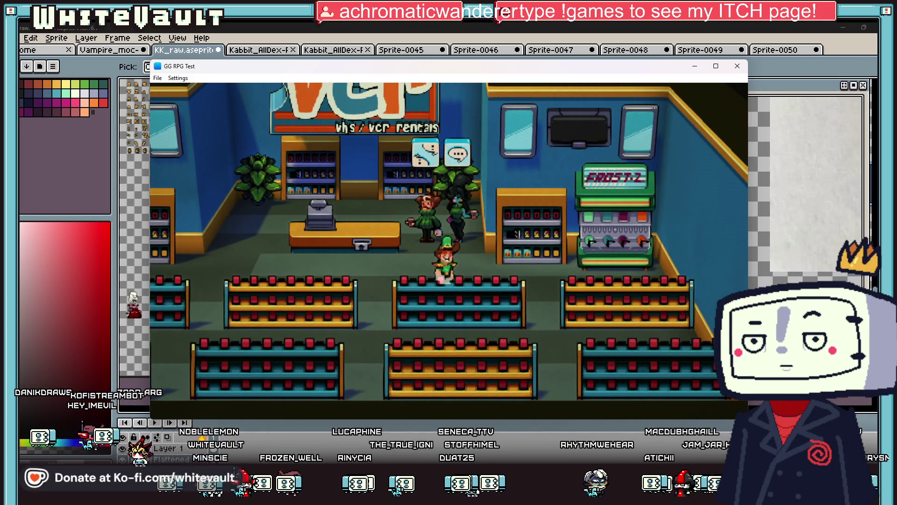
{"action": "key", "text": "Down"}
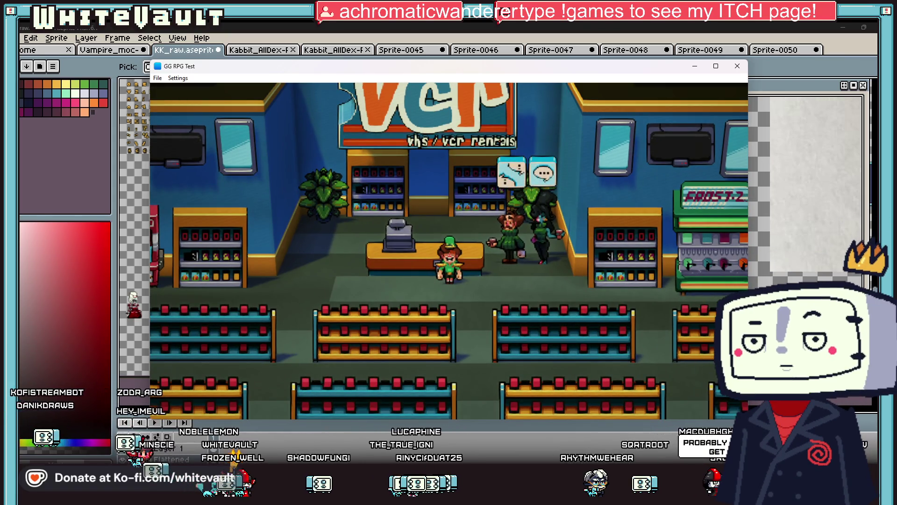
{"action": "key", "text": "Right"}
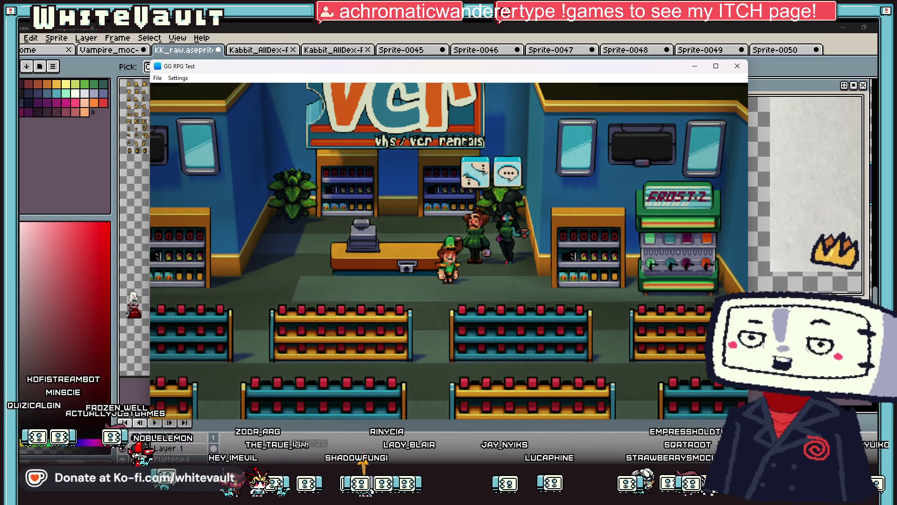
{"action": "key", "text": "Left"}
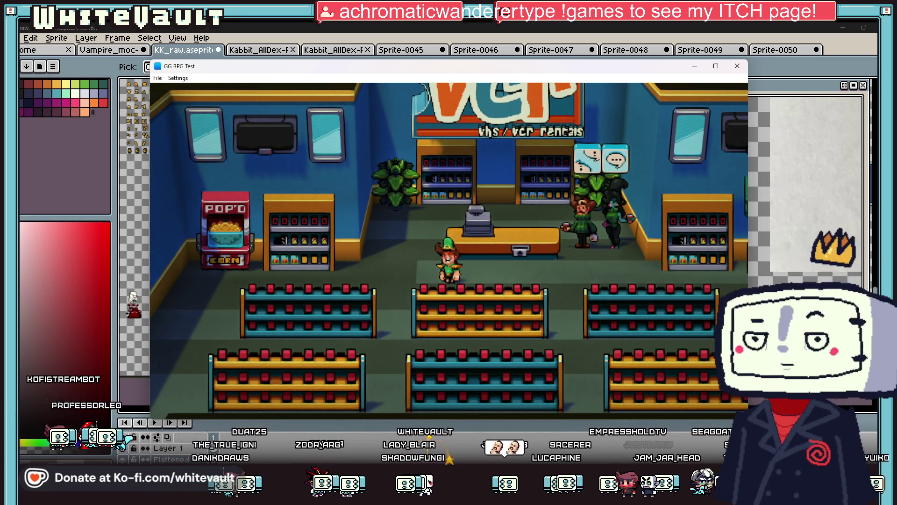
{"action": "key", "text": "Left"}
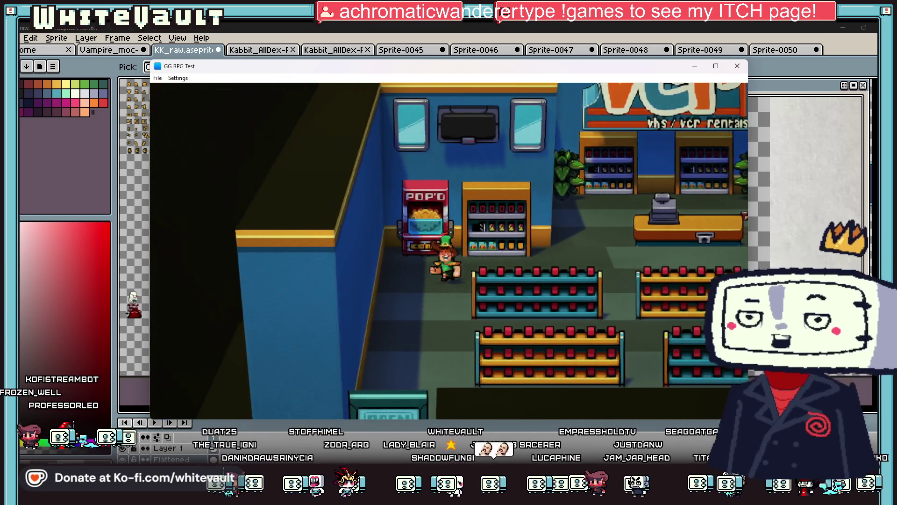
{"action": "key", "text": "Down"}
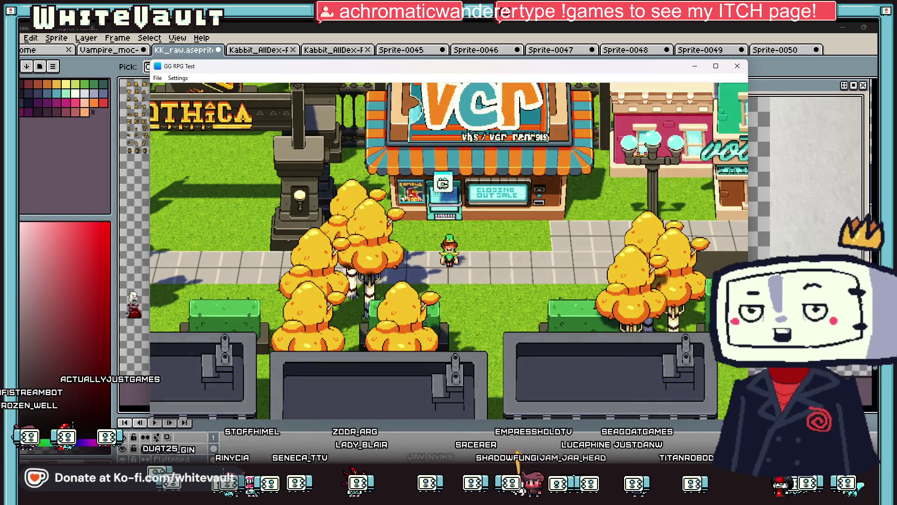
Walk east past the café and pink building into the Kabbit veterinaria shop.
{"action": "key", "text": "Right"}
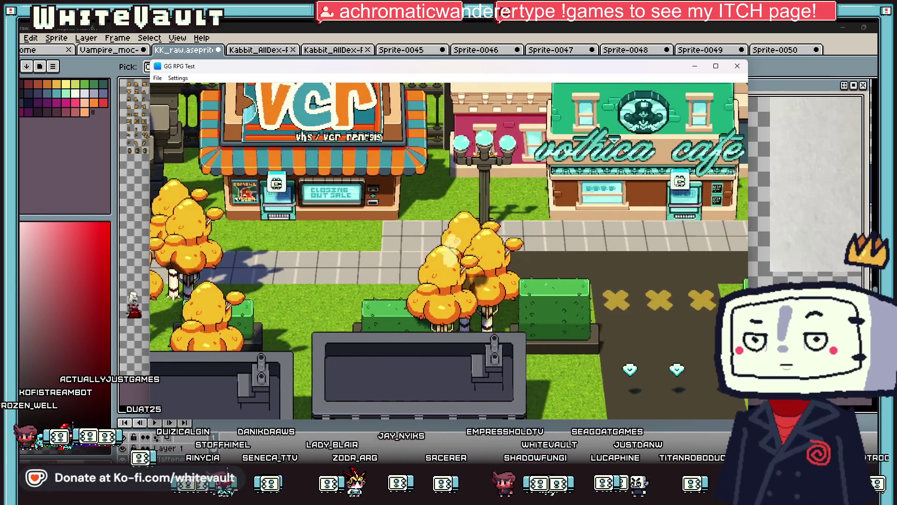
{"action": "key", "text": "Right"}
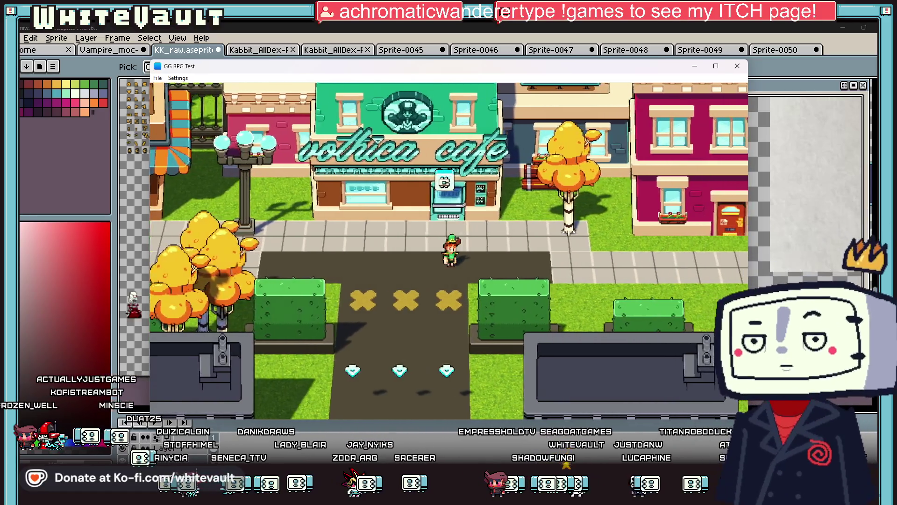
{"action": "key", "text": "Right"}
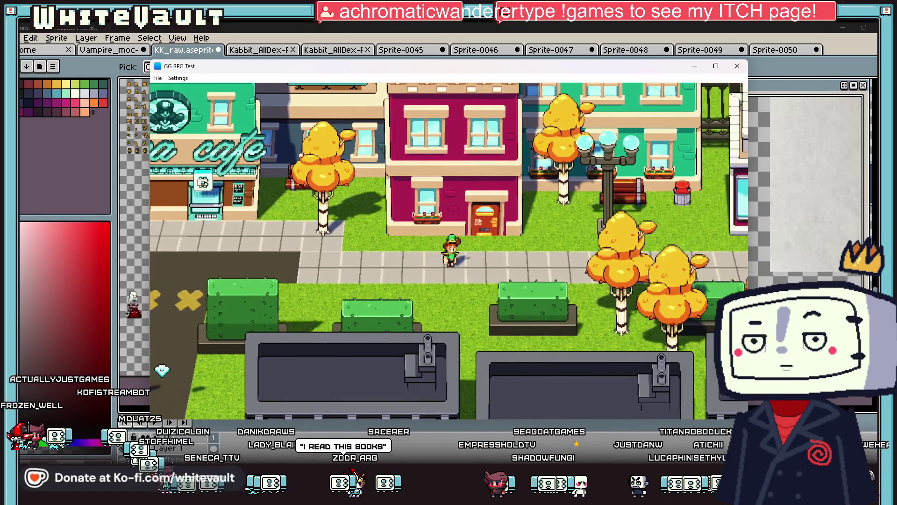
{"action": "key", "text": "Right"}
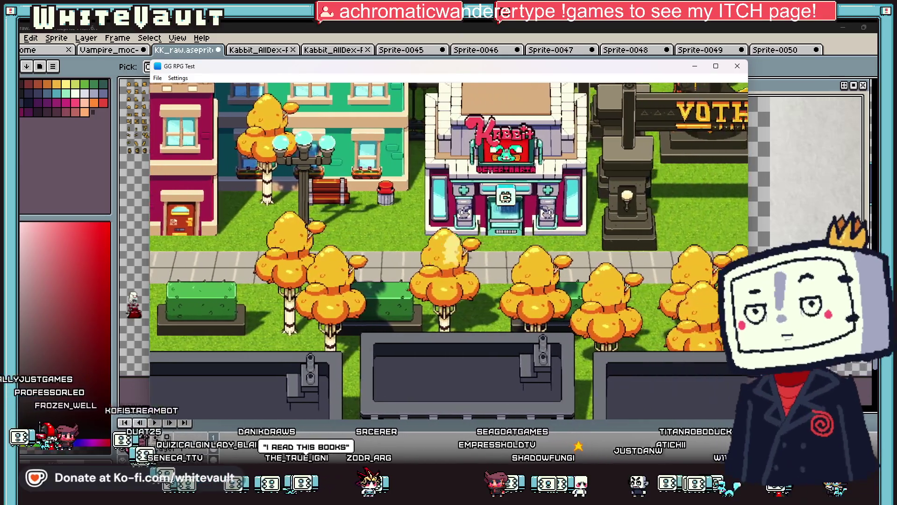
{"action": "key", "text": "Right"}
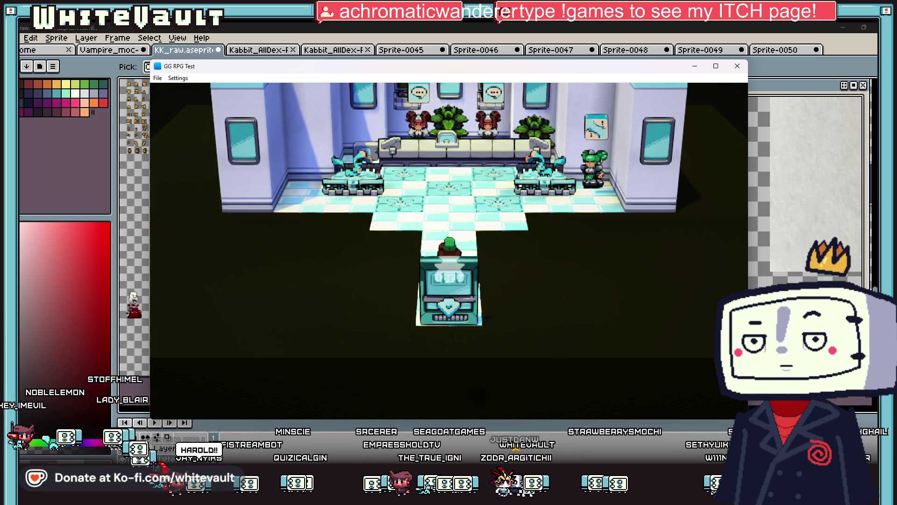
Approach the green-haired character by the bench, leave the clinic, and walk through the Vothica park gate.
{"action": "key", "text": "Up"}
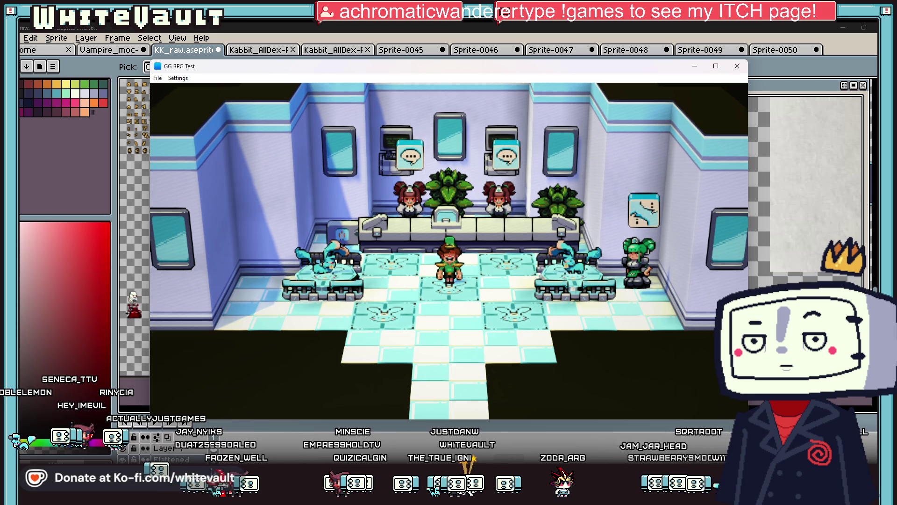
{"action": "key", "text": "Down"}
{"action": "key", "text": "Right"}
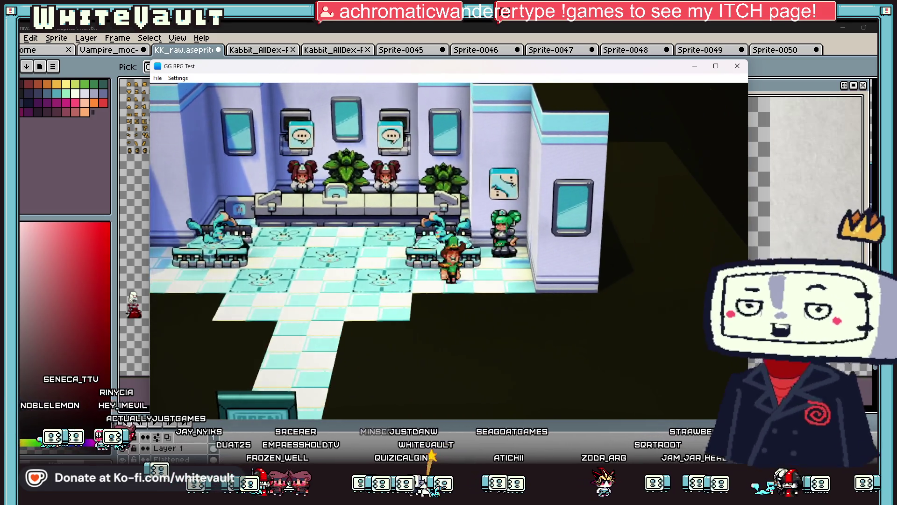
{"action": "key", "text": "Right"}
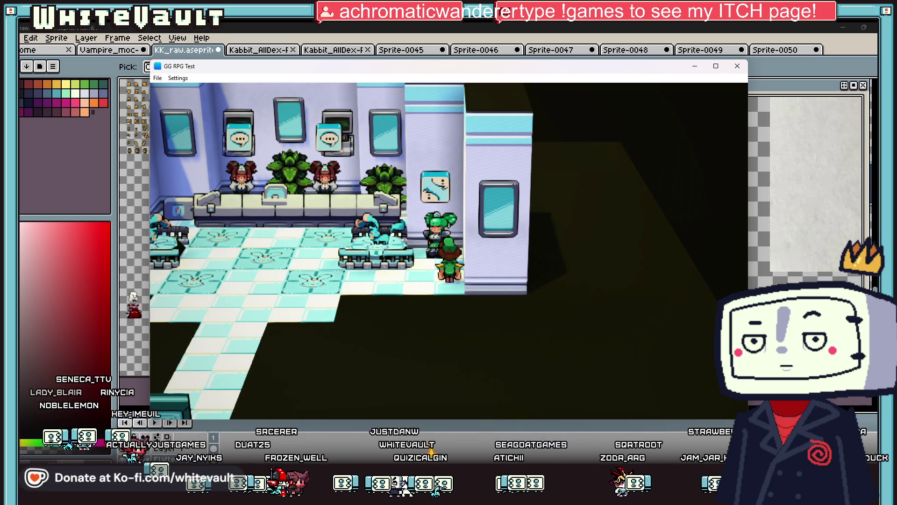
{"action": "key", "text": "Left"}
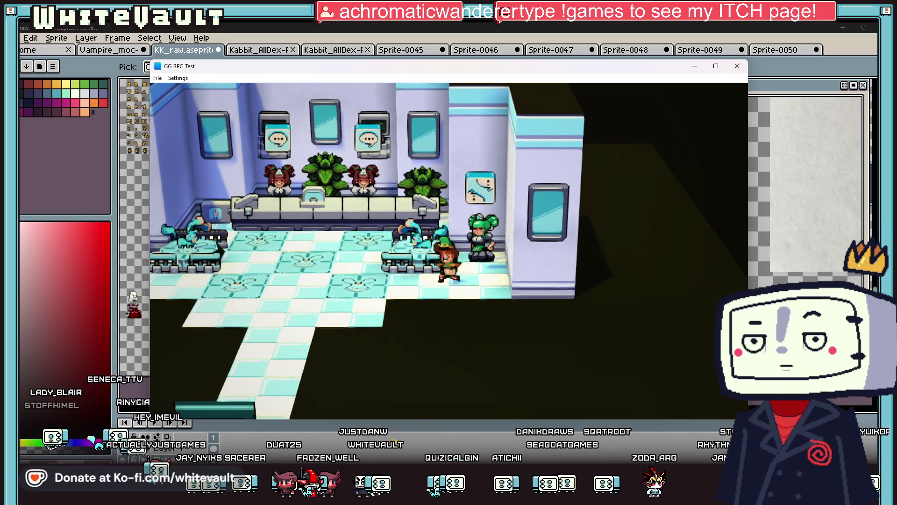
{"action": "key", "text": "Left"}
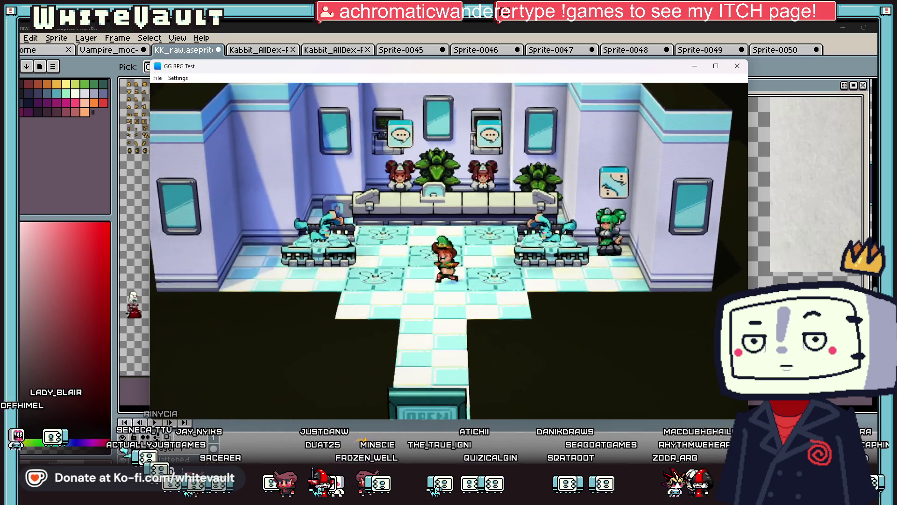
{"action": "key", "text": "Down"}
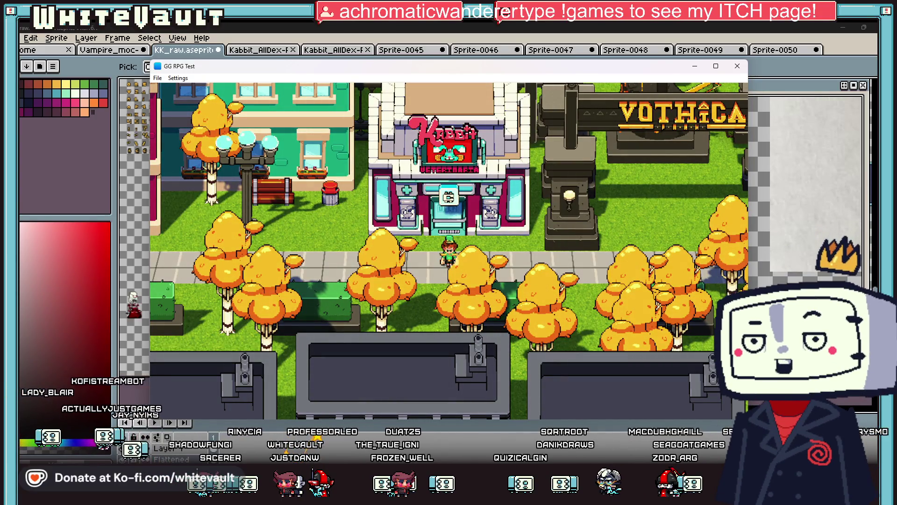
{"action": "key", "text": "Right"}
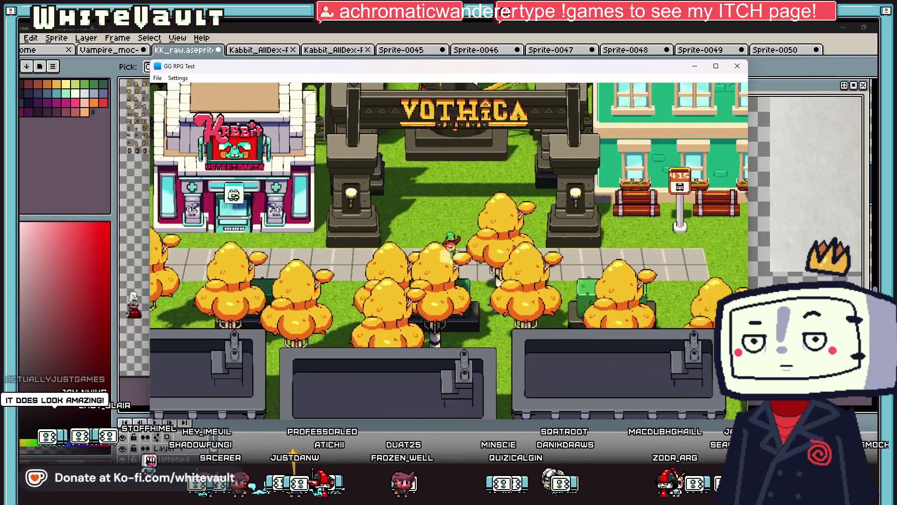
{"action": "key", "text": "Up"}
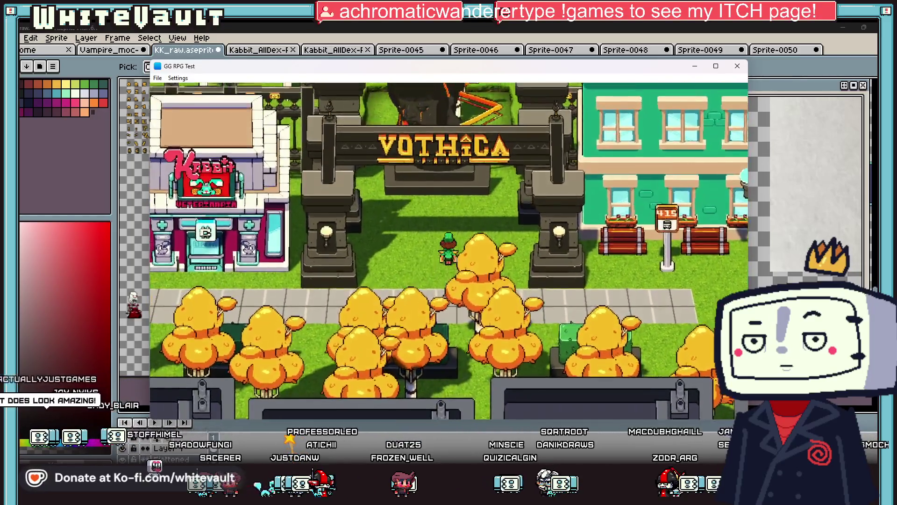
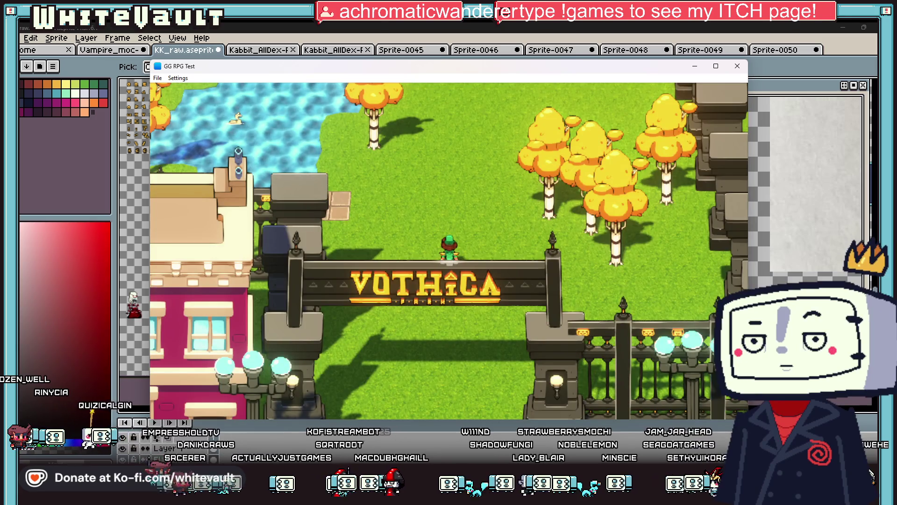
Walk the character north past the pond, west between the statues, then north to the VOTHICA gate.
{"action": "key", "text": "Up"}
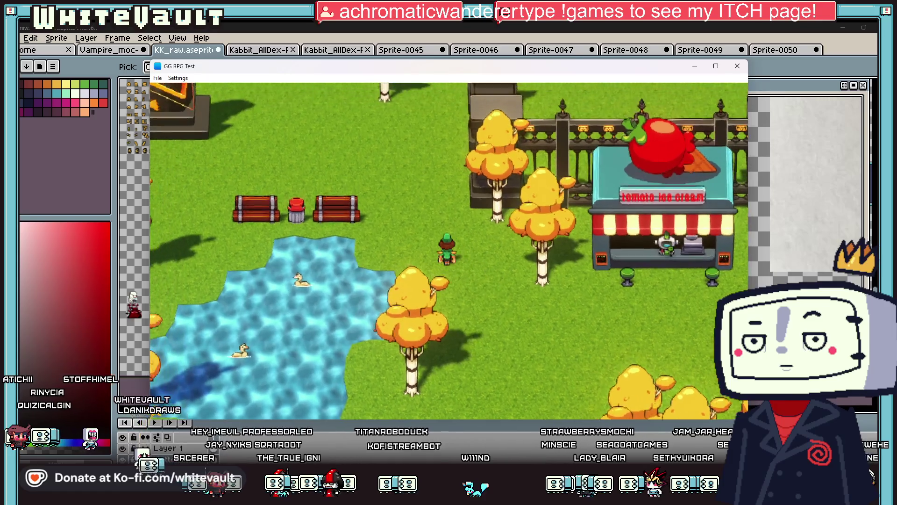
{"action": "key", "text": "Up"}
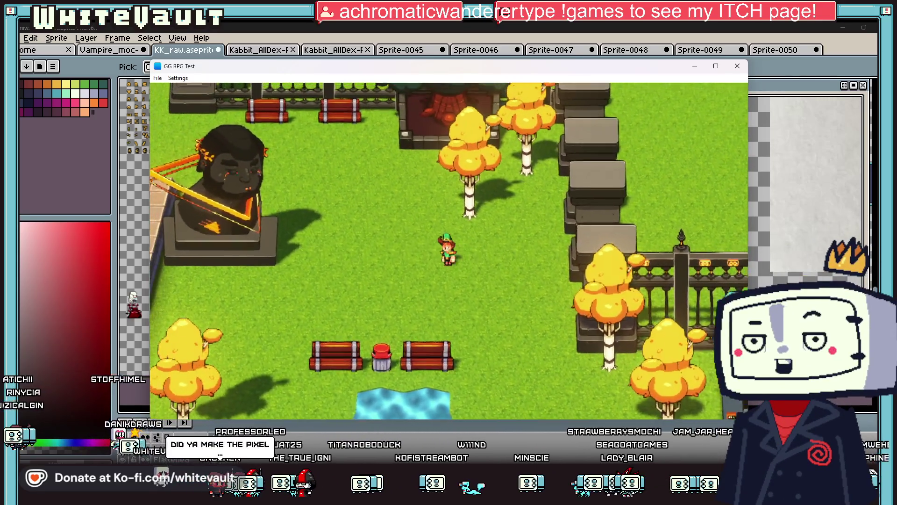
{"action": "key", "text": "Left"}
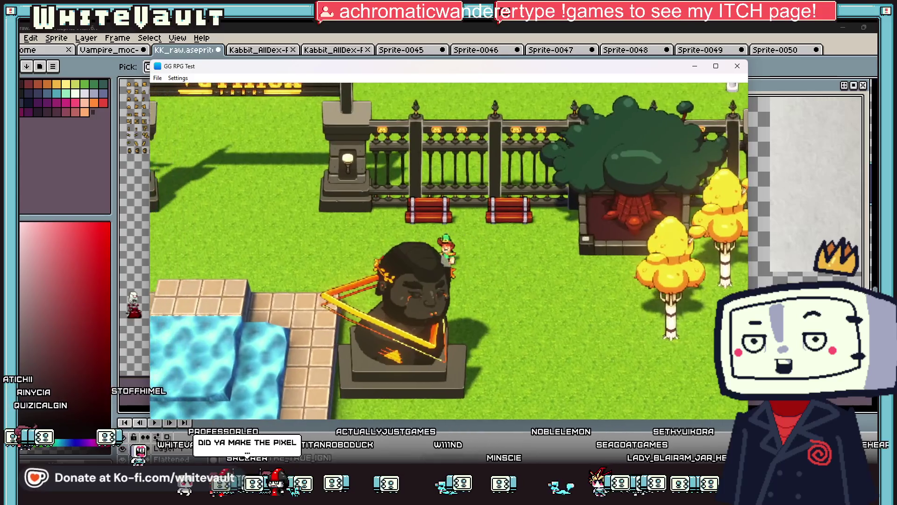
{"action": "key", "text": "Left"}
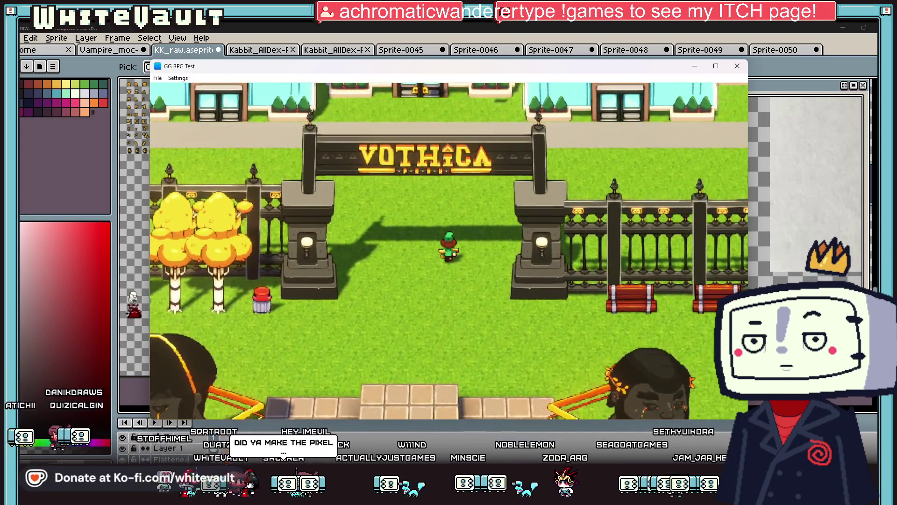
{"action": "key", "text": "Up"}
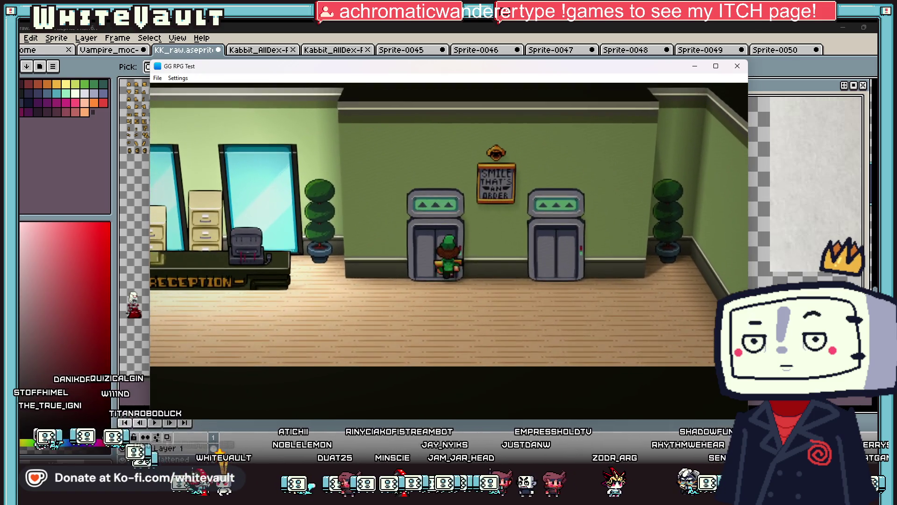
Take the elevator up to the 2nd floor hallway.
{"action": "key", "text": "Return"}
{"action": "key", "text": "Return"}
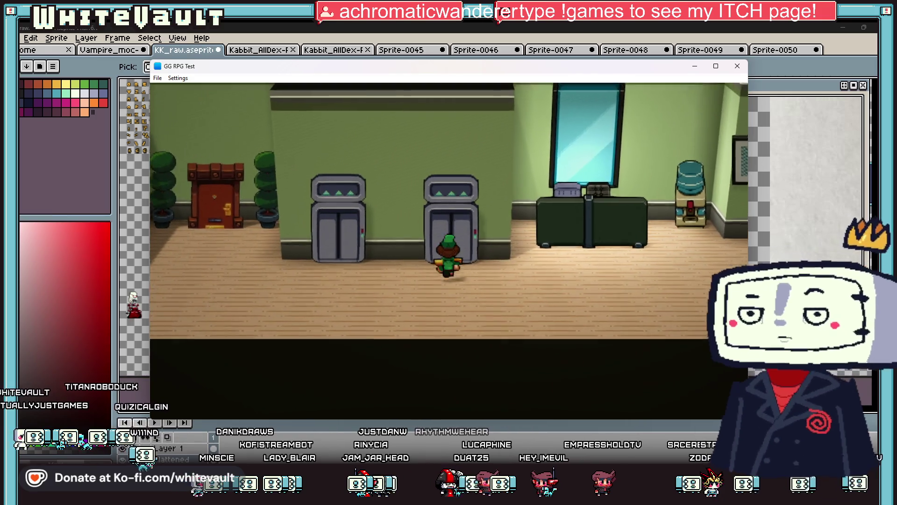
{"action": "key", "text": "Return"}
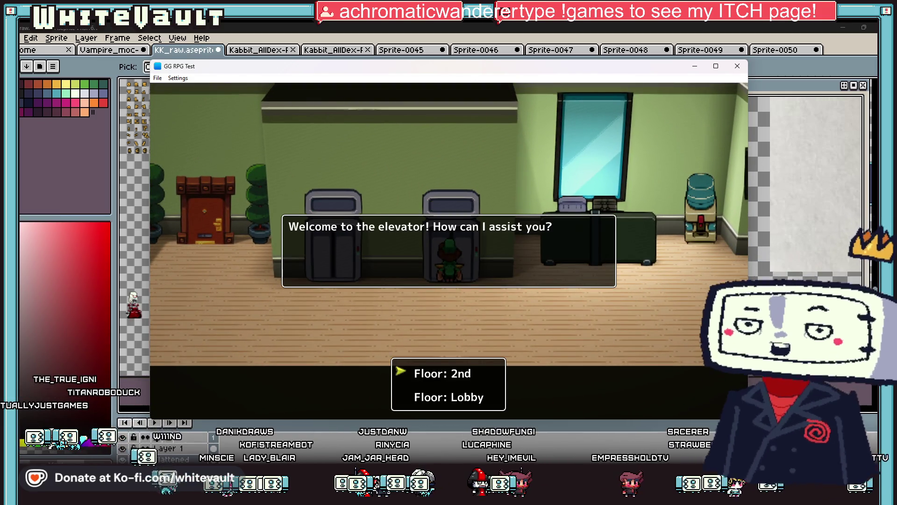
{"action": "key", "text": "Return"}
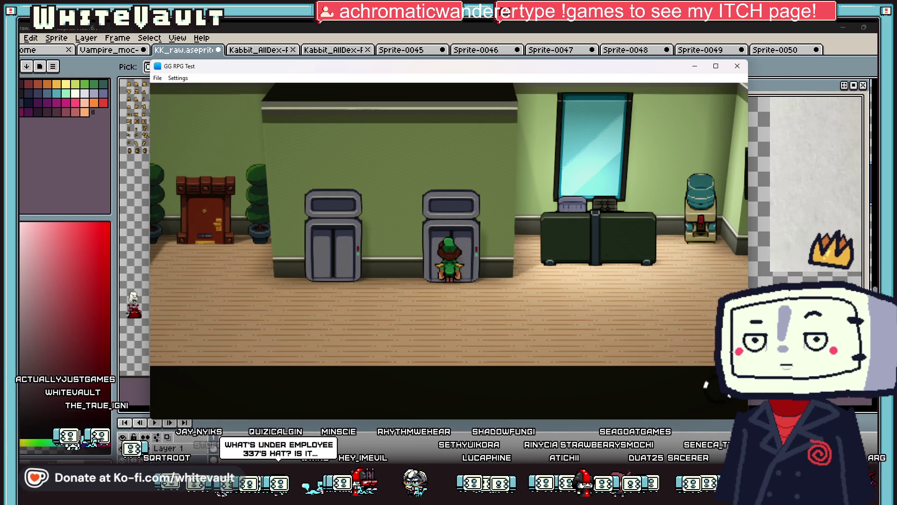
{"action": "key", "text": "Return"}
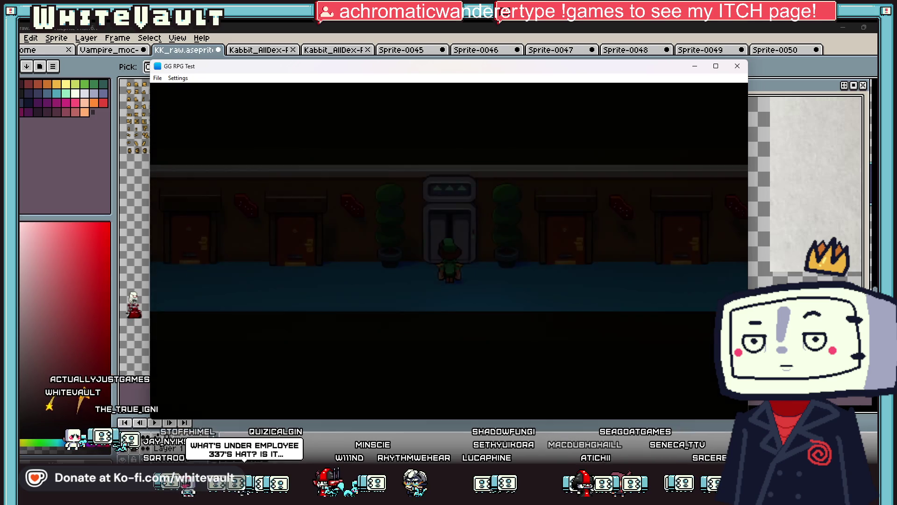
Walk along the hallway and back, then ride the elevator down to the Lobby.
{"action": "key", "text": "Left"}
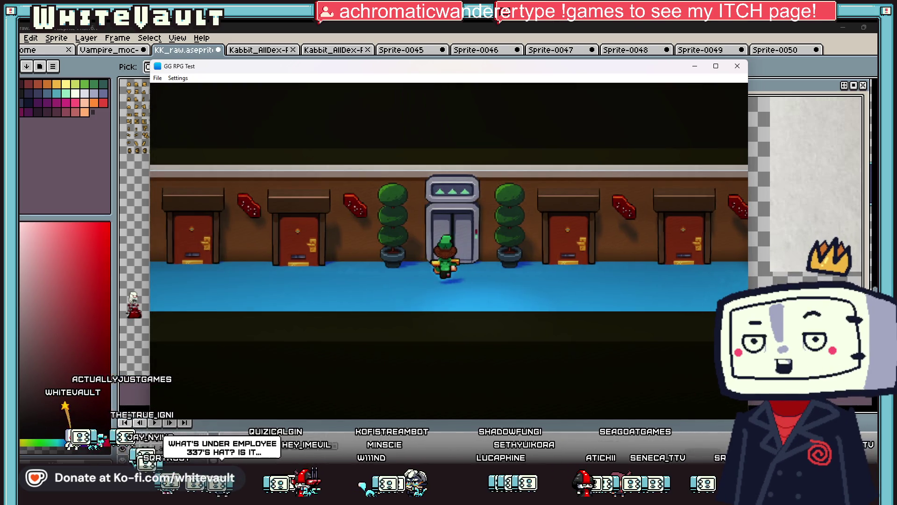
{"action": "key", "text": "Right"}
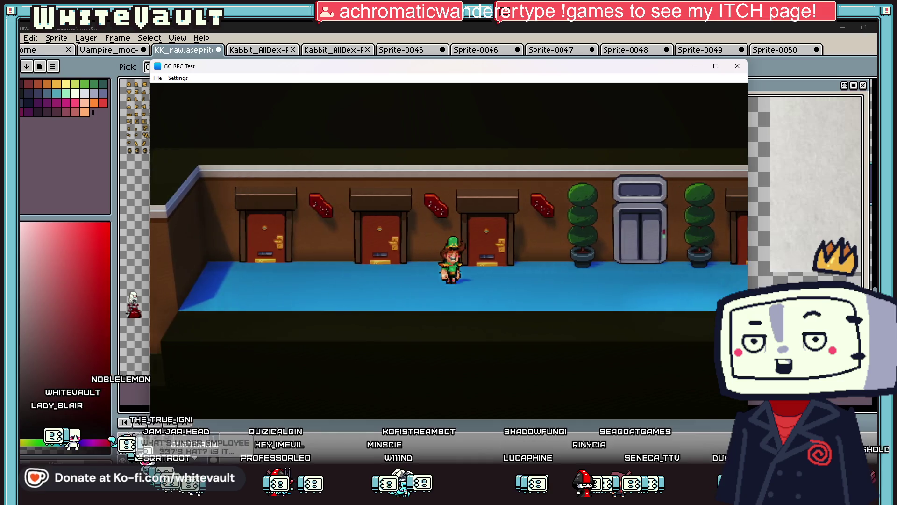
{"action": "key", "text": "Up"}
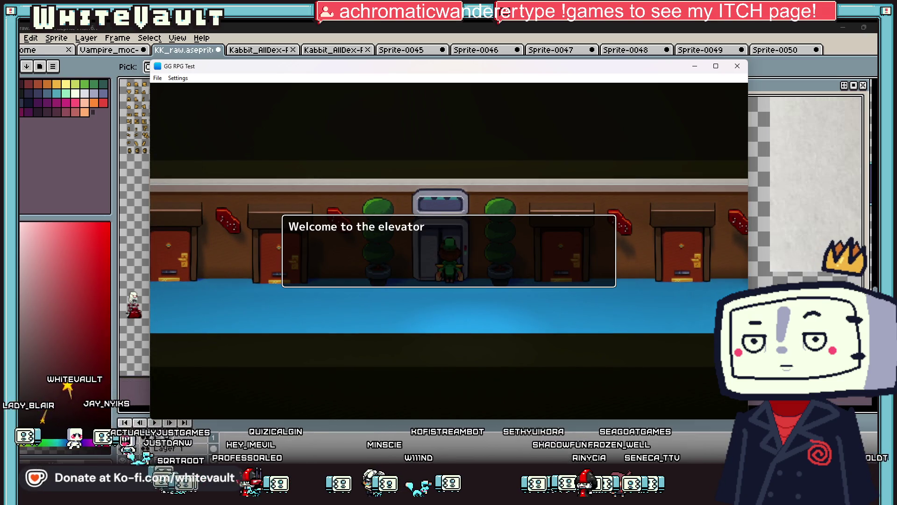
{"action": "key", "text": "Down"}
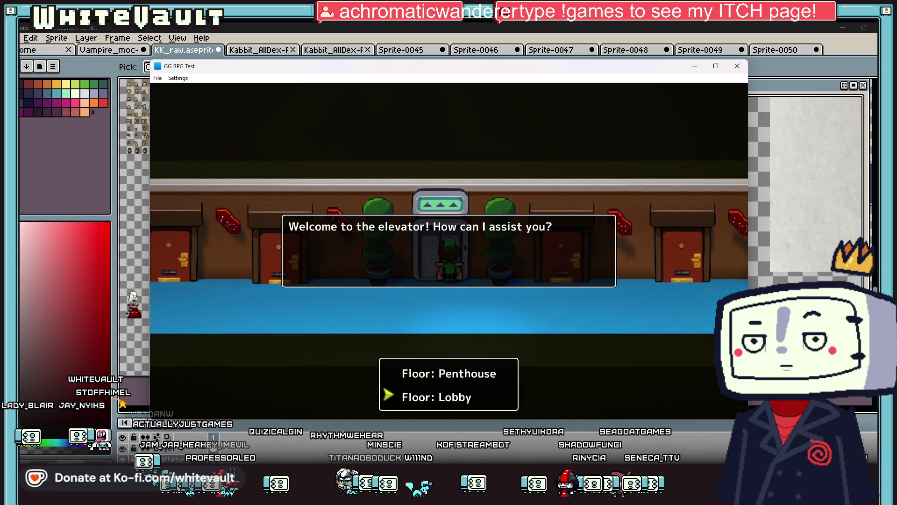
{"action": "key", "text": "Return"}
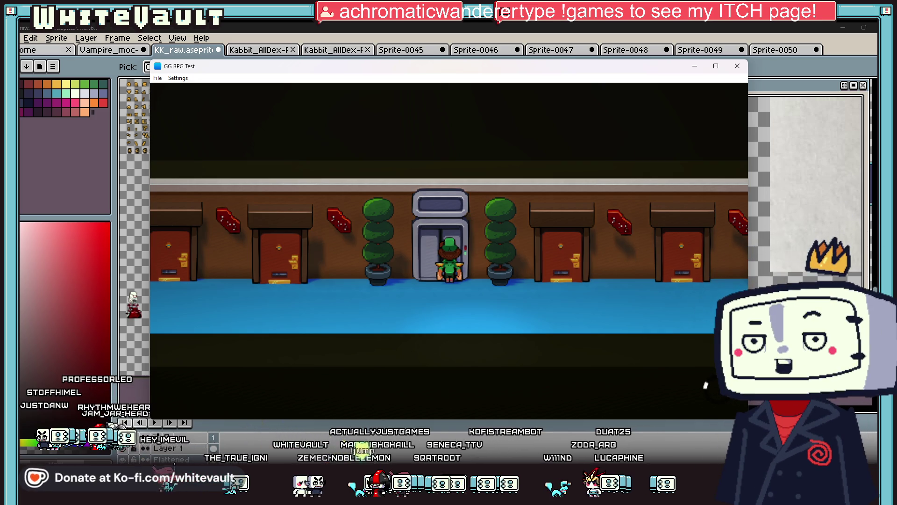
{"action": "key", "text": "Up"}
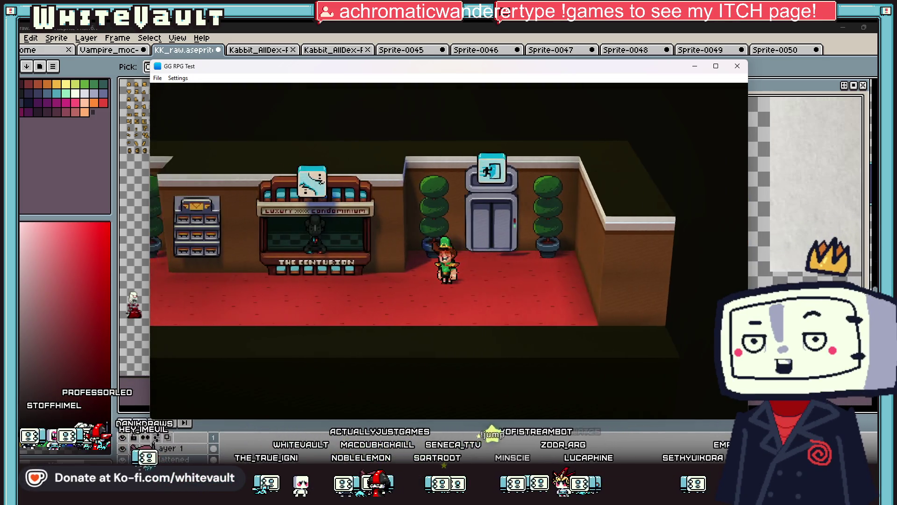
Walk left to the Centurion counter, face the clerk and dismiss the 'hello' greeting.
{"action": "key", "text": "Left"}
{"action": "key", "text": "Up"}
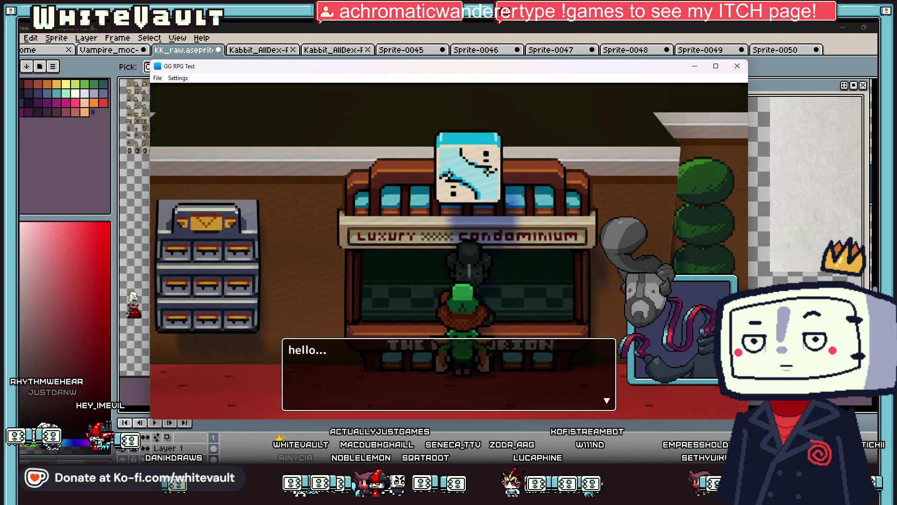
{"action": "key", "text": "Return"}
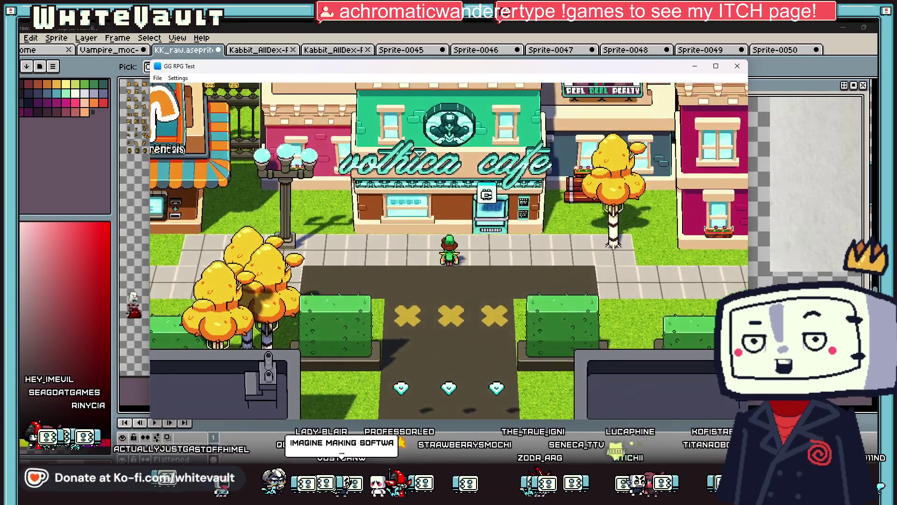
Walk along the street to the park and talk through the green-haired resident's dialogue.
{"action": "key", "text": "Right"}
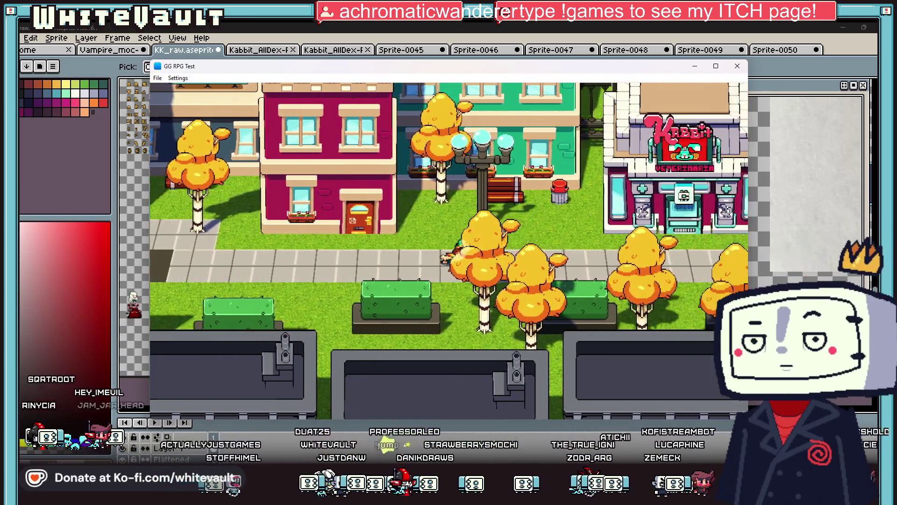
{"action": "key", "text": "Right"}
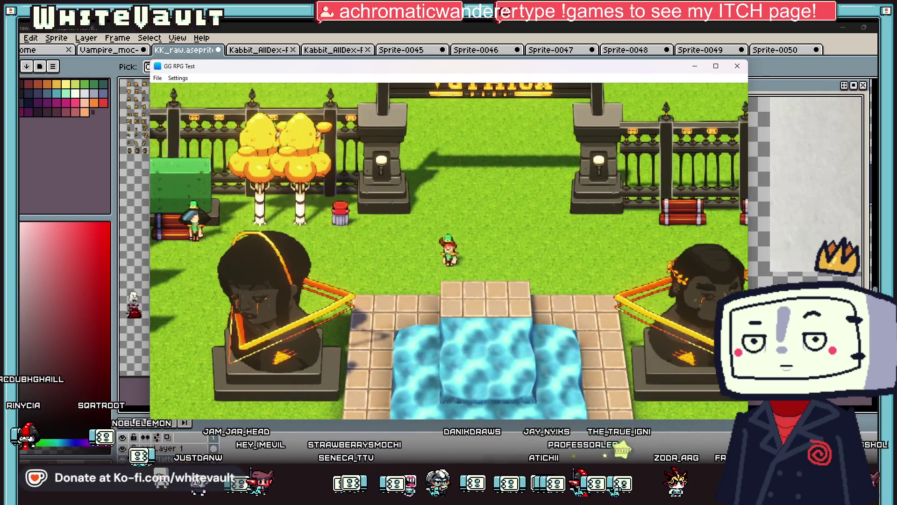
{"action": "key", "text": "Left"}
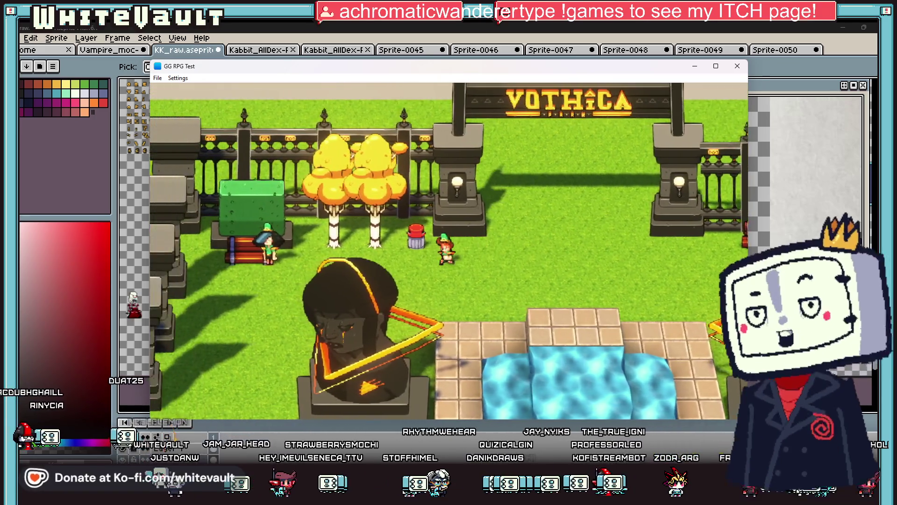
{"action": "key", "text": "Left"}
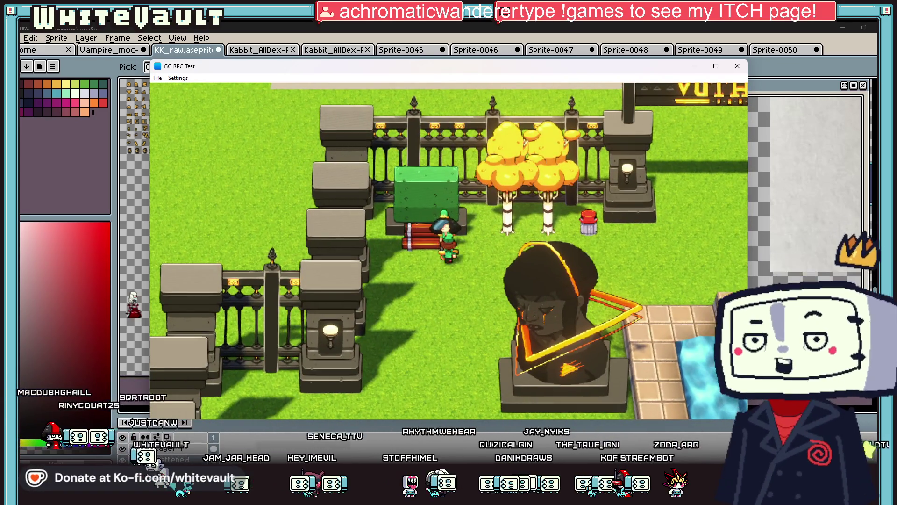
{"action": "key", "text": "Return"}
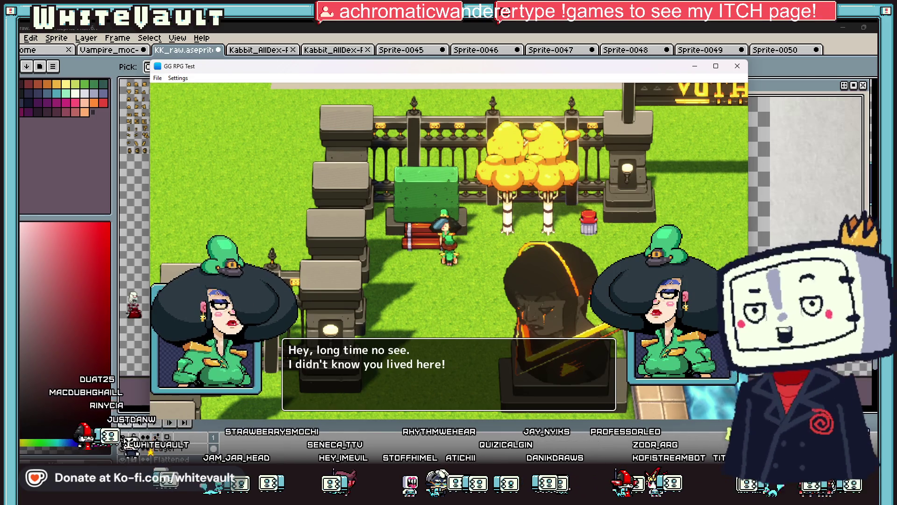
{"action": "key", "text": "Return"}
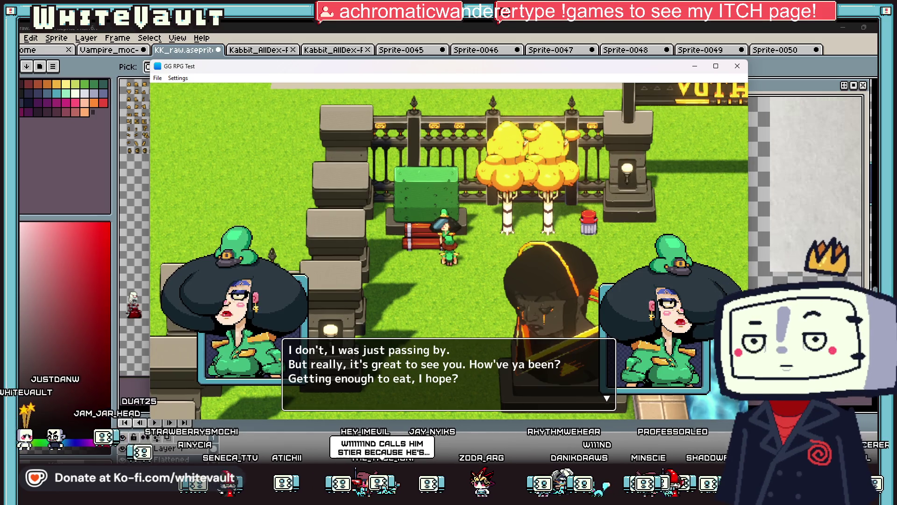
{"action": "key", "text": "Return"}
Walk past the fountain, through the Vothica gate and along the path into the dark building.
{"action": "key", "text": "Right"}
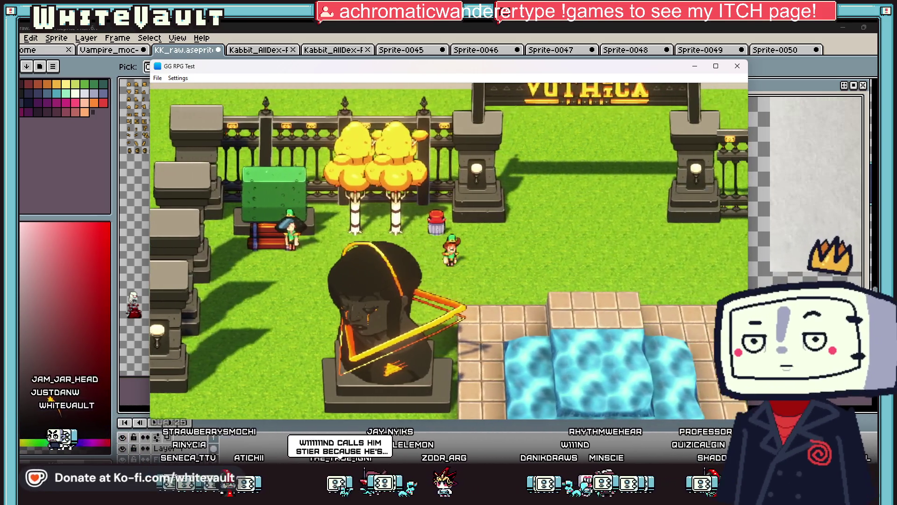
{"action": "key", "text": "Up"}
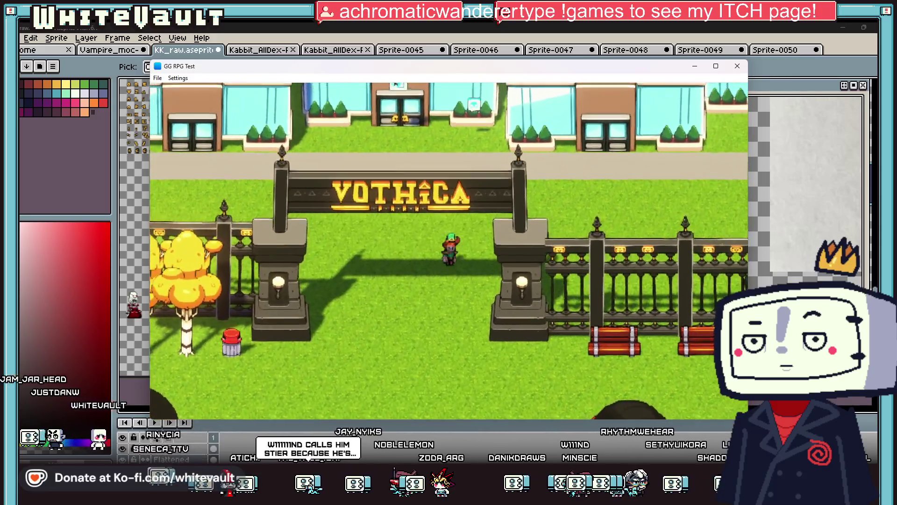
{"action": "key", "text": "Up"}
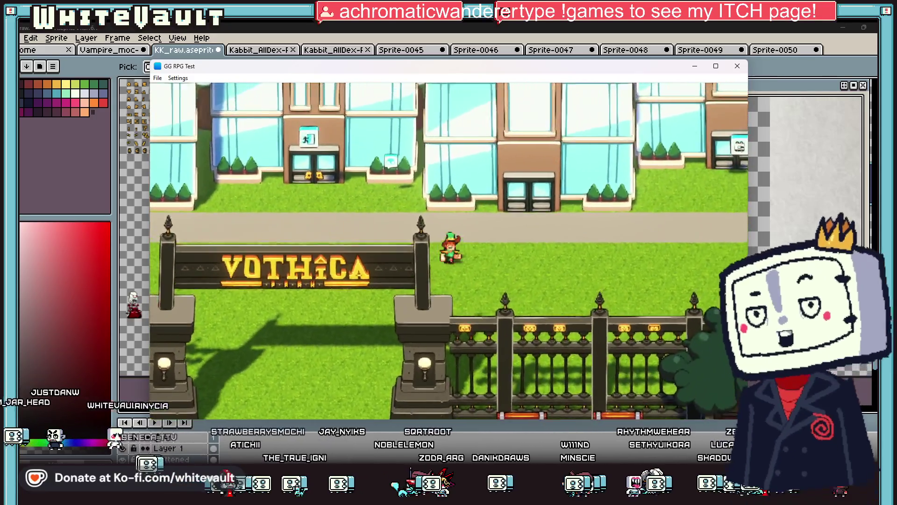
{"action": "key", "text": "Right"}
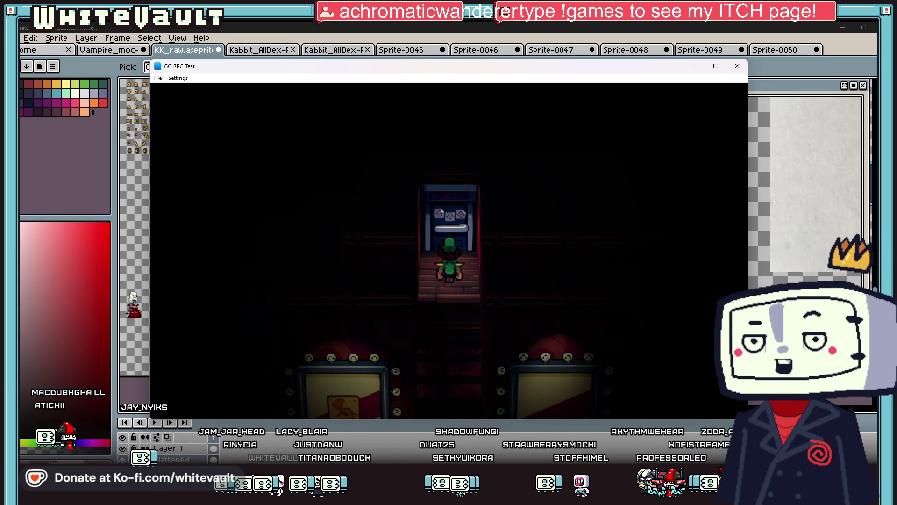
Walk down the stairs and left past the coffee sign into the mirrored room.
{"action": "key", "text": "Down"}
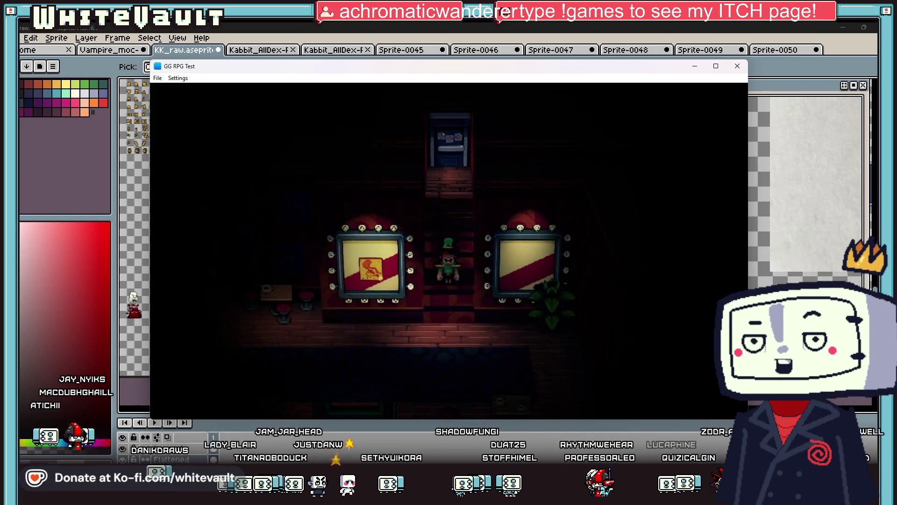
{"action": "key", "text": "Up"}
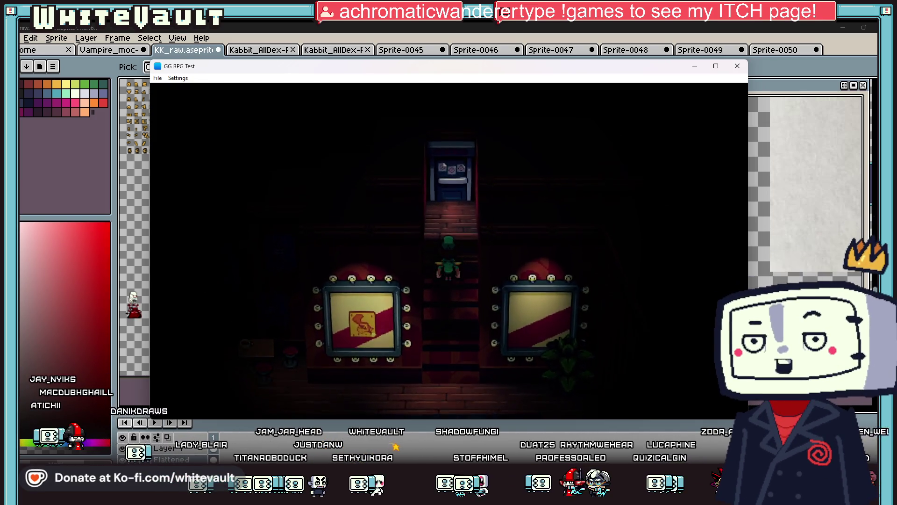
{"action": "key", "text": "Down"}
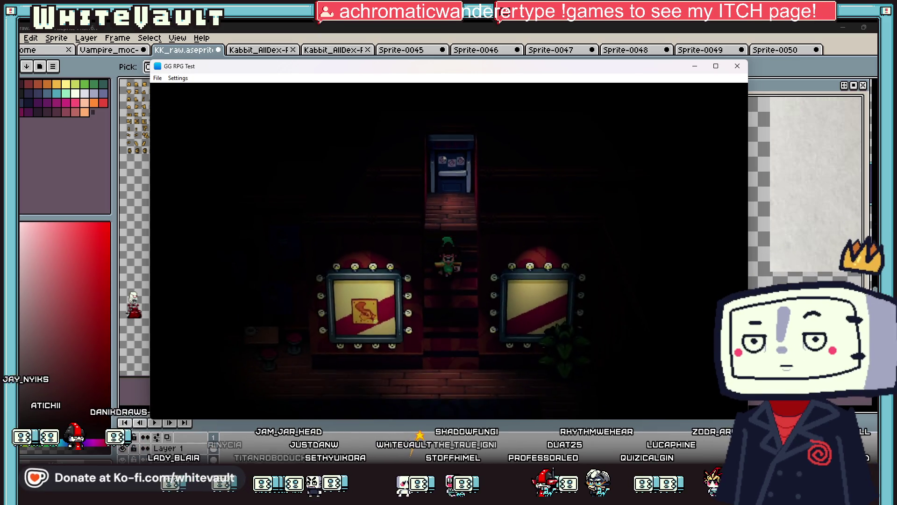
{"action": "key", "text": "Left"}
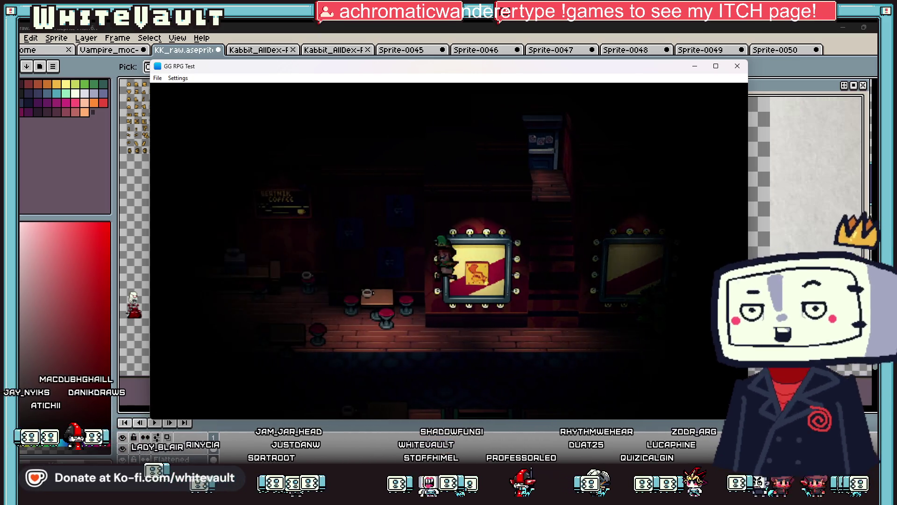
{"action": "key", "text": "Left"}
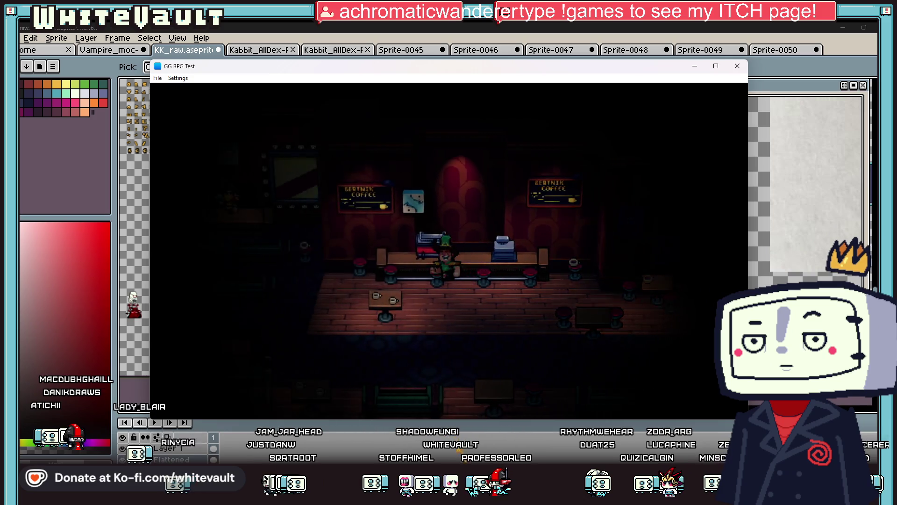
{"action": "key", "text": "Left"}
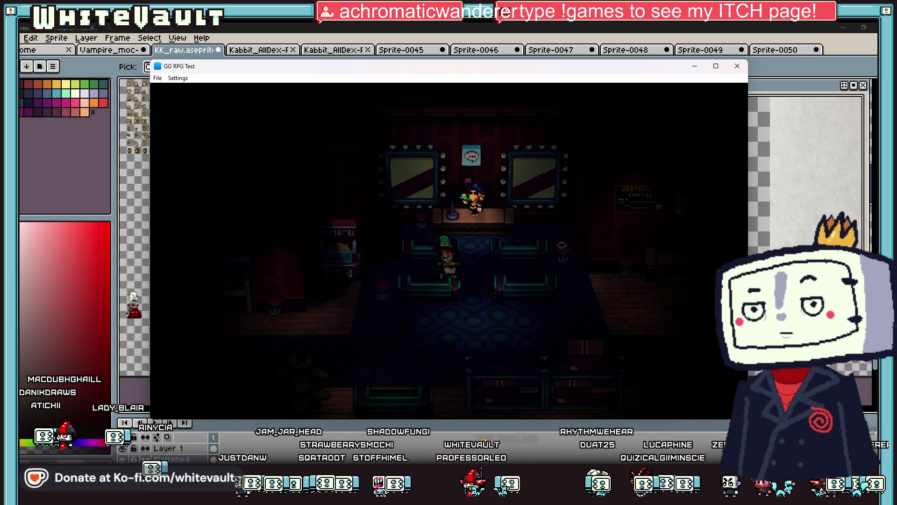
{"action": "key", "text": "Left"}
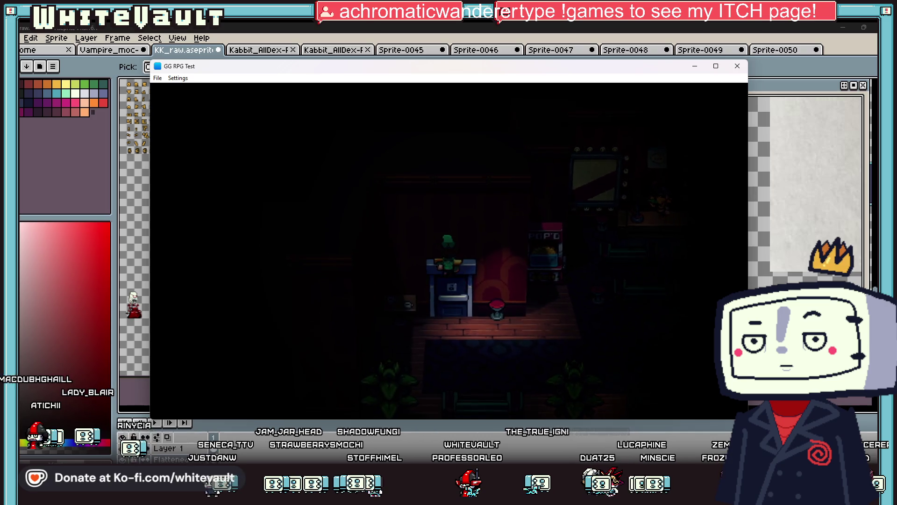
Walk up past the desk and back down, then quit the game with Escape and confirm.
{"action": "key", "text": "Up"}
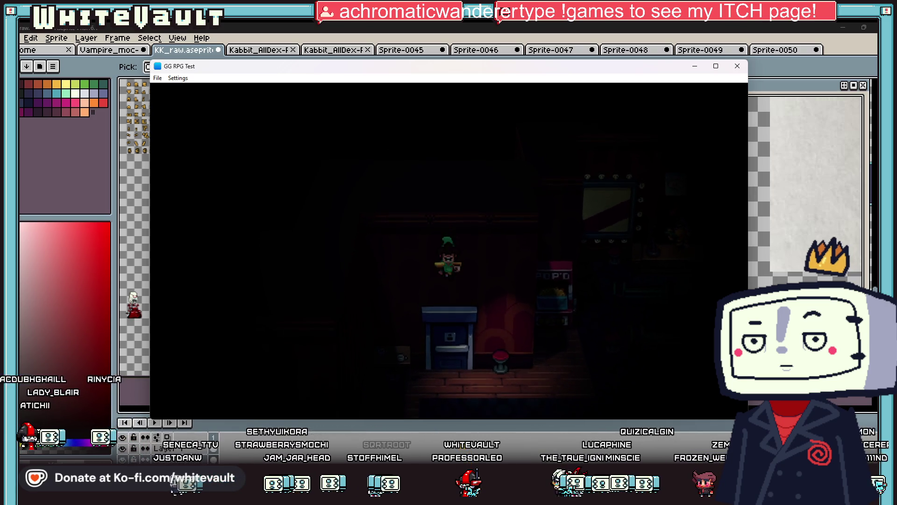
{"action": "key", "text": "Up"}
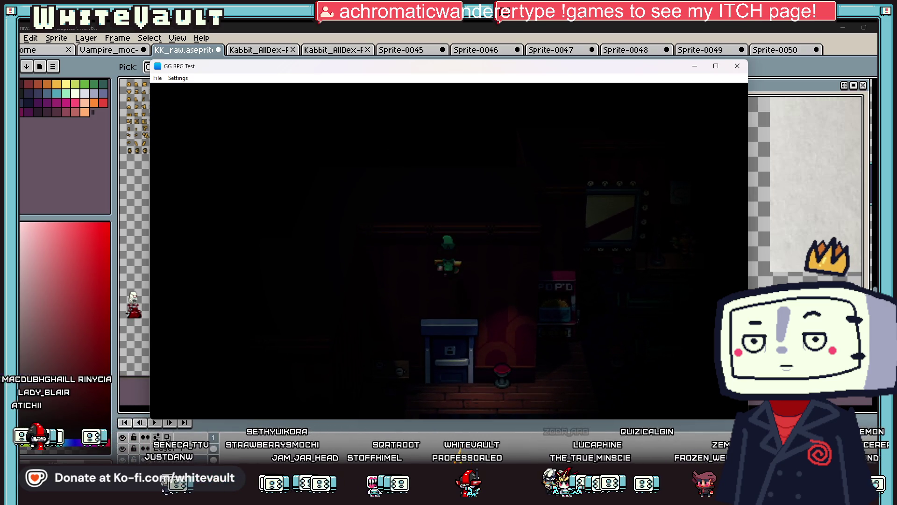
{"action": "key", "text": "Down"}
{"action": "key", "text": "Right"}
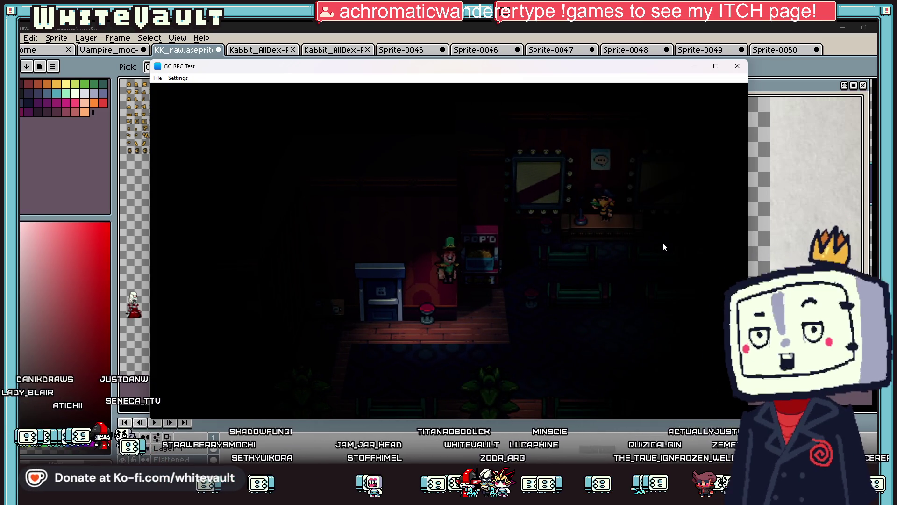
{"action": "key", "text": "Escape"}
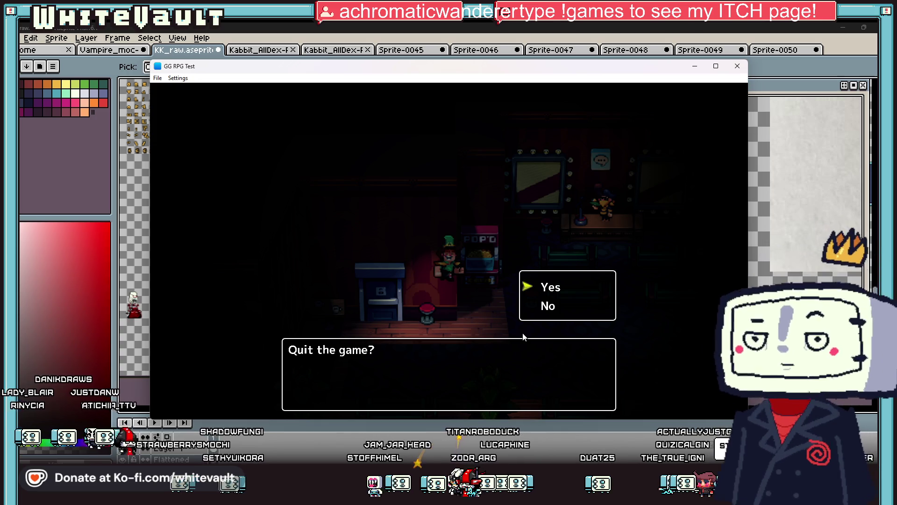
{"action": "key", "text": "Return"}
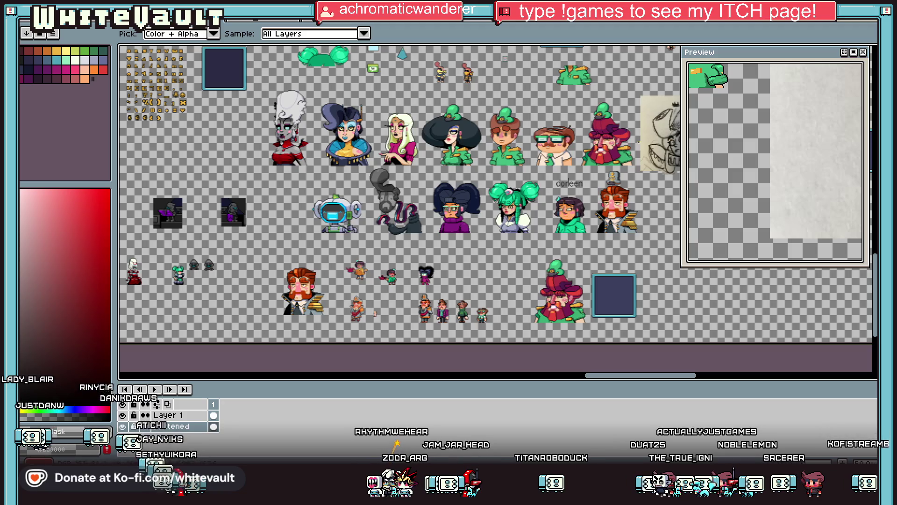
Pan to the small character sprites and sample the orange from the girl's face.
{"action": "scroll", "coordinate": [639, 185], "scroll_direction": "up", "scroll_amount": 1}
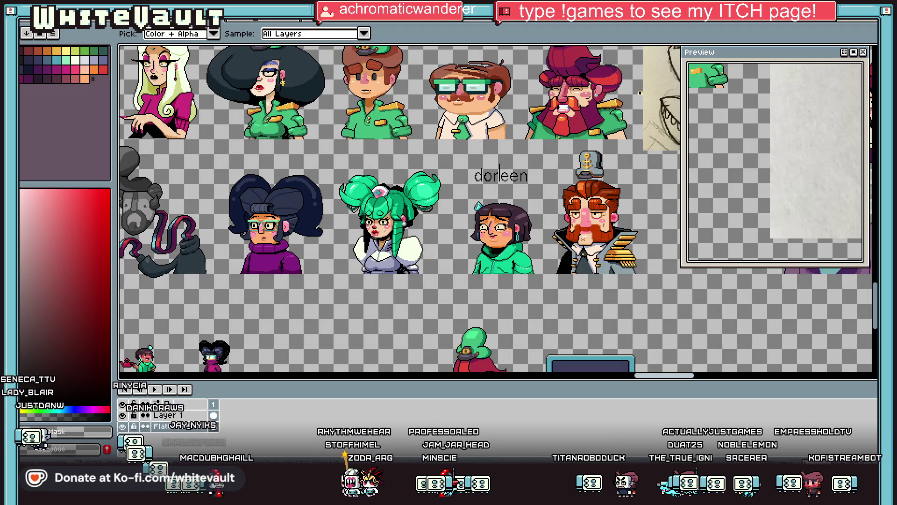
{"action": "left_click_drag", "start_coordinate": [663, 375], "coordinate": [698, 376]}
{"action": "scroll", "coordinate": [479, 224], "scroll_direction": "up", "scroll_amount": 1}
{"action": "scroll", "coordinate": [481, 224], "scroll_direction": "up", "scroll_amount": 1}
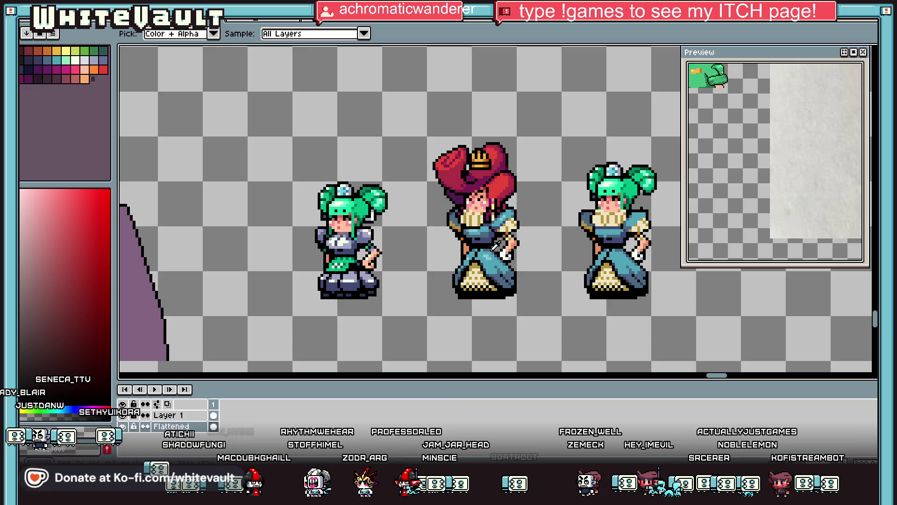
{"action": "scroll", "coordinate": [486, 206], "scroll_direction": "up", "scroll_amount": 1}
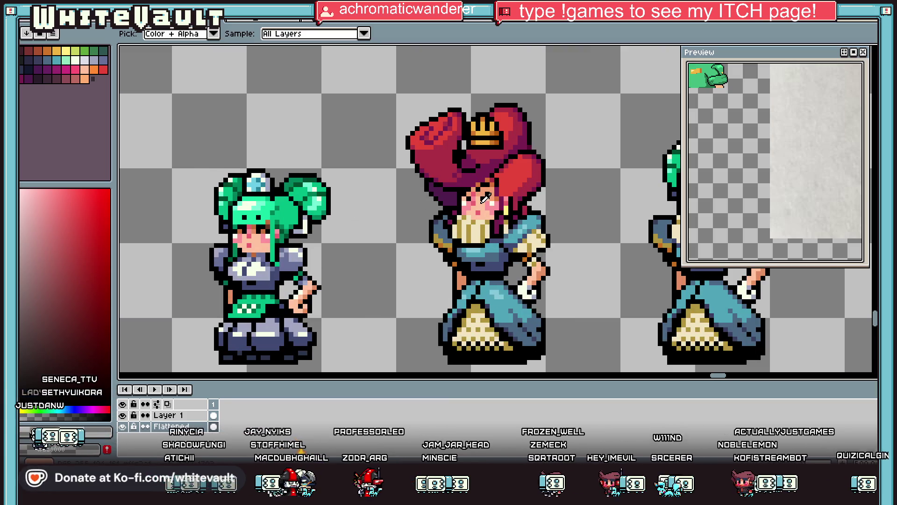
{"action": "scroll", "coordinate": [486, 199], "scroll_direction": "up", "scroll_amount": 3}
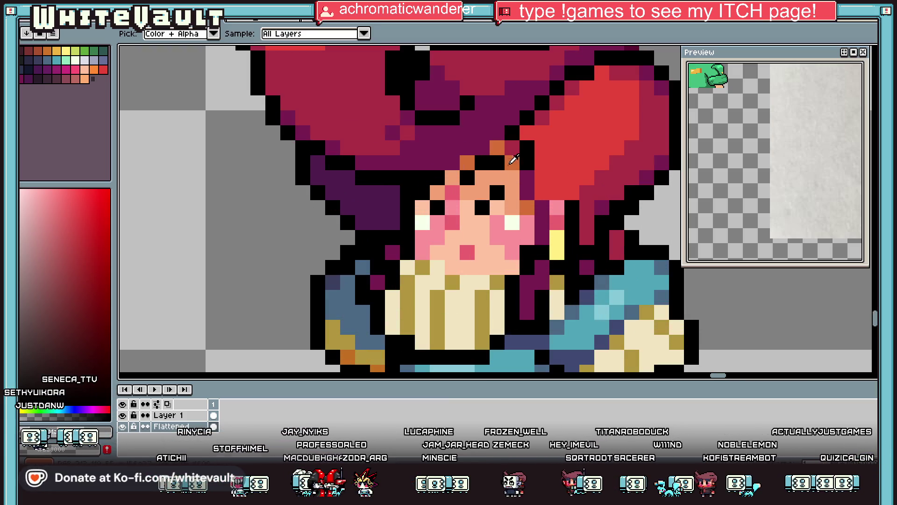
{"action": "left_click", "coordinate": [490, 173], "text": "alt"}
{"action": "scroll", "coordinate": [451, 177], "scroll_direction": "down", "scroll_amount": 6}
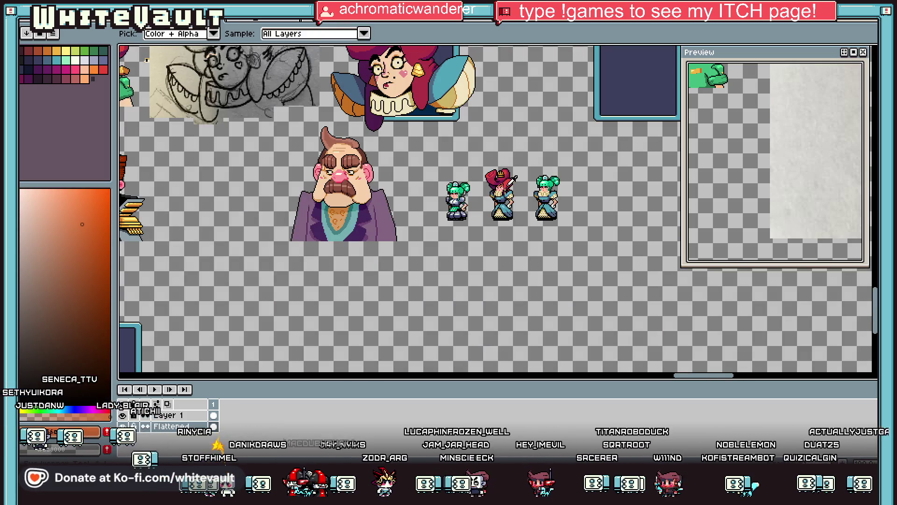
{"action": "scroll", "coordinate": [494, 161], "scroll_direction": "down", "scroll_amount": 1}
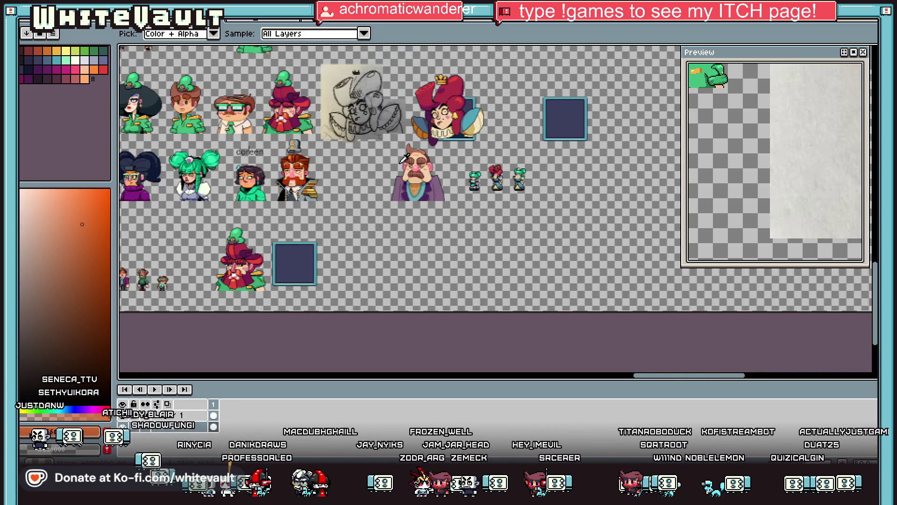
{"action": "scroll", "coordinate": [401, 158], "scroll_direction": "down", "scroll_amount": 1}
{"action": "scroll", "coordinate": [201, 77], "scroll_direction": "up", "scroll_amount": 4}
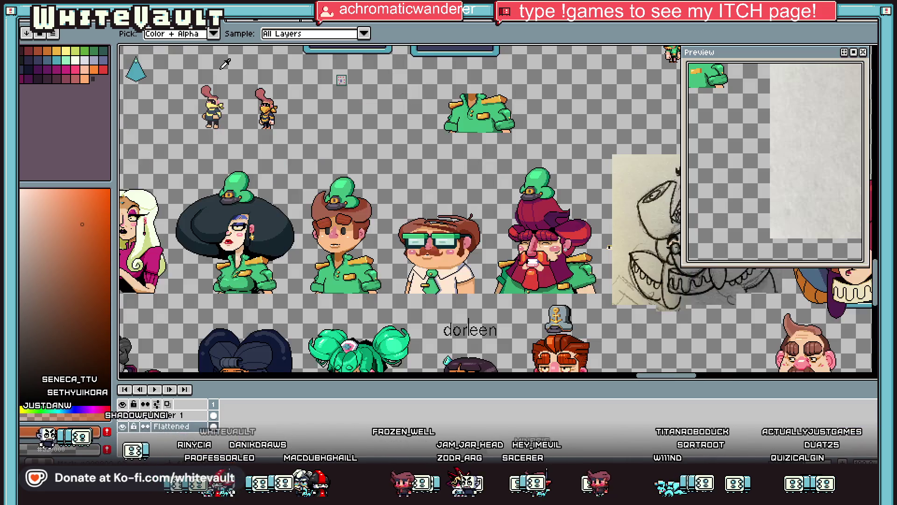
Marquee-select the small orange sprite and move it beside the three small figures.
{"action": "key", "text": "m"}
{"action": "mouse_move", "coordinate": [246, 84]}
{"action": "left_mouse_down"}
{"action": "mouse_move", "coordinate": [341, 217]}
{"action": "mouse_move", "coordinate": [504, 285]}
{"action": "mouse_move", "coordinate": [500, 350]}
{"action": "mouse_move", "coordinate": [490, 337]}
{"action": "left_mouse_up"}
{"action": "left_click", "coordinate": [312, 191]}
{"action": "scroll", "coordinate": [312, 191], "scroll_direction": "down", "scroll_amount": 1}
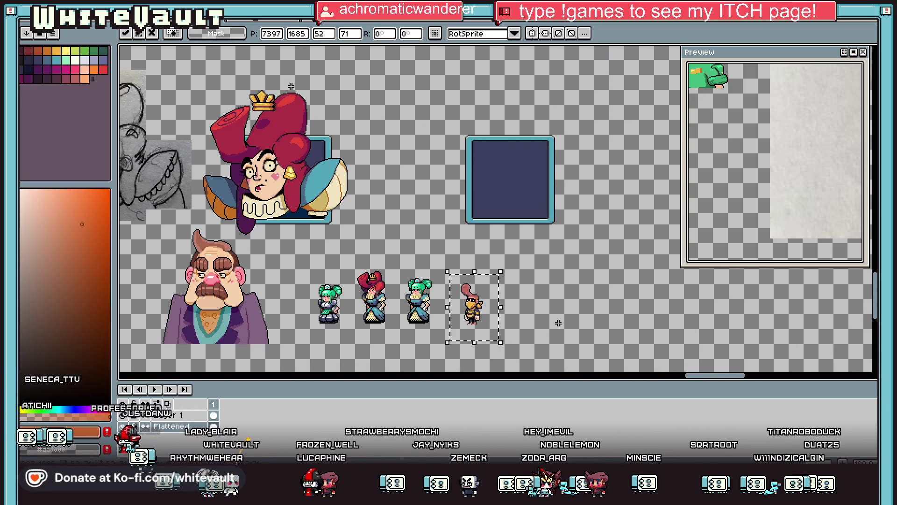
{"action": "key", "text": "Return"}
{"action": "scroll", "coordinate": [407, 300], "scroll_direction": "up", "scroll_amount": 3}
{"action": "scroll", "coordinate": [422, 301], "scroll_direction": "up", "scroll_amount": 1}
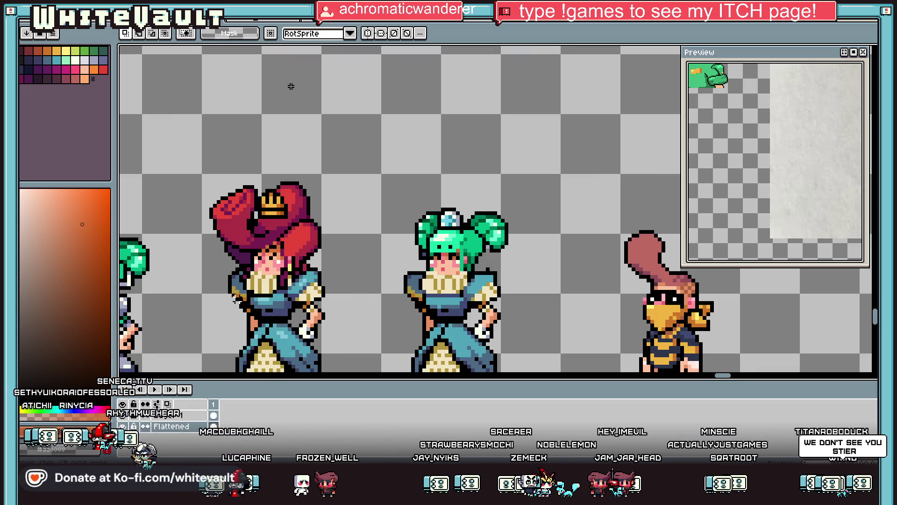
{"action": "scroll", "coordinate": [234, 299], "scroll_direction": "up", "scroll_amount": 1}
Sample the beige collar, darker gold stripe and light cream colours from the sprite.
{"action": "left_click", "coordinate": [270, 261], "text": "alt"}
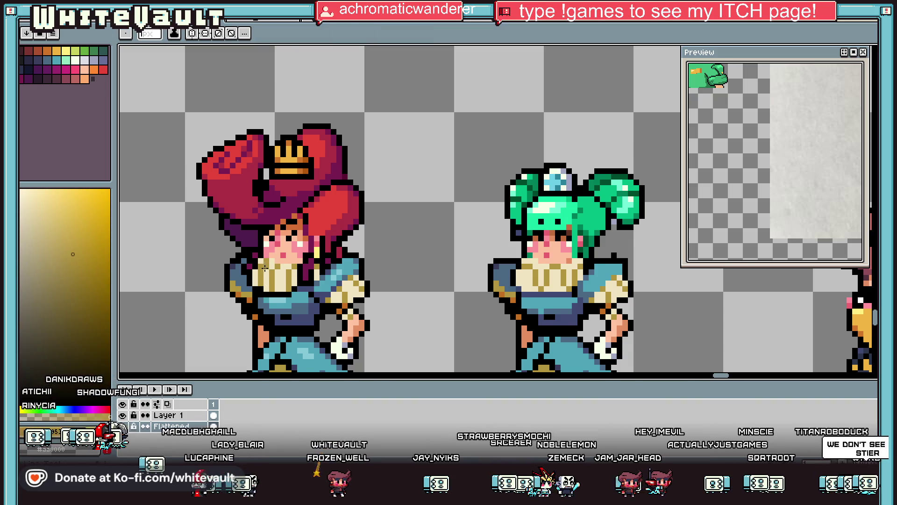
{"action": "scroll", "coordinate": [271, 259], "scroll_direction": "up", "scroll_amount": 2}
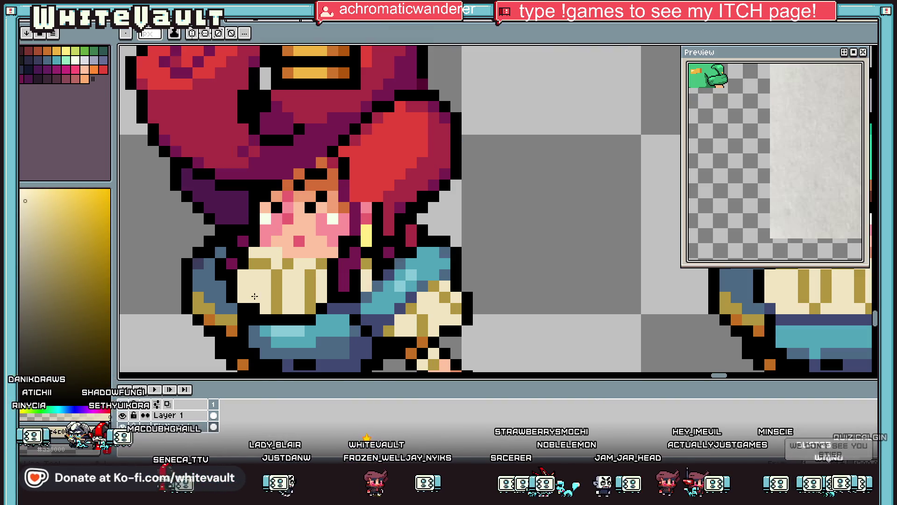
{"action": "left_click", "coordinate": [286, 301], "text": "alt"}
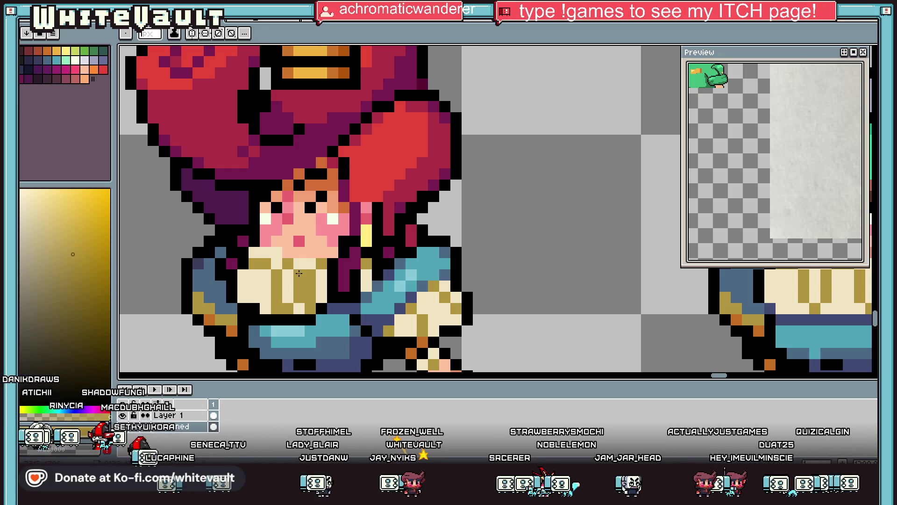
{"action": "left_click", "coordinate": [321, 273], "text": "alt"}
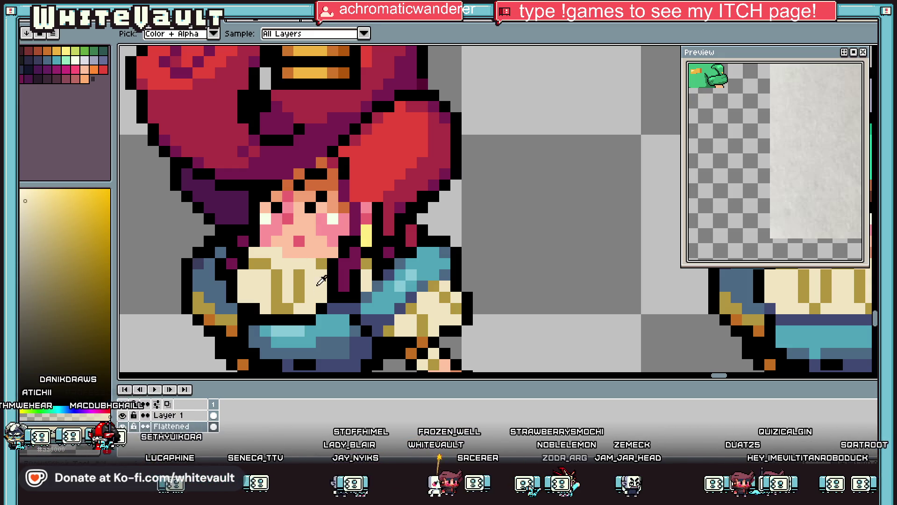
{"action": "left_click", "coordinate": [310, 307], "text": "alt"}
{"action": "scroll", "coordinate": [309, 267], "scroll_direction": "down", "scroll_amount": 1}
{"action": "scroll", "coordinate": [289, 291], "scroll_direction": "up", "scroll_amount": 1}
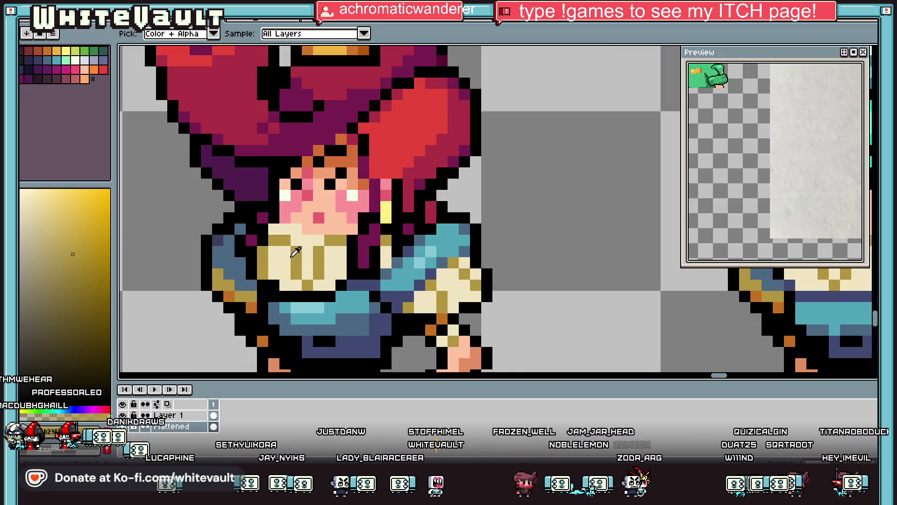
{"action": "scroll", "coordinate": [270, 262], "scroll_direction": "up", "scroll_amount": 1}
{"action": "scroll", "coordinate": [291, 254], "scroll_direction": "down", "scroll_amount": 1}
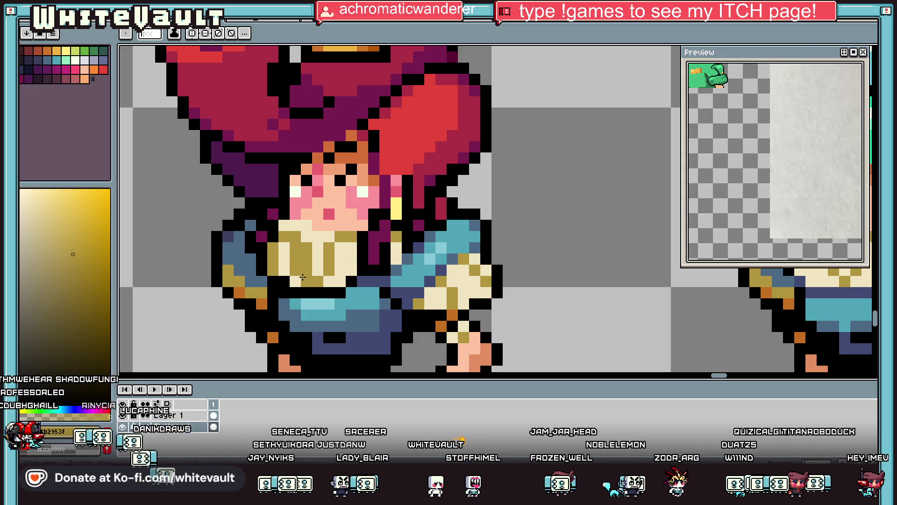
{"action": "left_click", "coordinate": [299, 276], "text": "alt"}
Pick black from the canvas as the drawing colour.
{"action": "key", "text": "alt"}
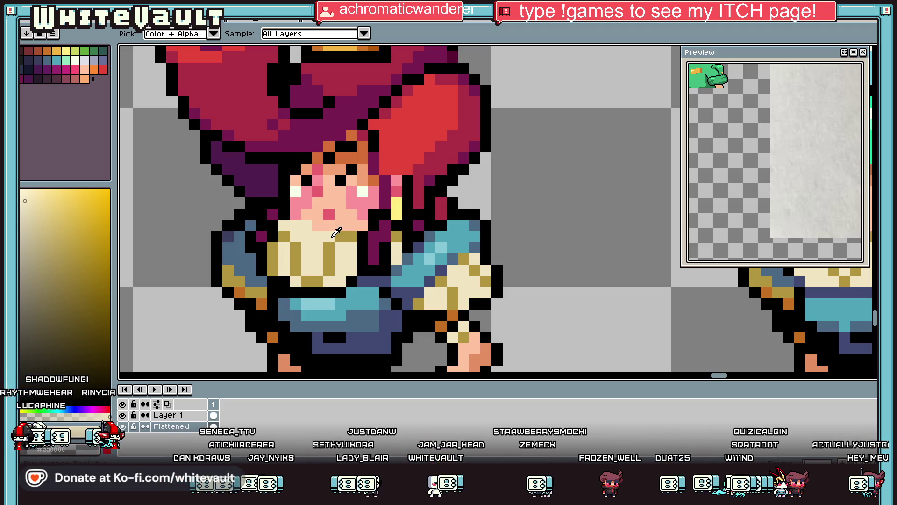
{"action": "scroll", "coordinate": [336, 232], "scroll_direction": "down", "scroll_amount": 2}
{"action": "scroll", "coordinate": [344, 231], "scroll_direction": "up", "scroll_amount": 3}
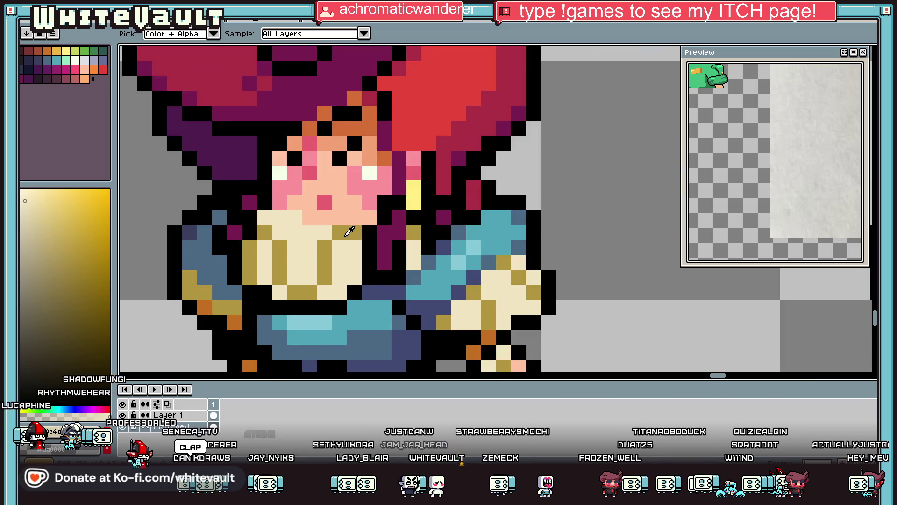
{"action": "scroll", "coordinate": [384, 216], "scroll_direction": "down", "scroll_amount": 2}
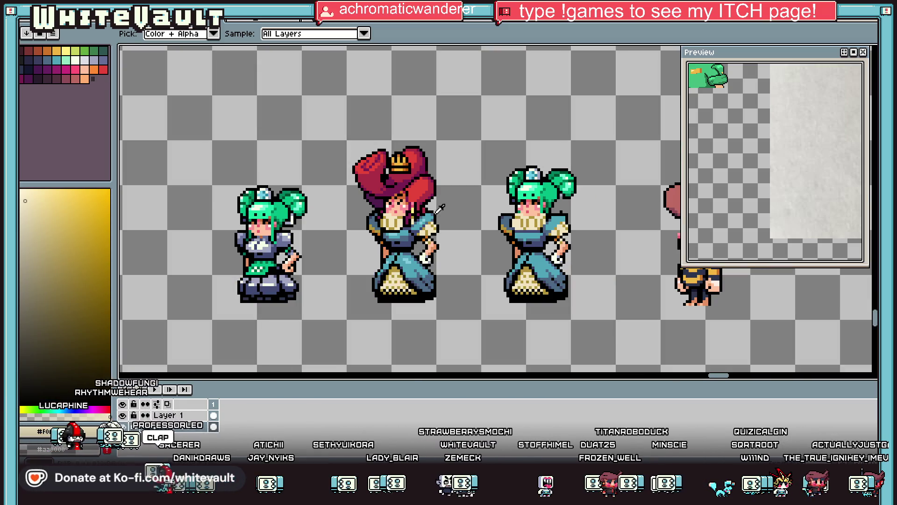
{"action": "scroll", "coordinate": [412, 208], "scroll_direction": "up", "scroll_amount": 3}
{"action": "left_click", "coordinate": [412, 208], "text": "alt"}
{"action": "scroll", "coordinate": [412, 208], "scroll_direction": "down", "scroll_amount": 5}
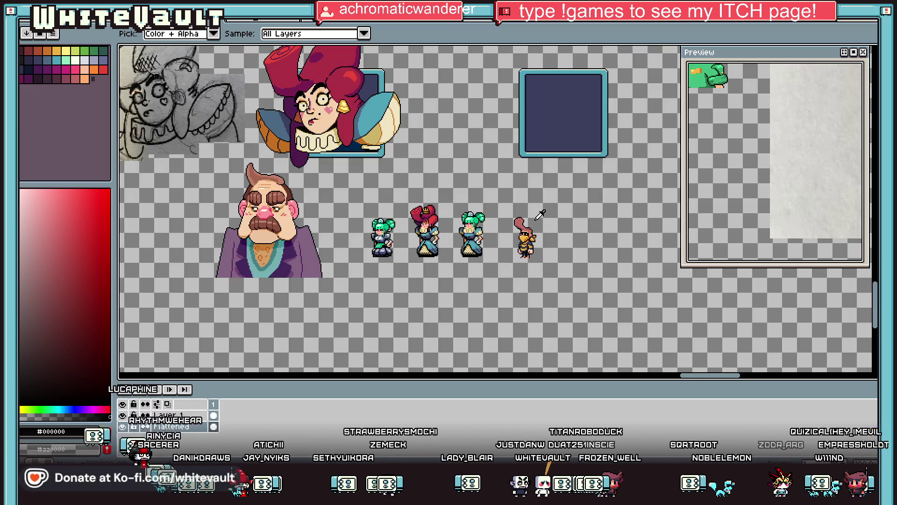
Sample the pale peach skin tone from the existing artwork.
{"action": "scroll", "coordinate": [530, 177], "scroll_direction": "down", "scroll_amount": 1}
{"action": "scroll", "coordinate": [546, 149], "scroll_direction": "up", "scroll_amount": 1}
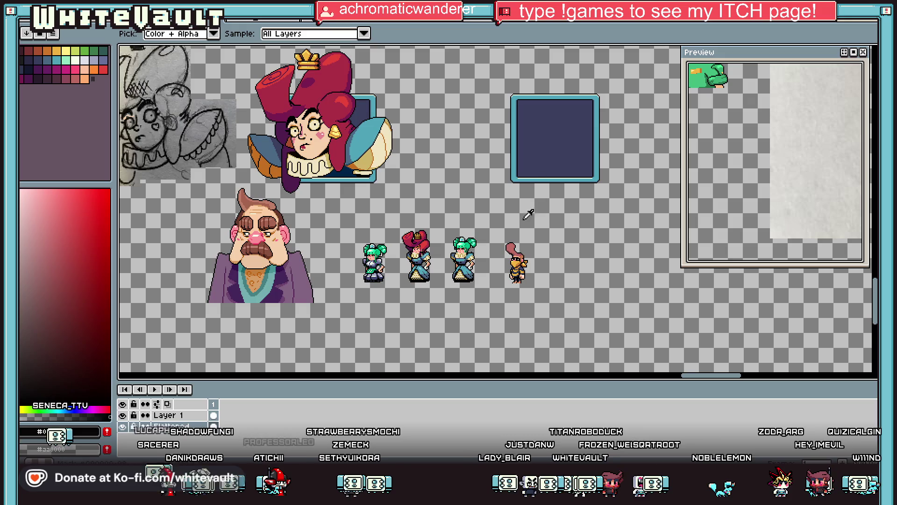
{"action": "scroll", "coordinate": [761, 173], "scroll_direction": "down", "scroll_amount": 4}
{"action": "scroll", "coordinate": [765, 180], "scroll_direction": "down", "scroll_amount": 3}
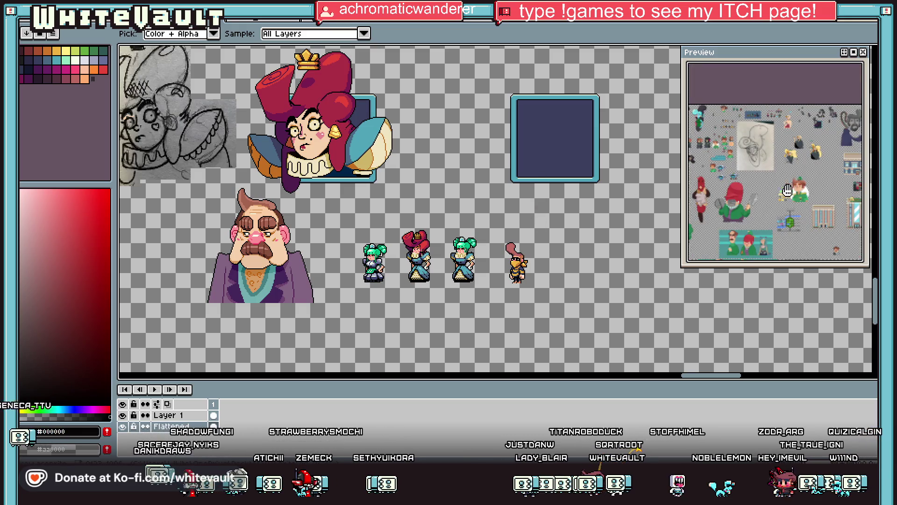
{"action": "scroll", "coordinate": [827, 192], "scroll_direction": "up", "scroll_amount": 3}
{"action": "scroll", "coordinate": [828, 193], "scroll_direction": "up", "scroll_amount": 3}
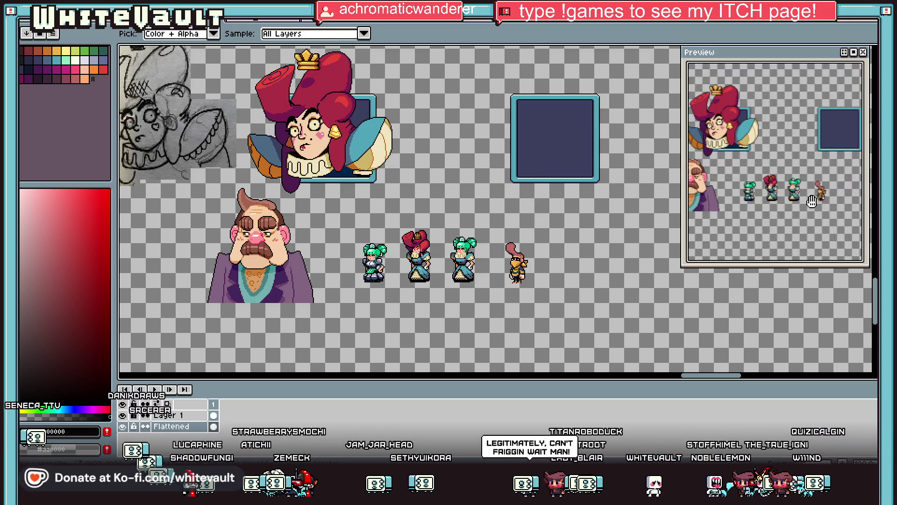
{"action": "scroll", "coordinate": [594, 126], "scroll_direction": "down", "scroll_amount": 1}
{"action": "scroll", "coordinate": [593, 126], "scroll_direction": "up", "scroll_amount": 1}
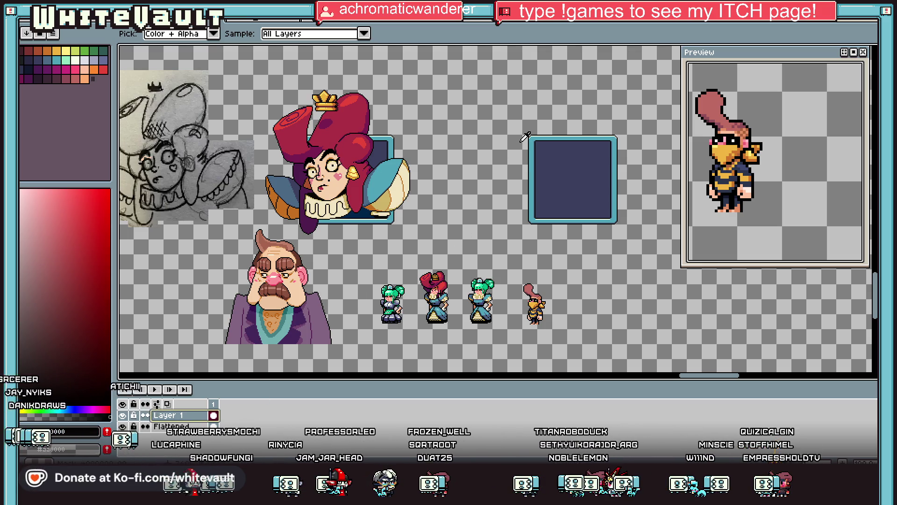
{"action": "left_click", "coordinate": [343, 183], "text": "alt"}
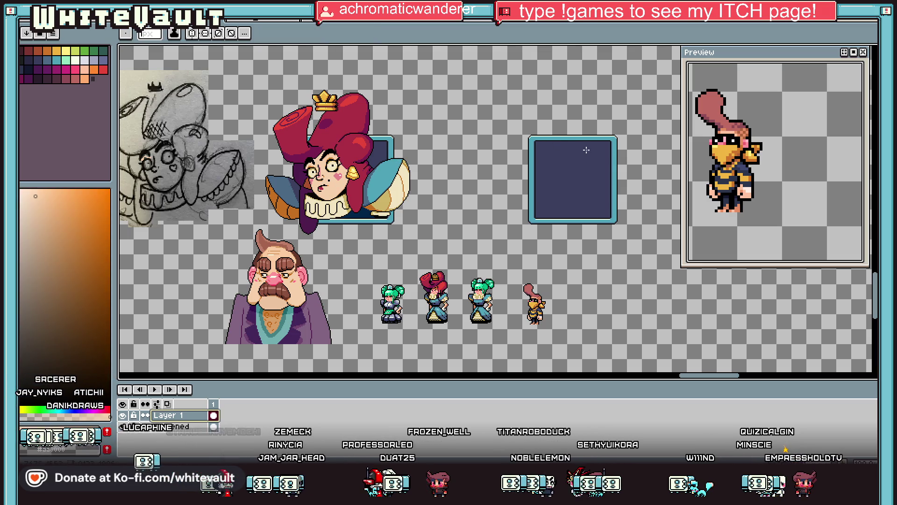
Paint a peach circle over the empty blue portrait frame.
{"action": "scroll", "coordinate": [577, 159], "scroll_direction": "up", "scroll_amount": 9}
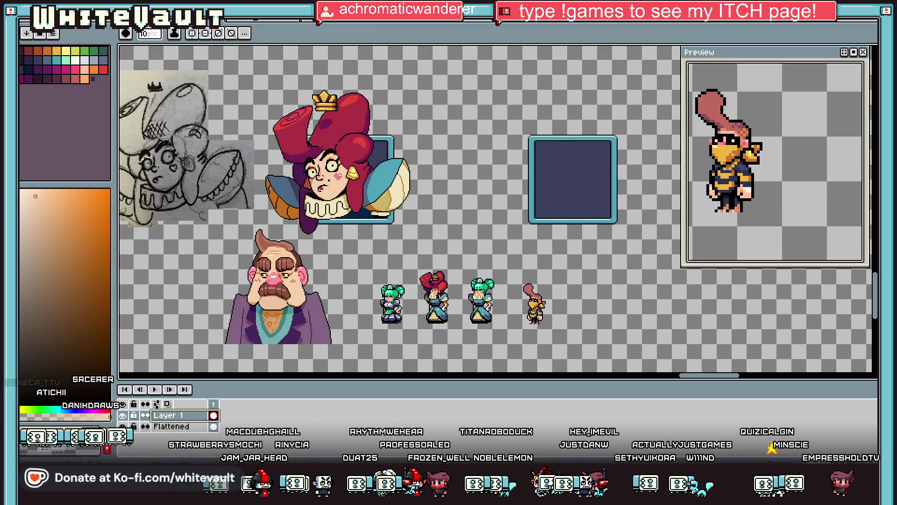
{"action": "scroll", "coordinate": [528, 135], "scroll_direction": "down", "scroll_amount": 5}
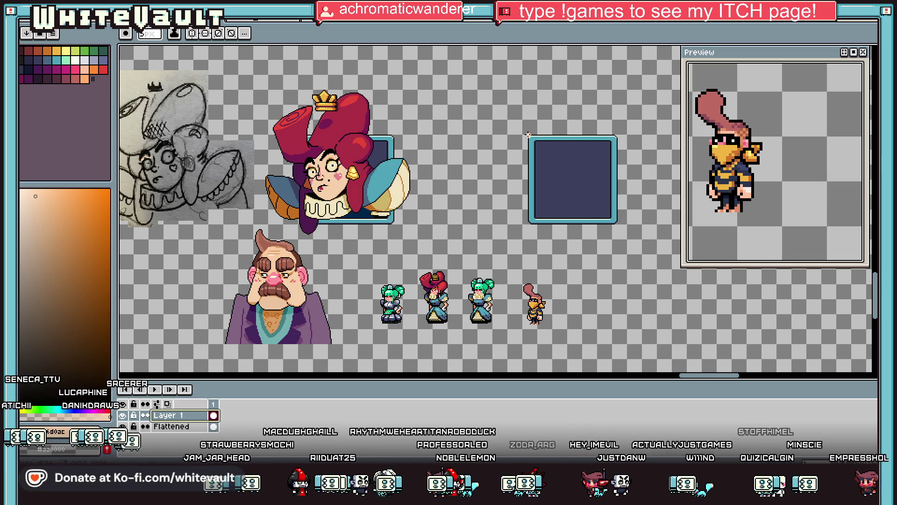
{"action": "scroll", "coordinate": [528, 134], "scroll_direction": "up", "scroll_amount": 2}
{"action": "mouse_move", "coordinate": [496, 123]}
{"action": "left_mouse_down"}
{"action": "mouse_move", "coordinate": [610, 217]}
{"action": "mouse_move", "coordinate": [614, 231]}
{"action": "left_mouse_up"}
Sample black and sketch the eye-mask outline across the peach head, undoing part to redraw.
{"action": "scroll", "coordinate": [561, 192], "scroll_direction": "down", "scroll_amount": 2}
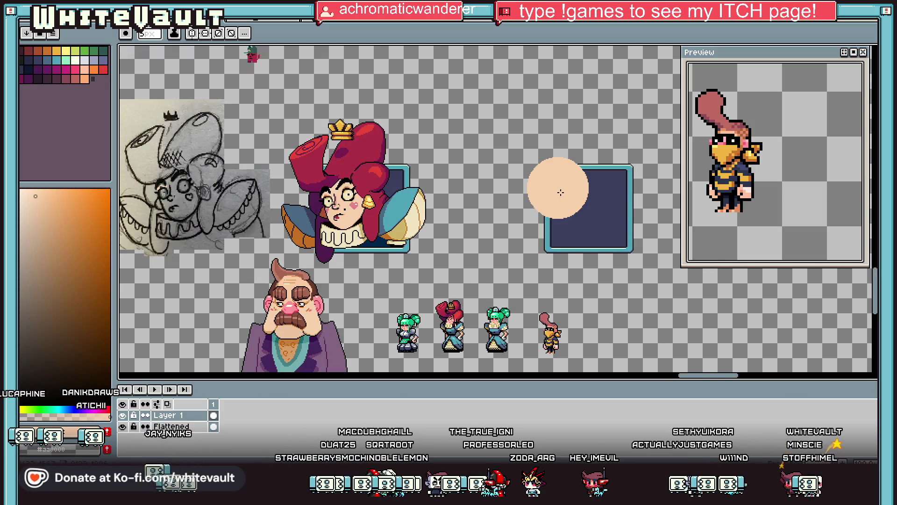
{"action": "key", "text": "i"}
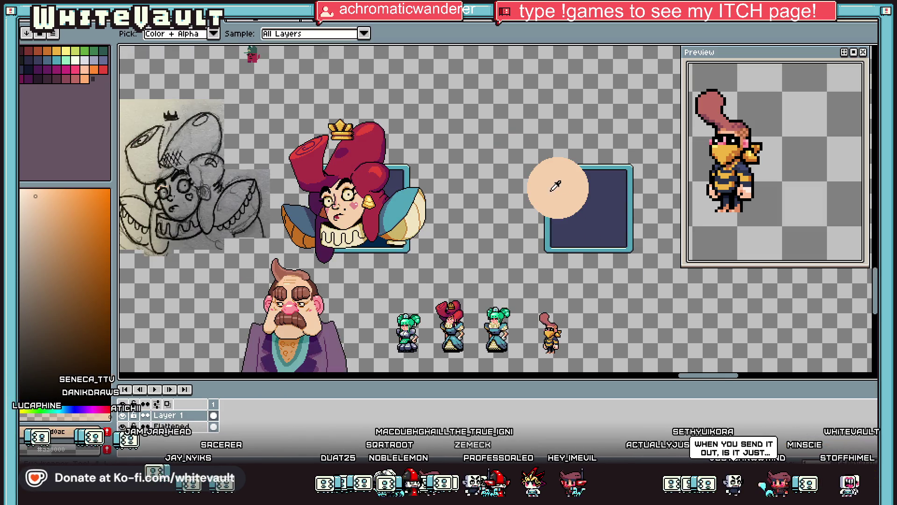
{"action": "left_click", "coordinate": [358, 183]}
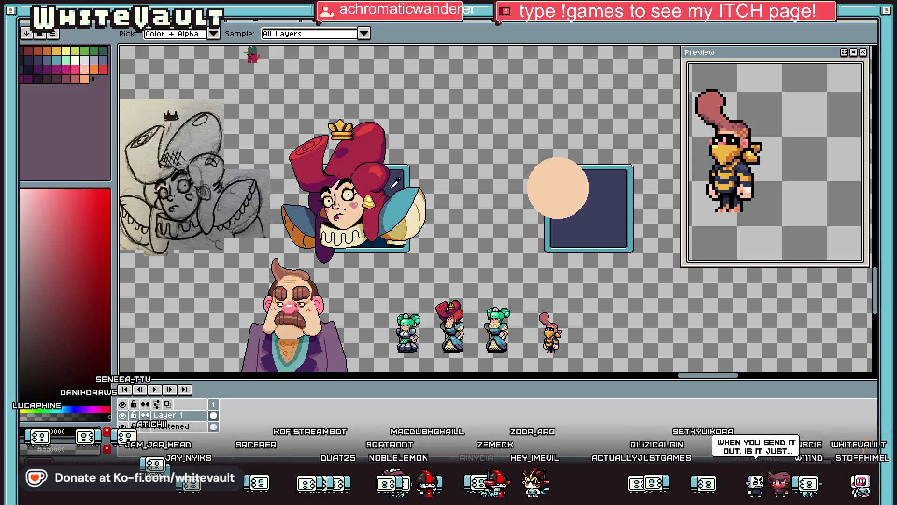
{"action": "key", "text": "b"}
{"action": "scroll", "coordinate": [564, 177], "scroll_direction": "up", "scroll_amount": 2}
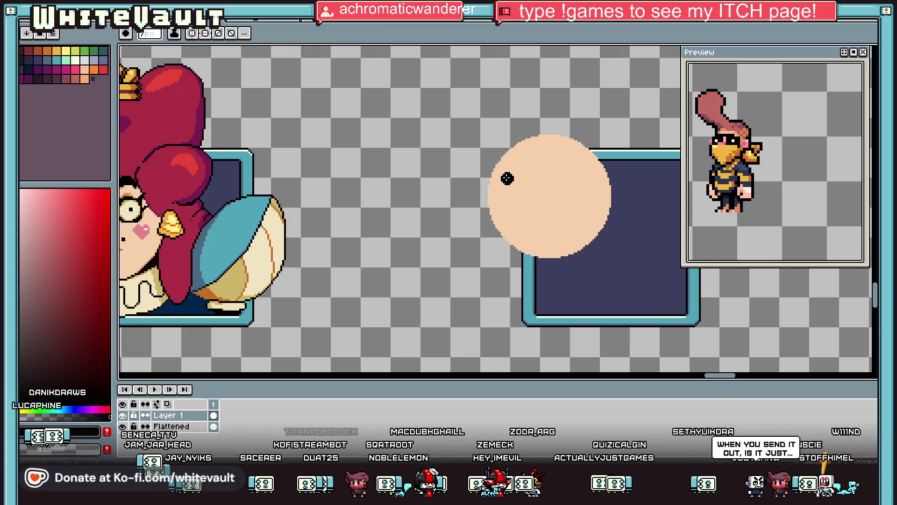
{"action": "scroll", "coordinate": [504, 173], "scroll_direction": "up", "scroll_amount": 1}
{"action": "mouse_move", "coordinate": [490, 174]}
{"action": "left_mouse_down"}
{"action": "mouse_move", "coordinate": [533, 158]}
{"action": "mouse_move", "coordinate": [601, 165]}
{"action": "mouse_move", "coordinate": [639, 224]}
{"action": "mouse_move", "coordinate": [625, 230]}
{"action": "mouse_move", "coordinate": [566, 206]}
{"action": "mouse_move", "coordinate": [540, 166]}
{"action": "mouse_move", "coordinate": [501, 193]}
{"action": "mouse_move", "coordinate": [486, 223]}
{"action": "mouse_move", "coordinate": [486, 189]}
{"action": "mouse_move", "coordinate": [512, 172]}
{"action": "left_mouse_up"}
{"action": "key", "text": "ctrl+z"}
{"action": "key", "text": "ctrl+z"}
{"action": "key", "text": "ctrl+z"}
{"action": "key", "text": "ctrl+z"}
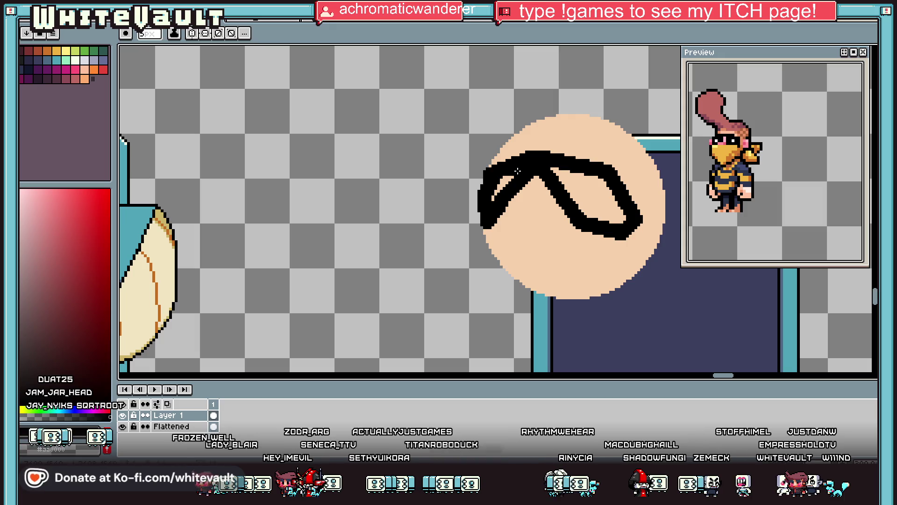
Pick the pale highlight colour, shrink the pencil to 2px and paint pale pixels in the mask's eye.
{"action": "scroll", "coordinate": [582, 194], "scroll_direction": "down", "scroll_amount": 3}
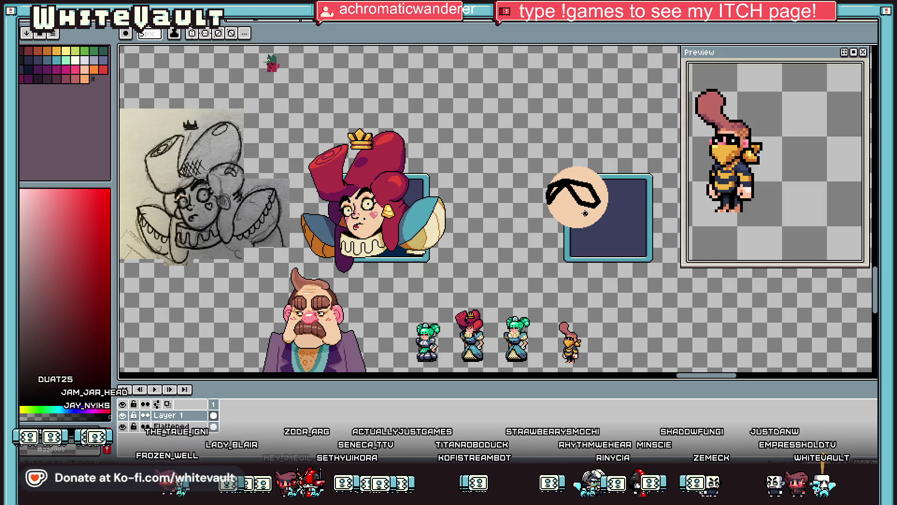
{"action": "scroll", "coordinate": [585, 213], "scroll_direction": "up", "scroll_amount": 2}
{"action": "key", "text": "i"}
{"action": "scroll", "coordinate": [520, 186], "scroll_direction": "down", "scroll_amount": 1}
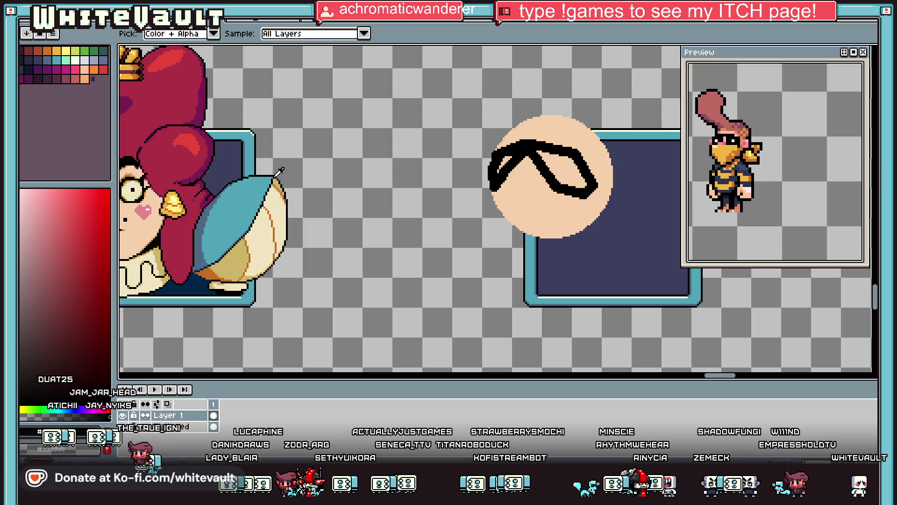
{"action": "left_click", "coordinate": [75, 59]}
{"action": "key", "text": "b"}
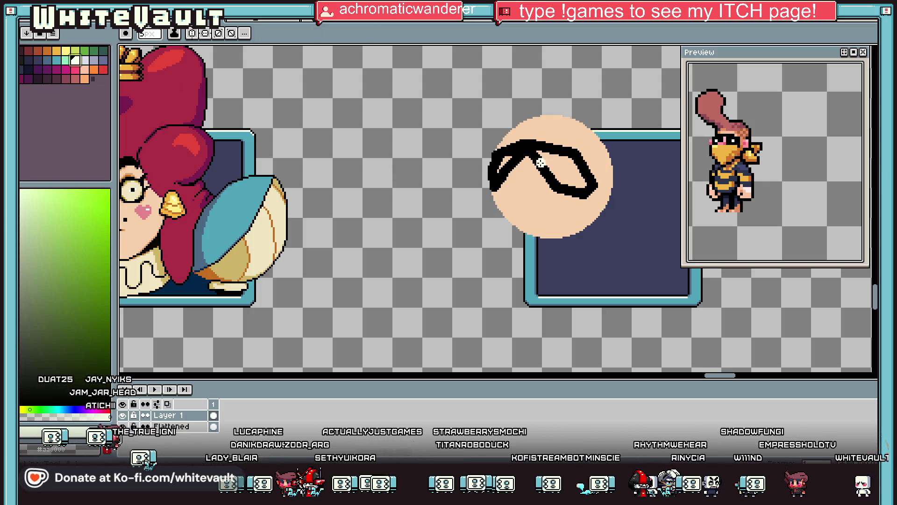
{"action": "scroll", "coordinate": [572, 169], "scroll_direction": "up", "scroll_amount": 2}
{"action": "scroll", "coordinate": [553, 173], "scroll_direction": "down", "scroll_amount": 2}
{"action": "scroll", "coordinate": [553, 173], "scroll_direction": "up", "scroll_amount": 4}
{"action": "key", "text": "minus"}
{"action": "mouse_move", "coordinate": [553, 173]}
{"action": "left_mouse_down"}
{"action": "mouse_move", "coordinate": [583, 182]}
{"action": "mouse_move", "coordinate": [562, 188]}
{"action": "left_mouse_up"}
{"action": "scroll", "coordinate": [577, 194], "scroll_direction": "down", "scroll_amount": 3}
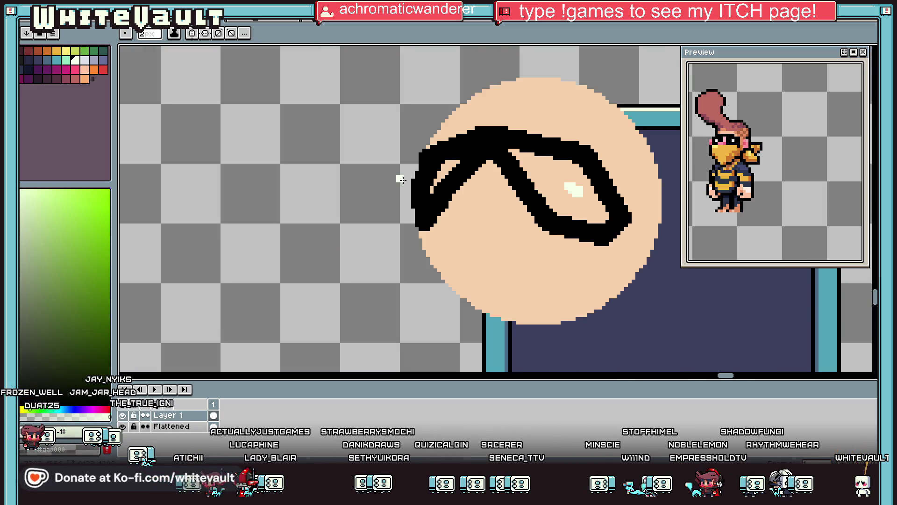
{"action": "scroll", "coordinate": [446, 178], "scroll_direction": "up", "scroll_amount": 3}
{"action": "left_click", "coordinate": [439, 188]}
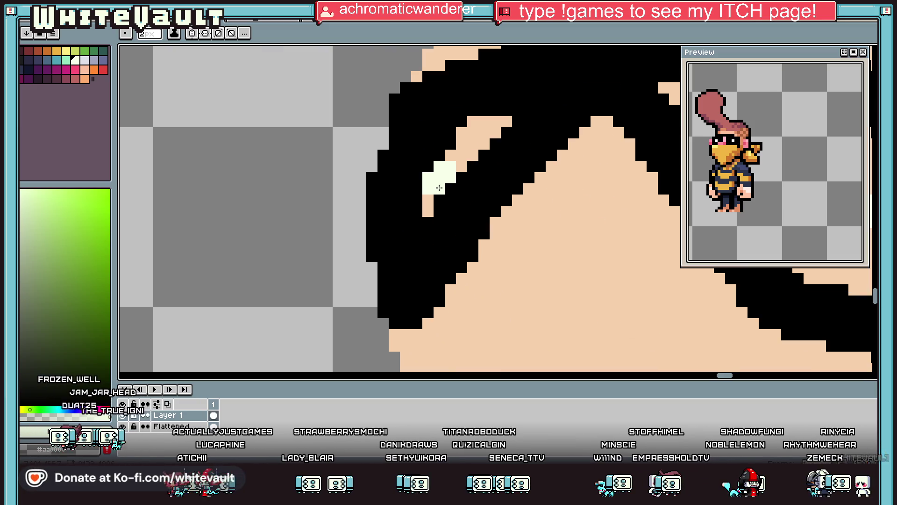
{"action": "scroll", "coordinate": [439, 188], "scroll_direction": "down", "scroll_amount": 3}
{"action": "scroll", "coordinate": [520, 188], "scroll_direction": "up", "scroll_amount": 2}
Bucket-fill both eye openings with black, then repaint the pale eye highlight.
{"action": "key", "text": "g"}
{"action": "key", "text": "x"}
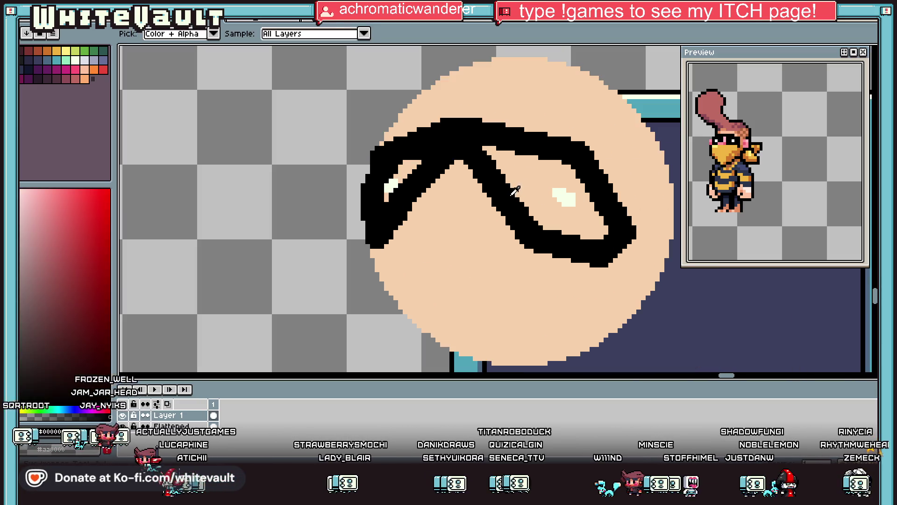
{"action": "left_click", "coordinate": [527, 186]}
{"action": "left_click", "coordinate": [405, 171]}
{"action": "key", "text": "b"}
{"action": "key", "text": "x"}
{"action": "scroll", "coordinate": [391, 195], "scroll_direction": "up", "scroll_amount": 3}
{"action": "mouse_move", "coordinate": [486, 182]}
{"action": "left_mouse_down"}
{"action": "mouse_move", "coordinate": [496, 168]}
{"action": "mouse_move", "coordinate": [533, 166]}
{"action": "mouse_move", "coordinate": [542, 185]}
{"action": "mouse_move", "coordinate": [531, 176]}
{"action": "mouse_move", "coordinate": [486, 238]}
{"action": "mouse_move", "coordinate": [482, 222]}
{"action": "left_mouse_up"}
{"action": "scroll", "coordinate": [539, 244], "scroll_direction": "down", "scroll_amount": 2}
{"action": "scroll", "coordinate": [538, 244], "scroll_direction": "down", "scroll_amount": 2}
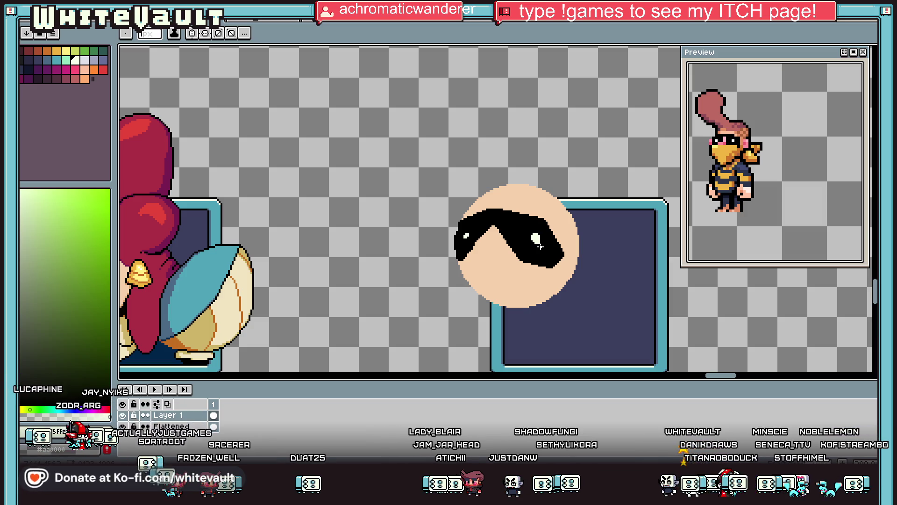
{"action": "scroll", "coordinate": [540, 246], "scroll_direction": "up", "scroll_amount": 1}
Sample the cream colour and dot a cream highlight into the left eye.
{"action": "key", "text": "i"}
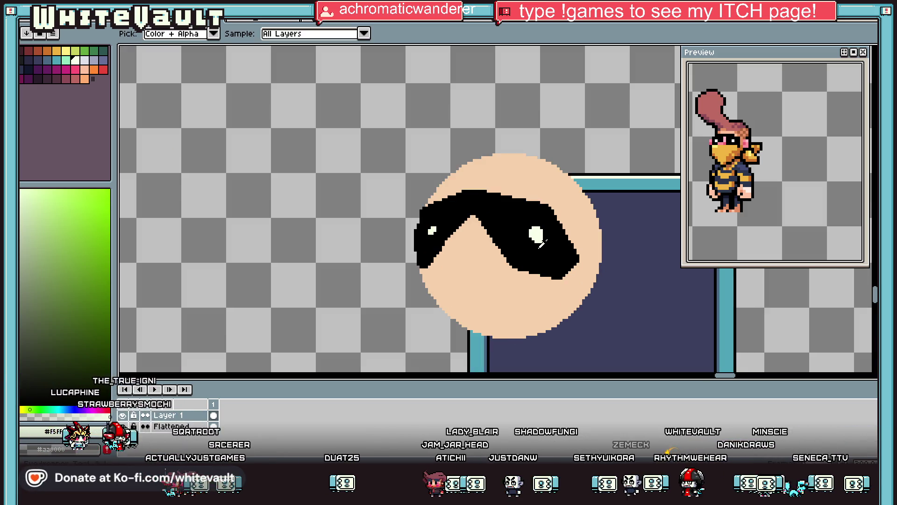
{"action": "scroll", "coordinate": [547, 239], "scroll_direction": "up", "scroll_amount": 1}
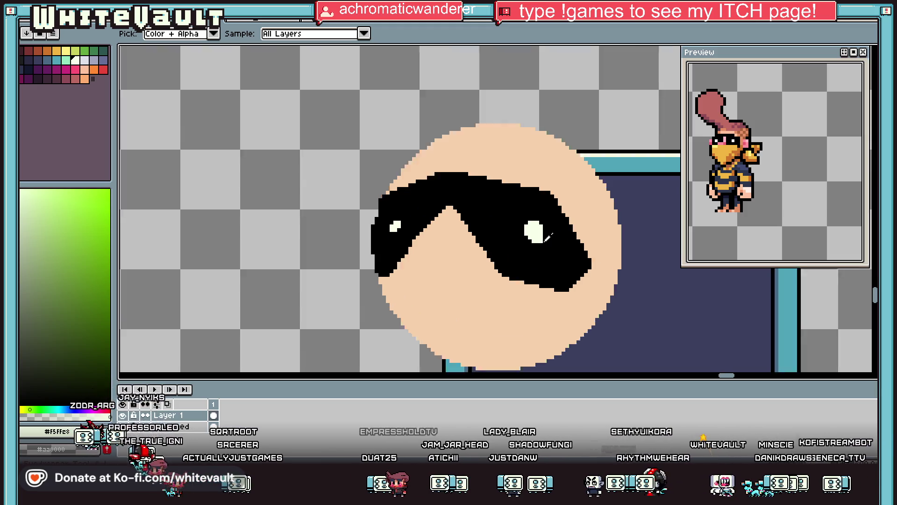
{"action": "scroll", "coordinate": [548, 240], "scroll_direction": "up", "scroll_amount": 1}
{"action": "left_click", "coordinate": [548, 240]}
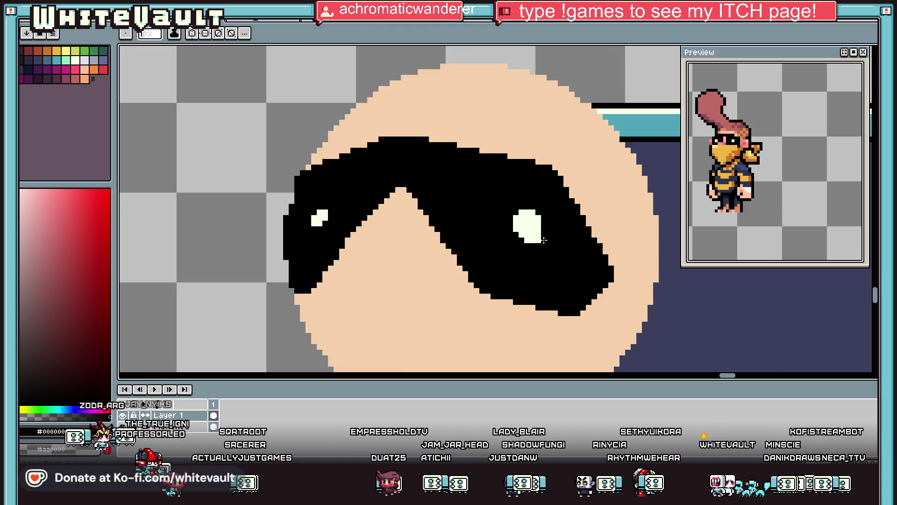
{"action": "left_click", "coordinate": [322, 216]}
{"action": "key", "text": "b"}
{"action": "scroll", "coordinate": [322, 217], "scroll_direction": "up", "scroll_amount": 2}
{"action": "left_click", "coordinate": [312, 201]}
{"action": "left_click", "coordinate": [300, 218]}
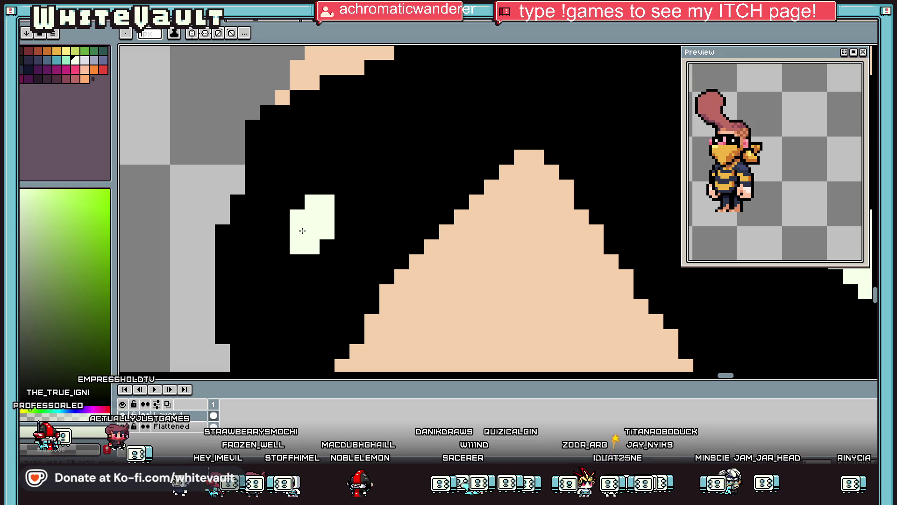
Sample black and redraw the mask's lower outline with thicker pencil strokes, including the right side.
{"action": "key", "text": "i"}
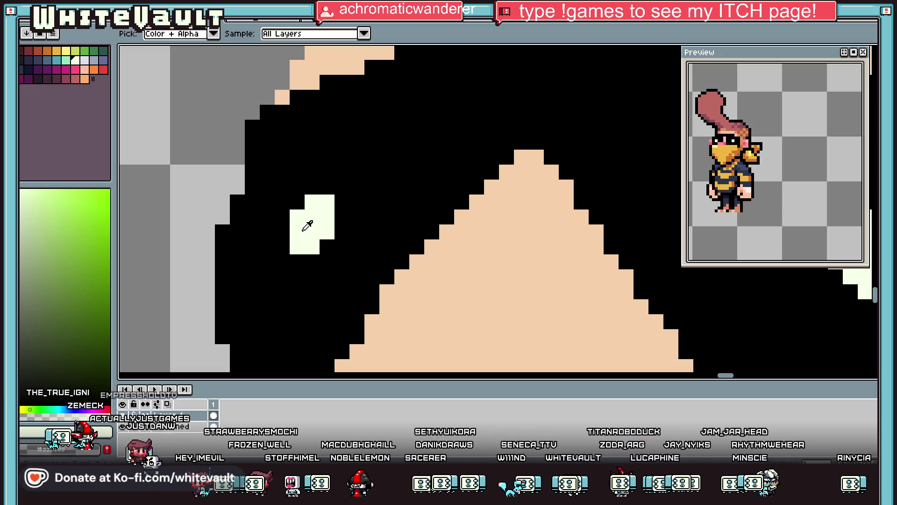
{"action": "scroll", "coordinate": [592, 262], "scroll_direction": "down", "scroll_amount": 3}
{"action": "scroll", "coordinate": [597, 263], "scroll_direction": "down", "scroll_amount": 2}
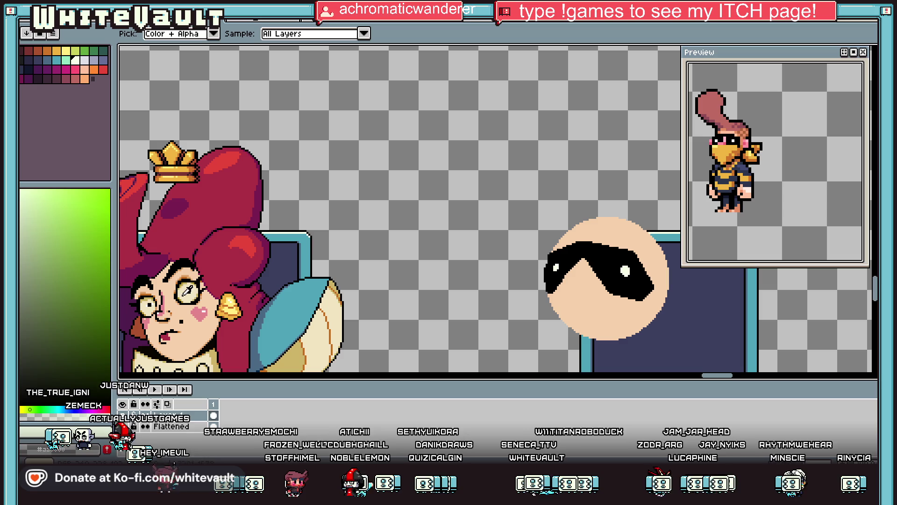
{"action": "left_click", "coordinate": [163, 306]}
{"action": "key", "text": "b"}
{"action": "scroll", "coordinate": [563, 318], "scroll_direction": "up", "scroll_amount": 6}
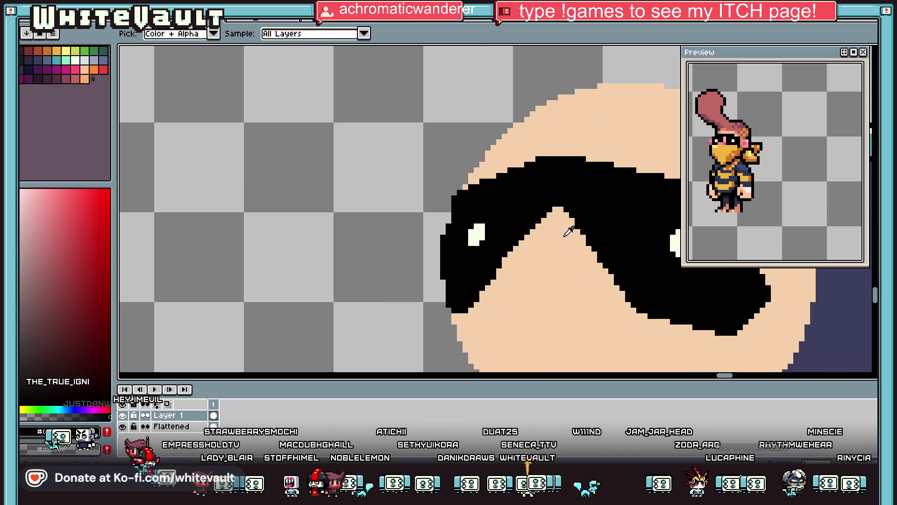
{"action": "mouse_move", "coordinate": [546, 221]}
{"action": "left_mouse_down"}
{"action": "mouse_move", "coordinate": [537, 233]}
{"action": "mouse_move", "coordinate": [537, 373]}
{"action": "mouse_move", "coordinate": [540, 267]}
{"action": "mouse_move", "coordinate": [491, 318]}
{"action": "mouse_move", "coordinate": [533, 287]}
{"action": "mouse_move", "coordinate": [425, 305]}
{"action": "mouse_move", "coordinate": [433, 369]}
{"action": "mouse_move", "coordinate": [428, 257]}
{"action": "mouse_move", "coordinate": [442, 286]}
{"action": "mouse_move", "coordinate": [584, 286]}
{"action": "left_mouse_up"}
{"action": "scroll", "coordinate": [533, 286], "scroll_direction": "up", "scroll_amount": 1}
{"action": "left_click", "coordinate": [600, 240]}
{"action": "mouse_move", "coordinate": [599, 240]}
{"action": "left_mouse_down"}
{"action": "mouse_move", "coordinate": [650, 262]}
{"action": "mouse_move", "coordinate": [638, 291]}
{"action": "mouse_move", "coordinate": [603, 304]}
{"action": "mouse_move", "coordinate": [555, 305]}
{"action": "left_mouse_up"}
{"action": "scroll", "coordinate": [574, 290], "scroll_direction": "down", "scroll_amount": 3}
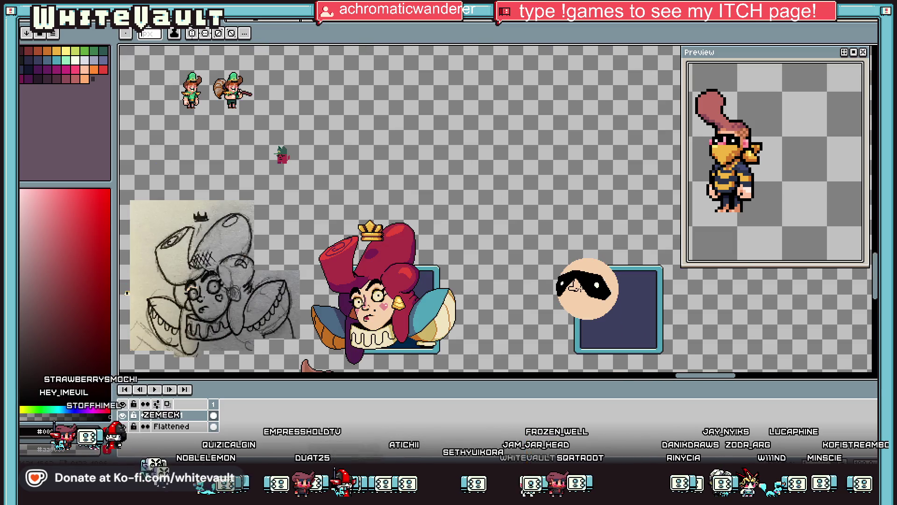
Undo the most recent stroke on the mask.
{"action": "scroll", "coordinate": [582, 295], "scroll_direction": "up", "scroll_amount": 3}
{"action": "key", "text": "ctrl+z"}
{"action": "key", "text": "ctrl+z"}
{"action": "key", "text": "ctrl+z"}
{"action": "key", "text": "b"}
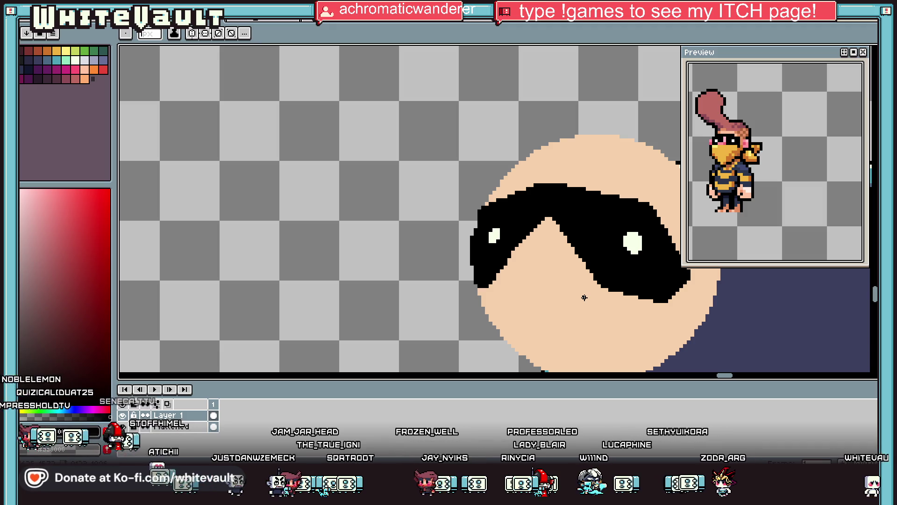
{"action": "scroll", "coordinate": [514, 255], "scroll_direction": "down", "scroll_amount": 2}
{"action": "scroll", "coordinate": [514, 254], "scroll_direction": "up", "scroll_amount": 1}
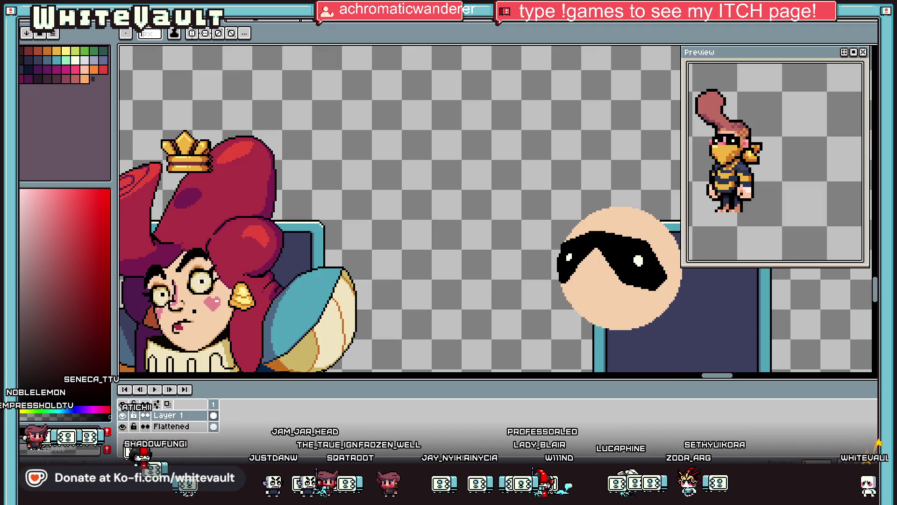
Select the left part of the face and mask, shift it about 20 px right, and deselect.
{"action": "key", "text": "m"}
{"action": "left_click_drag", "start_coordinate": [483, 167], "coordinate": [597, 357]}
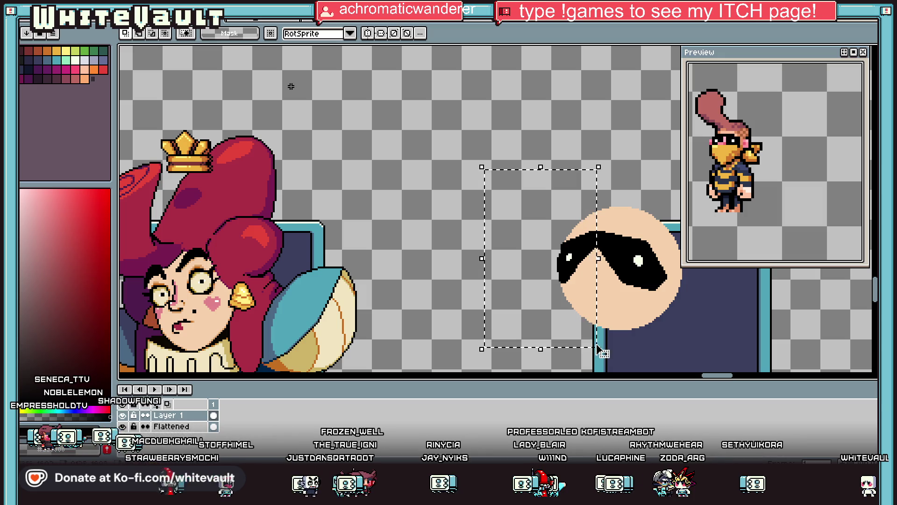
{"action": "scroll", "coordinate": [584, 290], "scroll_direction": "up", "scroll_amount": 1}
{"action": "left_click_drag", "start_coordinate": [587, 293], "coordinate": [595, 292]}
{"action": "key", "text": "ctrl+d"}
{"action": "scroll", "coordinate": [595, 292], "scroll_direction": "down", "scroll_amount": 1}
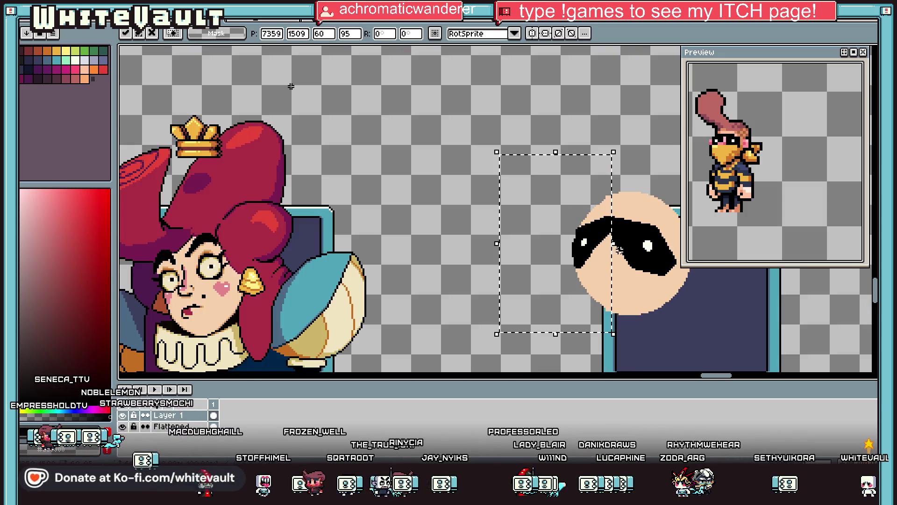
{"action": "scroll", "coordinate": [622, 241], "scroll_direction": "up", "scroll_amount": 1}
{"action": "key", "text": "b"}
Sample pink from the canvas and place a first nose pixel at the mask's notch.
{"action": "scroll", "coordinate": [580, 225], "scroll_direction": "up", "scroll_amount": 1}
{"action": "key", "text": "i"}
{"action": "scroll", "coordinate": [579, 224], "scroll_direction": "down", "scroll_amount": 2}
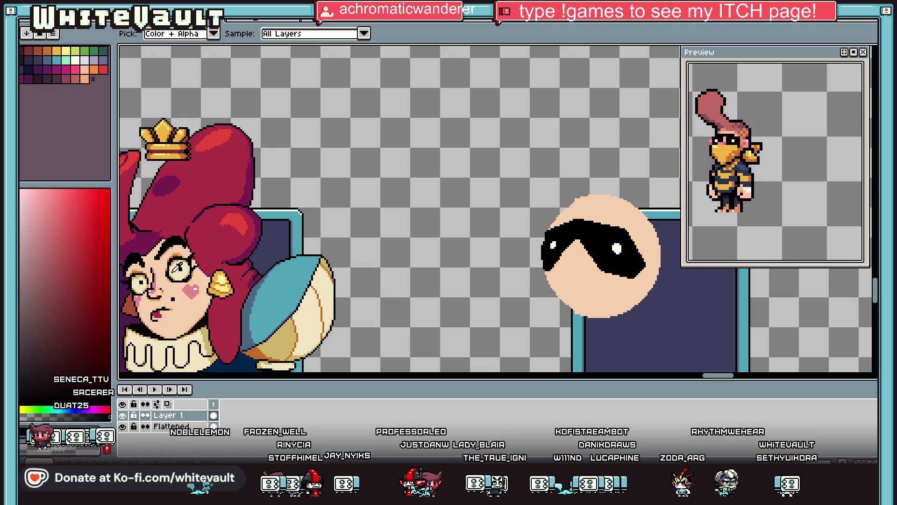
{"action": "left_click", "coordinate": [159, 280]}
{"action": "key", "text": "b"}
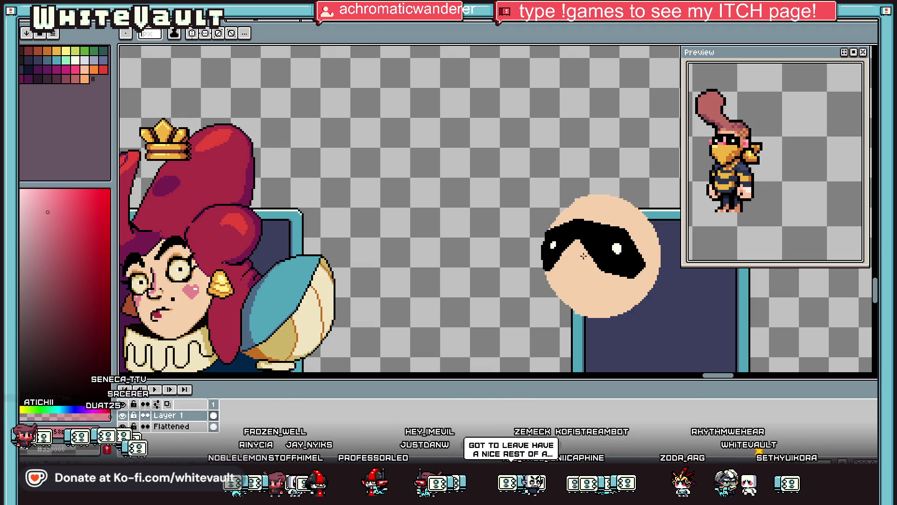
{"action": "scroll", "coordinate": [578, 250], "scroll_direction": "up", "scroll_amount": 1}
{"action": "scroll", "coordinate": [578, 250], "scroll_direction": "up", "scroll_amount": 1}
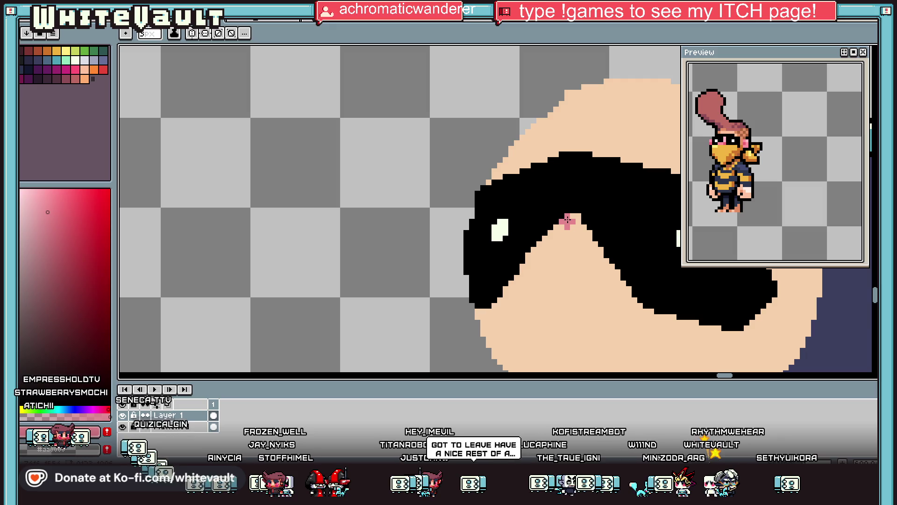
{"action": "key", "text": "b"}
{"action": "left_click", "coordinate": [565, 197]}
Draw a pink nose stroke below the mask and undo a trial black edge line.
{"action": "mouse_move", "coordinate": [554, 280]}
{"action": "left_mouse_down"}
{"action": "mouse_move", "coordinate": [478, 275]}
{"action": "mouse_move", "coordinate": [507, 258]}
{"action": "mouse_move", "coordinate": [553, 269]}
{"action": "mouse_move", "coordinate": [488, 272]}
{"action": "mouse_move", "coordinate": [529, 269]}
{"action": "left_mouse_up"}
{"action": "scroll", "coordinate": [529, 270], "scroll_direction": "down", "scroll_amount": 2}
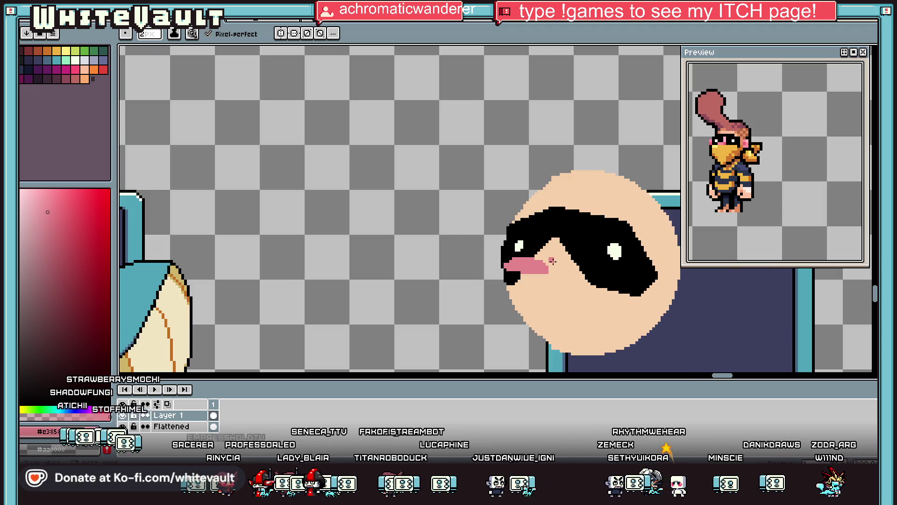
{"action": "scroll", "coordinate": [467, 233], "scroll_direction": "up", "scroll_amount": 3}
{"action": "key", "text": "alt"}
{"action": "mouse_move", "coordinate": [420, 243]}
{"action": "left_mouse_down"}
{"action": "mouse_move", "coordinate": [422, 262]}
{"action": "mouse_move", "coordinate": [411, 260]}
{"action": "mouse_move", "coordinate": [425, 276]}
{"action": "mouse_move", "coordinate": [447, 277]}
{"action": "left_mouse_up"}
{"action": "key", "text": "ctrl+z"}
{"action": "scroll", "coordinate": [576, 286], "scroll_direction": "down", "scroll_amount": 3}
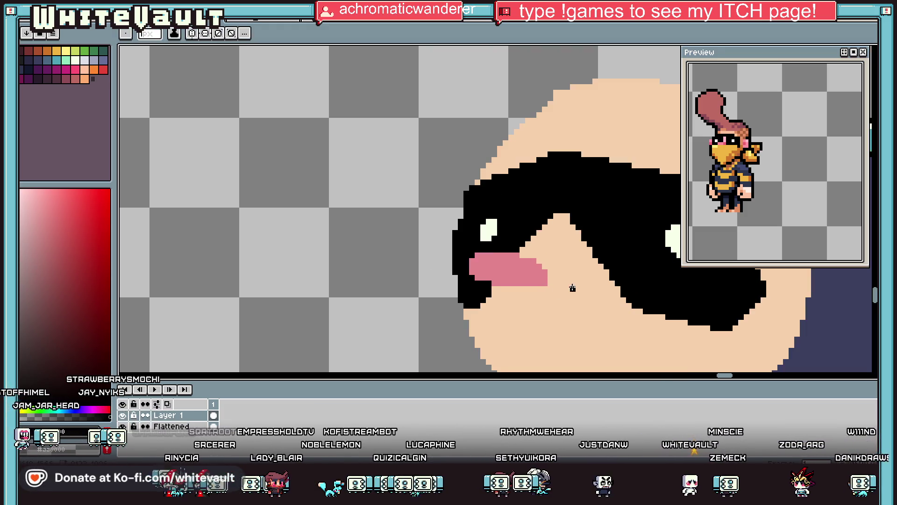
{"action": "scroll", "coordinate": [577, 288], "scroll_direction": "up", "scroll_amount": 2}
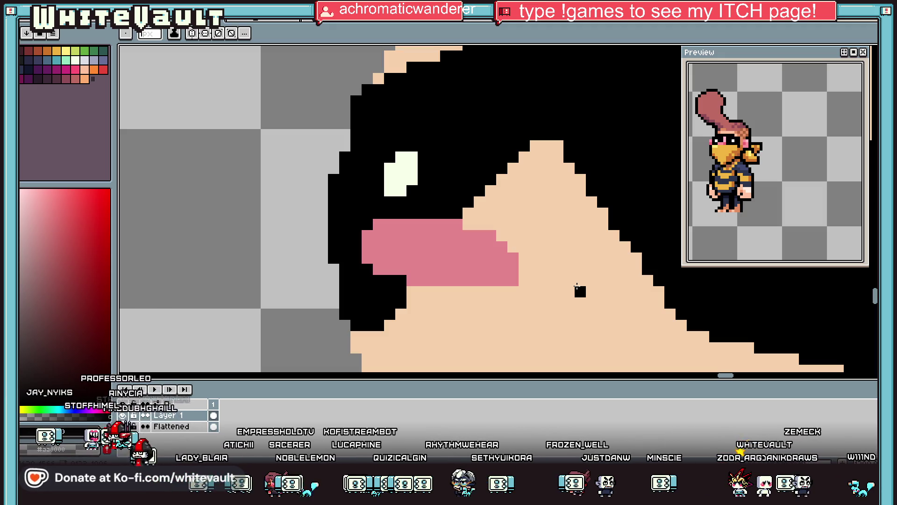
Paint a pink stroke up the nose ridge and a dab at the tip, then show the Home page.
{"action": "left_click", "coordinate": [452, 288], "text": "alt"}
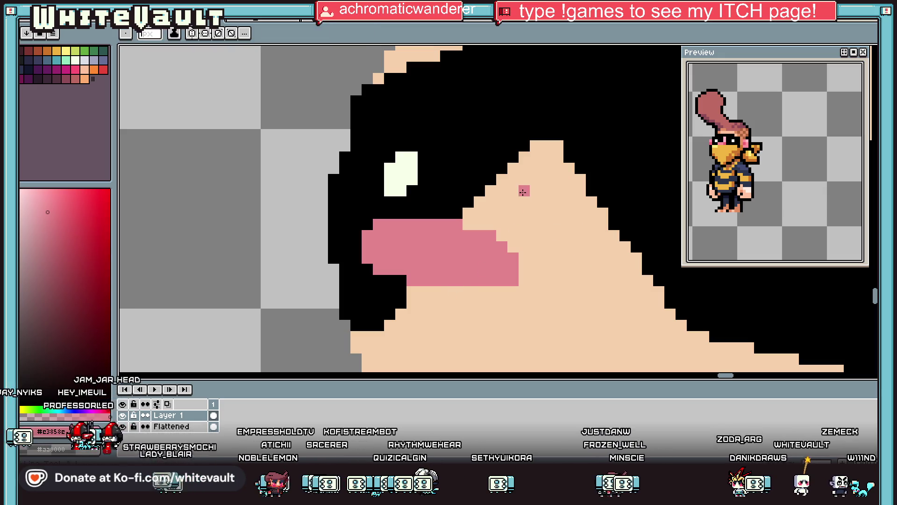
{"action": "mouse_move", "coordinate": [535, 157]}
{"action": "left_mouse_down"}
{"action": "mouse_move", "coordinate": [523, 184]}
{"action": "mouse_move", "coordinate": [505, 187]}
{"action": "mouse_move", "coordinate": [487, 268]}
{"action": "mouse_move", "coordinate": [460, 323]}
{"action": "left_mouse_up"}
{"action": "scroll", "coordinate": [521, 187], "scroll_direction": "up", "scroll_amount": 3}
{"action": "scroll", "coordinate": [491, 271], "scroll_direction": "down", "scroll_amount": 2}
{"action": "left_click", "coordinate": [508, 227]}
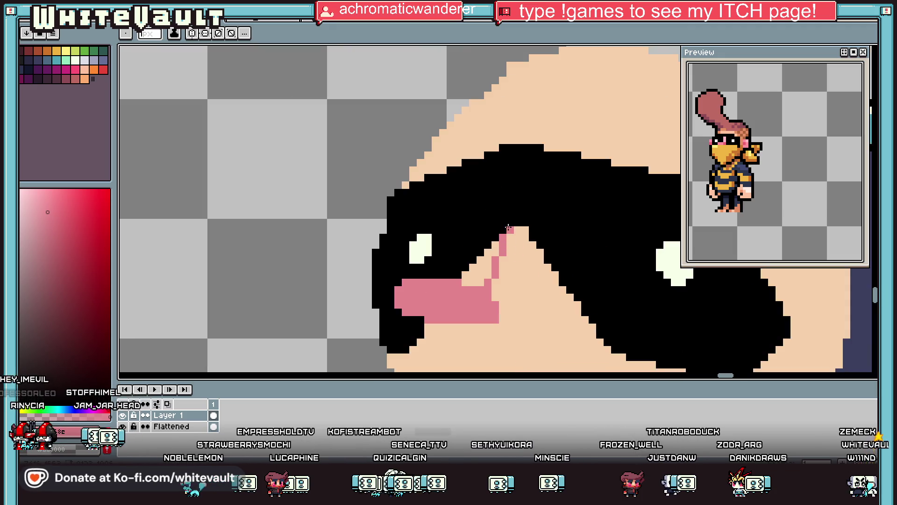
{"action": "key", "text": "ctrl+Tab"}
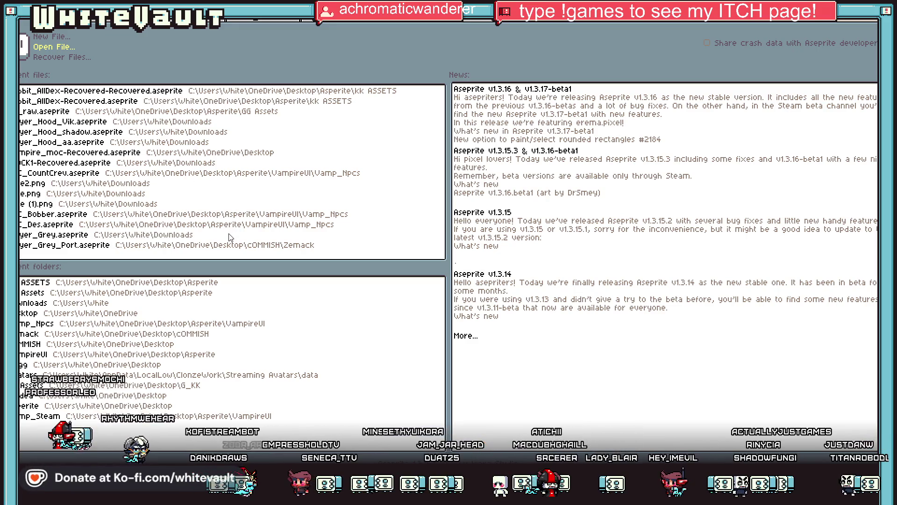
Open a sprite from the Recent files list and zoom around to inspect it.
{"action": "left_click", "coordinate": [221, 256]}
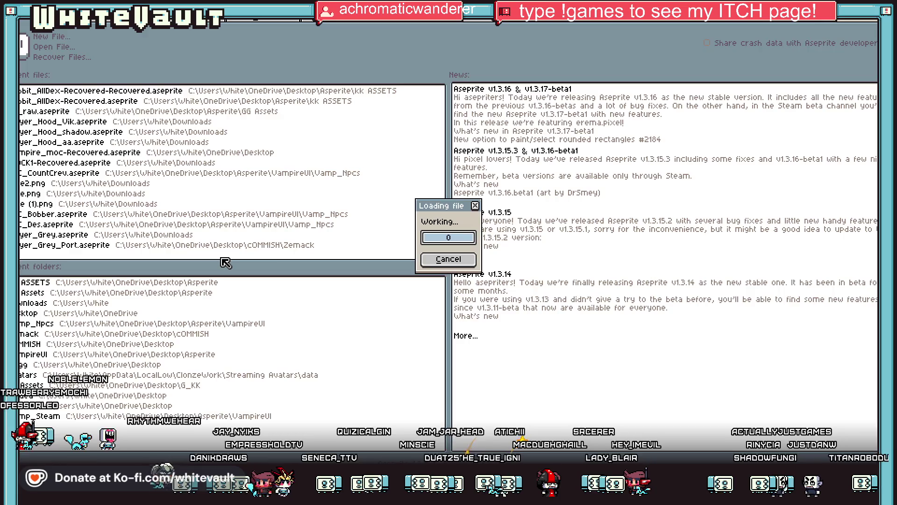
{"action": "scroll", "coordinate": [415, 276], "scroll_direction": "up", "scroll_amount": 2}
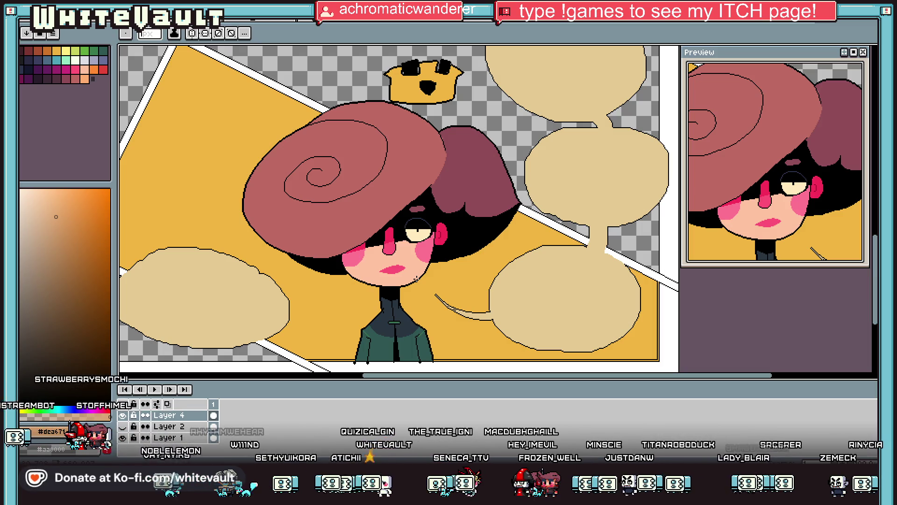
{"action": "scroll", "coordinate": [472, 277], "scroll_direction": "down", "scroll_amount": 3}
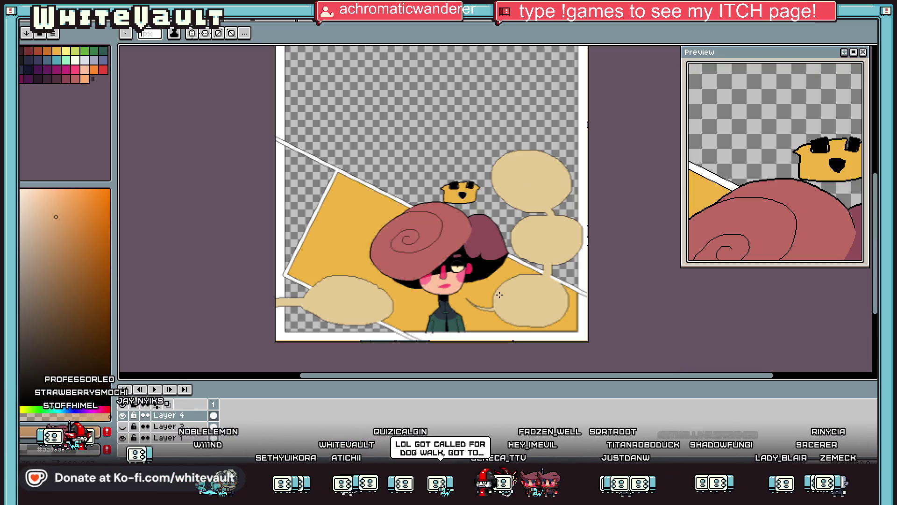
{"action": "scroll", "coordinate": [462, 265], "scroll_direction": "up", "scroll_amount": 1}
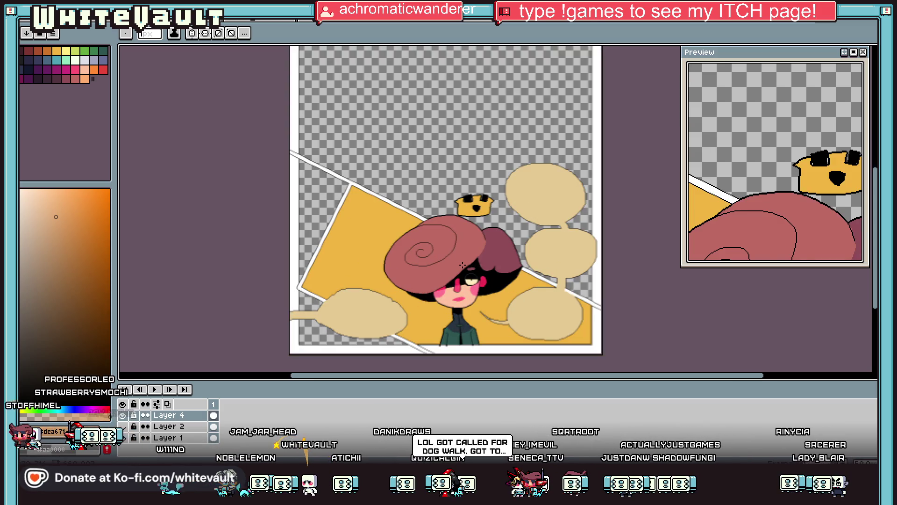
{"action": "scroll", "coordinate": [463, 265], "scroll_direction": "up", "scroll_amount": 2}
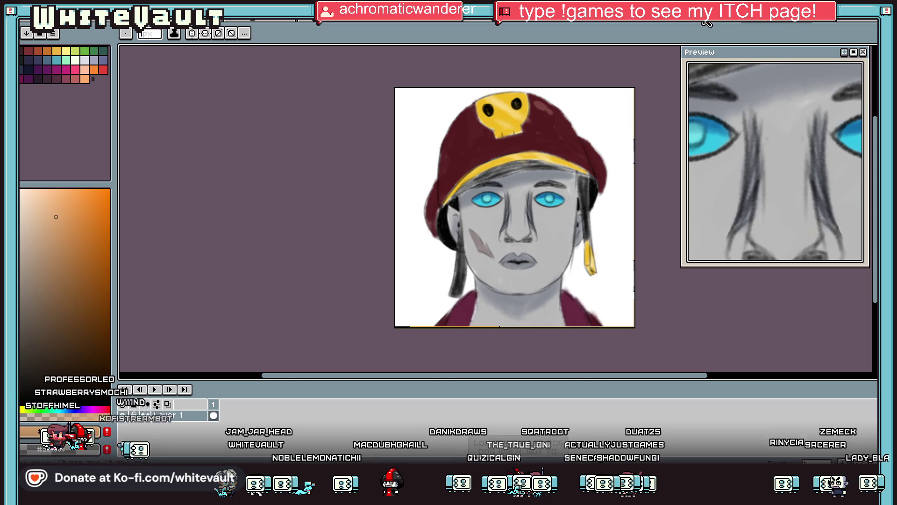
Flip through the other open artworks and return to the masked head portrait.
{"action": "left_click", "coordinate": [706, 22]}
{"action": "left_click", "coordinate": [639, 25]}
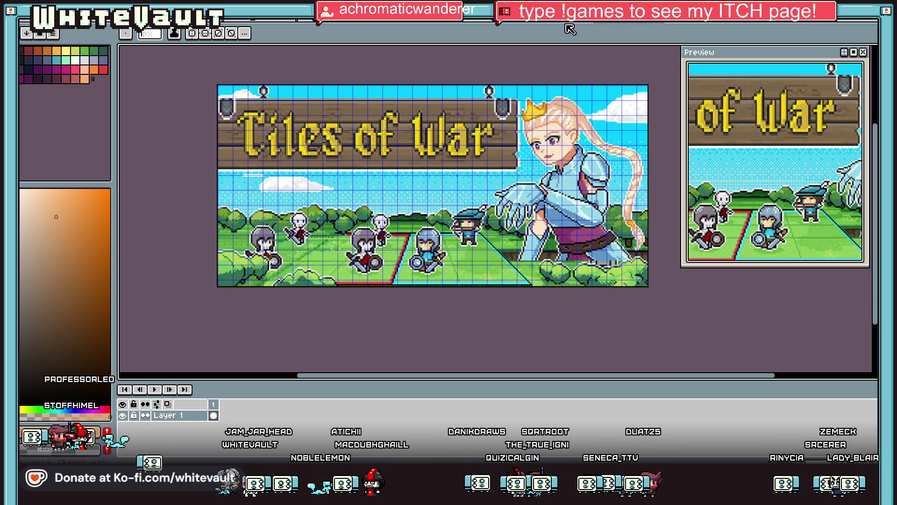
{"action": "left_click", "coordinate": [568, 28]}
{"action": "left_click", "coordinate": [473, 23]}
{"action": "left_click", "coordinate": [359, 26]}
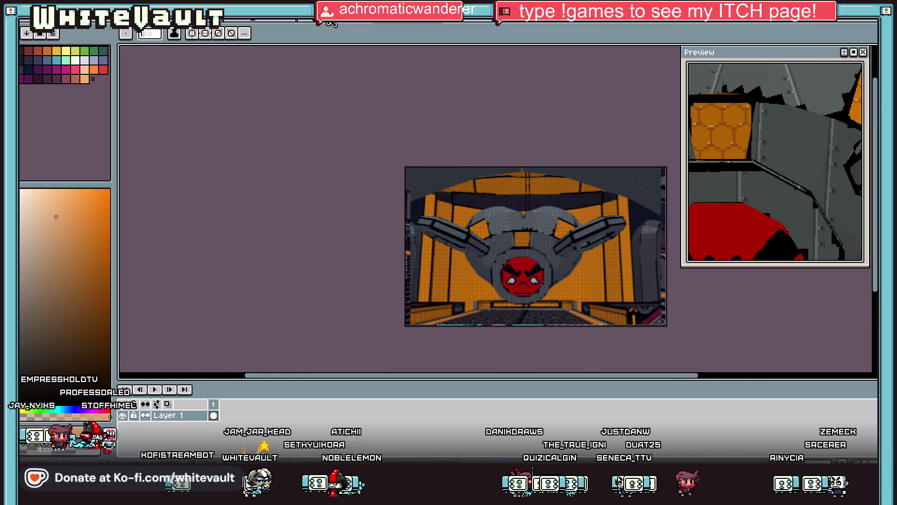
{"action": "left_click", "coordinate": [318, 25]}
{"action": "left_click", "coordinate": [253, 26]}
{"action": "left_click", "coordinate": [220, 25]}
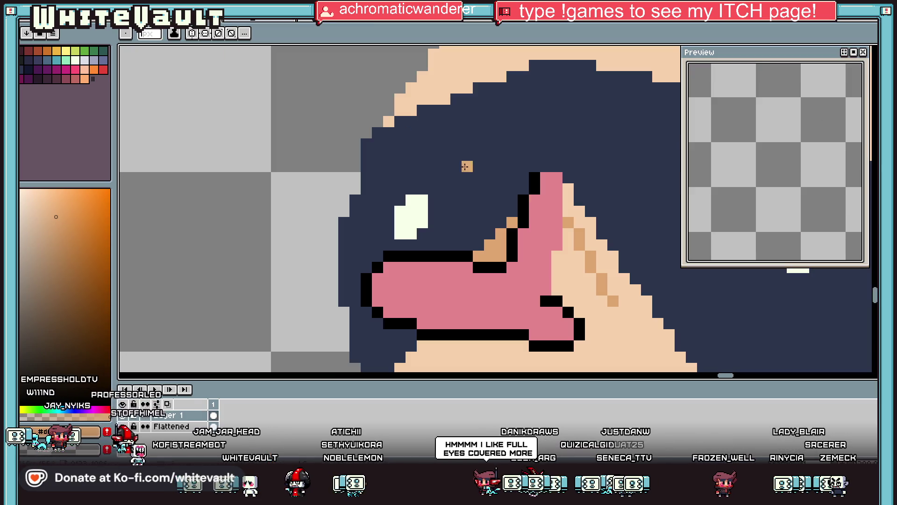
Sample black and outline the nose's upper-left edge, the lip corner and the lower lip.
{"action": "scroll", "coordinate": [589, 222], "scroll_direction": "down", "scroll_amount": 2}
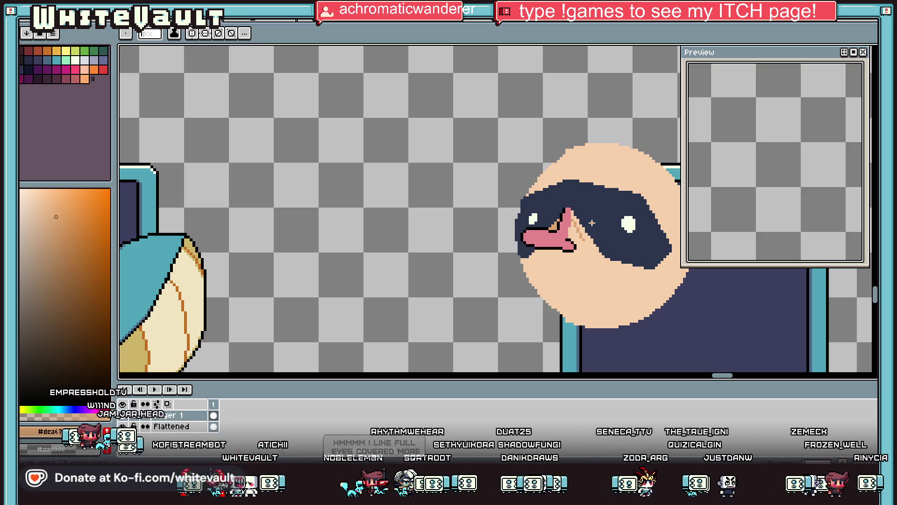
{"action": "key", "text": "i"}
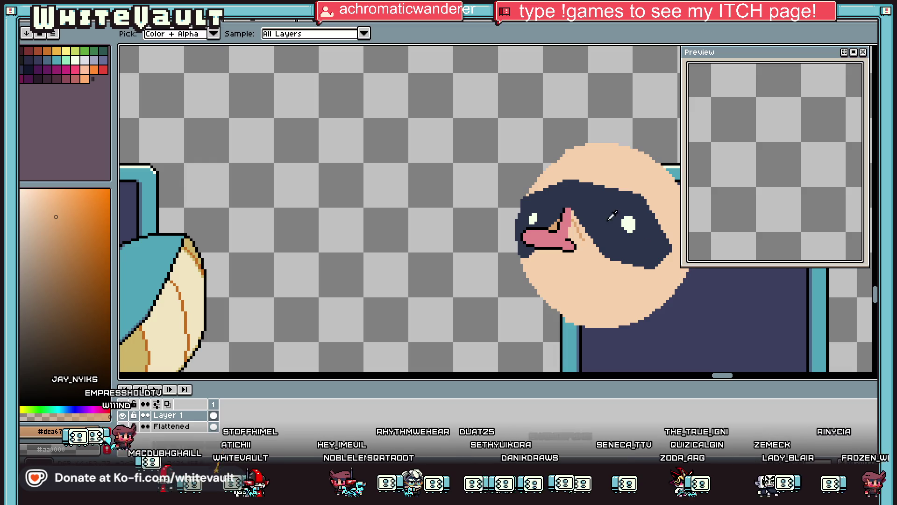
{"action": "scroll", "coordinate": [568, 223], "scroll_direction": "up", "scroll_amount": 4}
{"action": "left_click", "coordinate": [550, 220]}
{"action": "key", "text": "b"}
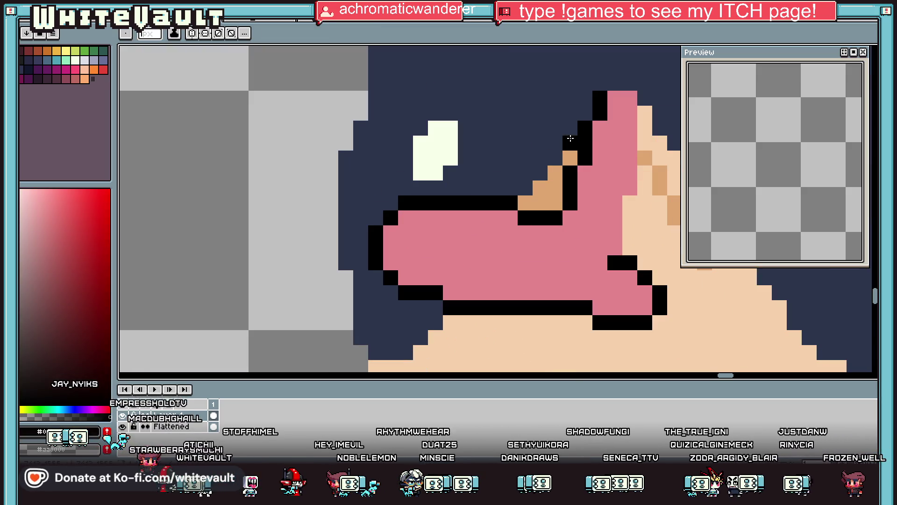
{"action": "left_click", "coordinate": [570, 134]}
{"action": "left_click", "coordinate": [556, 158]}
{"action": "left_click", "coordinate": [540, 173]}
{"action": "left_click", "coordinate": [525, 188]}
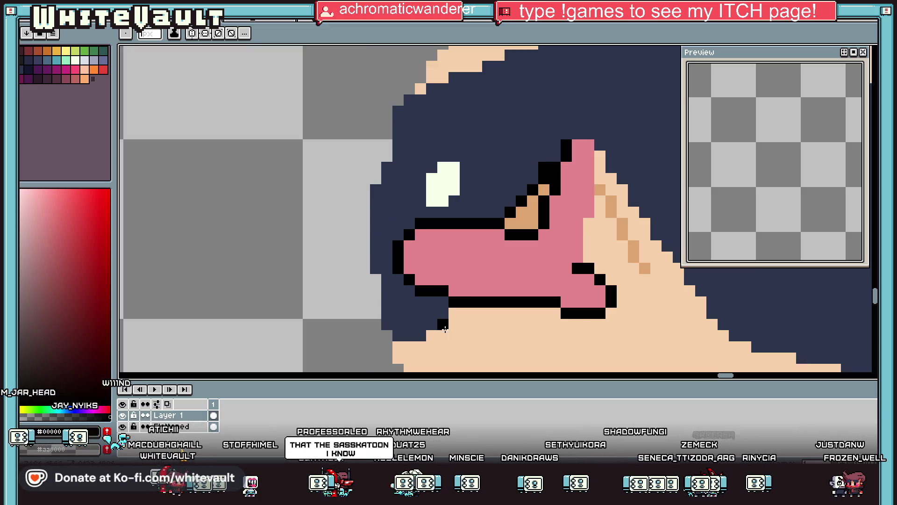
{"action": "left_click", "coordinate": [442, 314]}
{"action": "left_click", "coordinate": [426, 328]}
{"action": "mouse_move", "coordinate": [426, 328]}
{"action": "left_mouse_down"}
{"action": "mouse_move", "coordinate": [395, 343]}
{"action": "mouse_move", "coordinate": [366, 326]}
{"action": "left_mouse_up"}
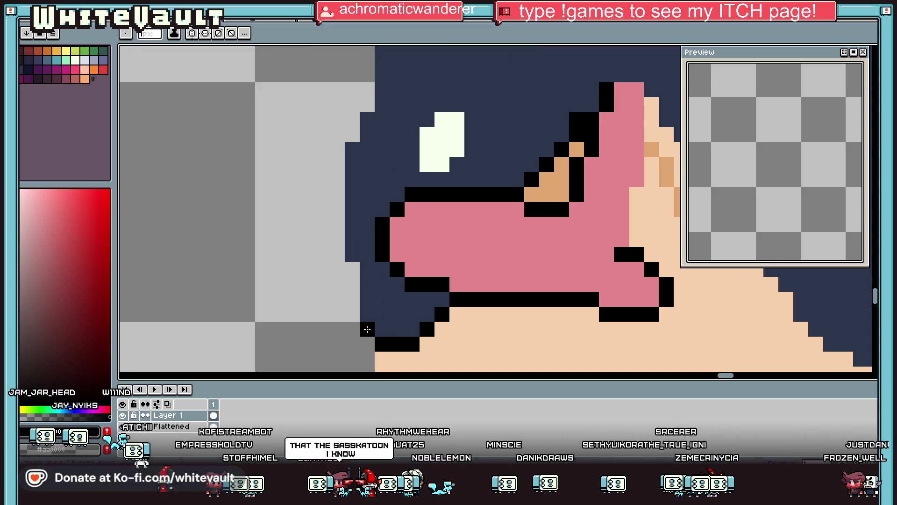
Outline the head's and mask's left edges in black, removing a stray pixel beside the eye.
{"action": "scroll", "coordinate": [482, 248], "scroll_direction": "down", "scroll_amount": 3}
{"action": "scroll", "coordinate": [440, 264], "scroll_direction": "up", "scroll_amount": 4}
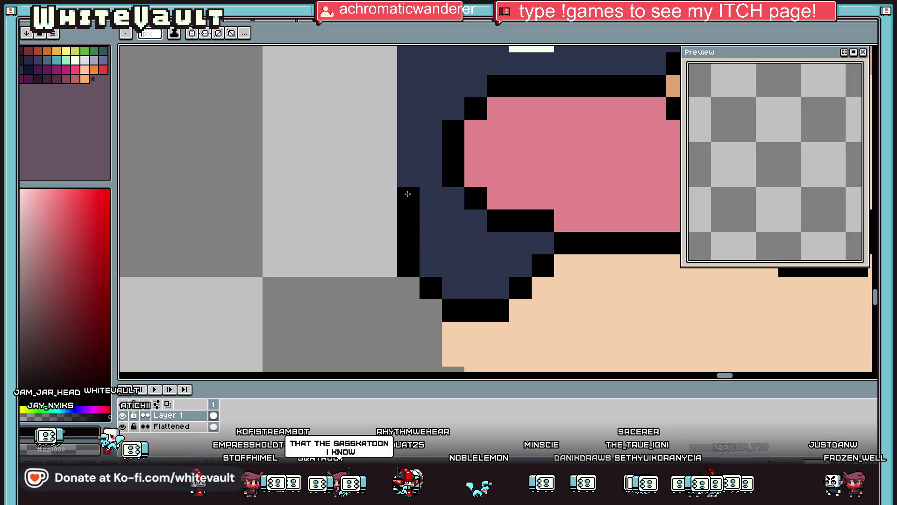
{"action": "scroll", "coordinate": [408, 195], "scroll_direction": "down", "scroll_amount": 1}
{"action": "left_click", "coordinate": [428, 144]}
{"action": "key", "text": "ctrl+z"}
{"action": "scroll", "coordinate": [414, 118], "scroll_direction": "up", "scroll_amount": 3}
{"action": "mouse_move", "coordinate": [414, 118]}
{"action": "left_mouse_down"}
{"action": "mouse_move", "coordinate": [420, 159]}
{"action": "mouse_move", "coordinate": [396, 190]}
{"action": "mouse_move", "coordinate": [395, 334]}
{"action": "left_mouse_up"}
{"action": "scroll", "coordinate": [397, 168], "scroll_direction": "down", "scroll_amount": 4}
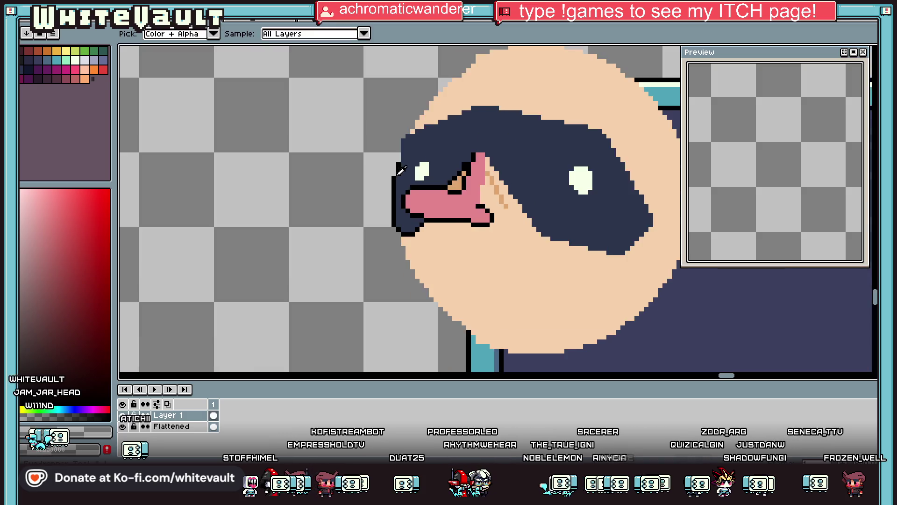
{"action": "scroll", "coordinate": [400, 167], "scroll_direction": "up", "scroll_amount": 3}
{"action": "left_click_drag", "start_coordinate": [402, 164], "coordinate": [403, 154]}
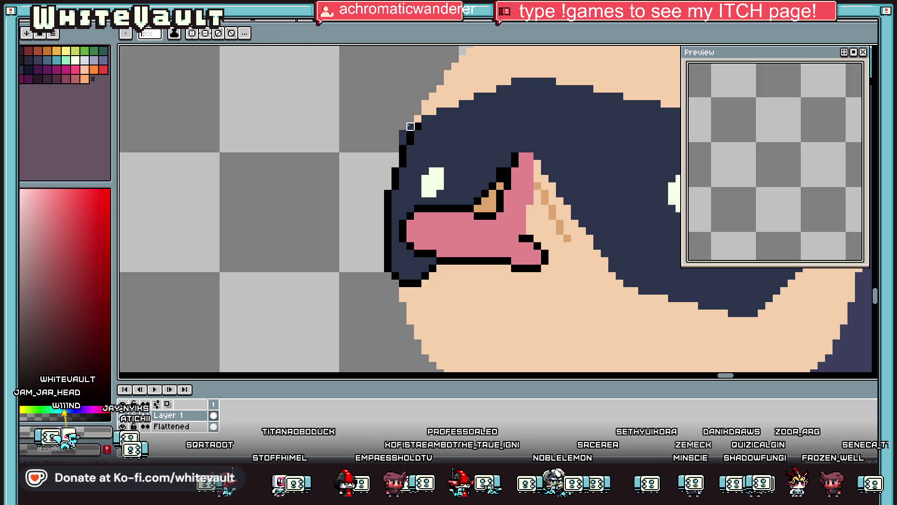
{"action": "left_click", "coordinate": [410, 141]}
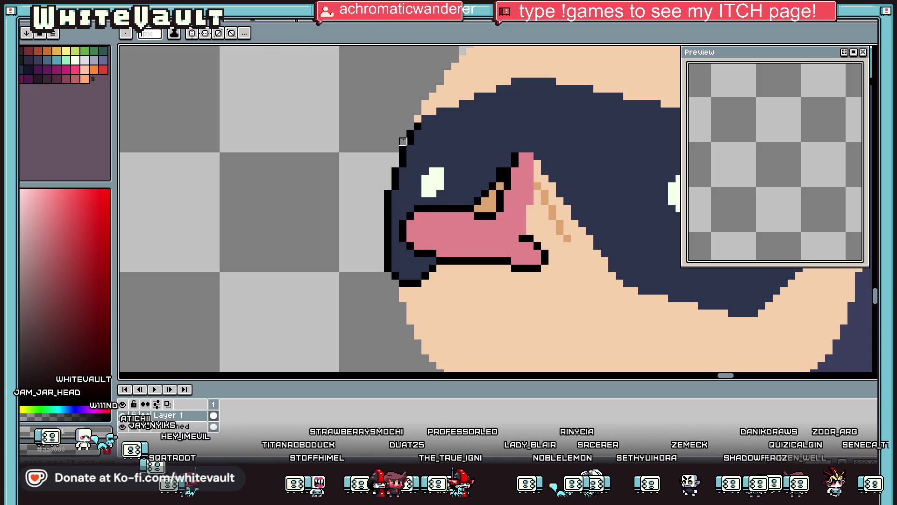
{"action": "scroll", "coordinate": [403, 134], "scroll_direction": "down", "scroll_amount": 3}
{"action": "scroll", "coordinate": [438, 130], "scroll_direction": "up", "scroll_amount": 3}
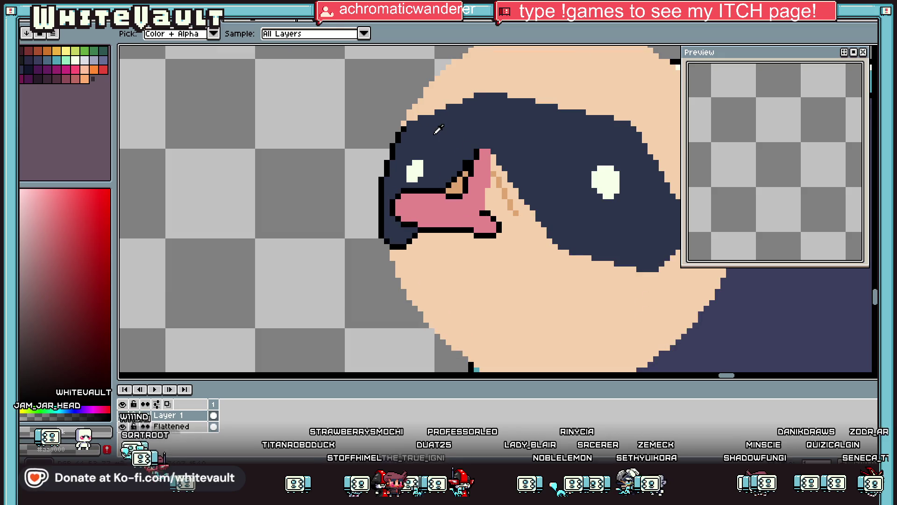
Draw the outline along the mask's top edge and continue it across the head's top.
{"action": "left_click_drag", "start_coordinate": [411, 122], "coordinate": [482, 97]}
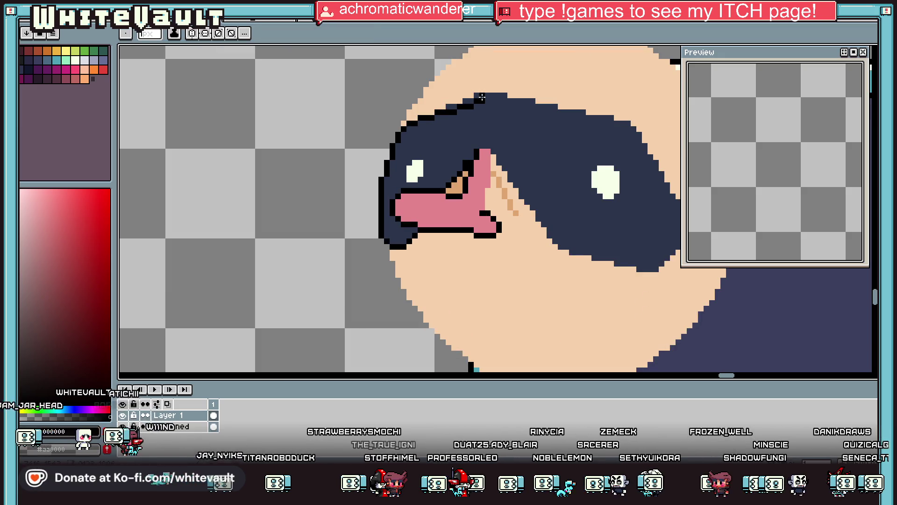
{"action": "left_click", "coordinate": [491, 95], "text": "alt"}
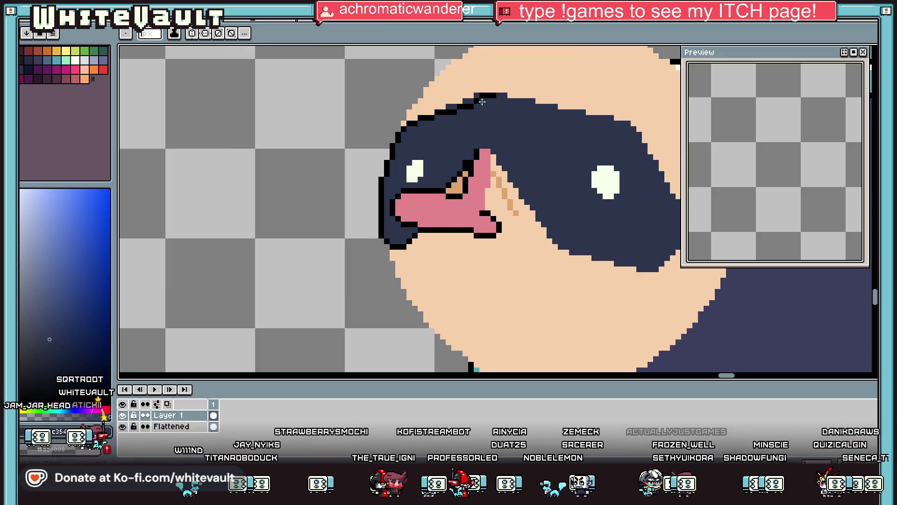
{"action": "scroll", "coordinate": [516, 117], "scroll_direction": "down", "scroll_amount": 1}
{"action": "scroll", "coordinate": [489, 110], "scroll_direction": "up", "scroll_amount": 1}
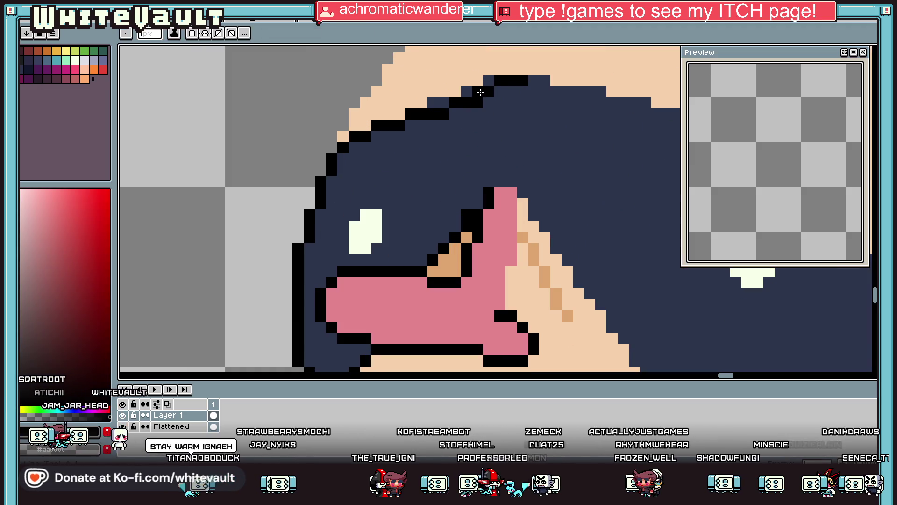
{"action": "left_click_drag", "start_coordinate": [478, 95], "coordinate": [484, 89]}
{"action": "scroll", "coordinate": [569, 116], "scroll_direction": "down", "scroll_amount": 1}
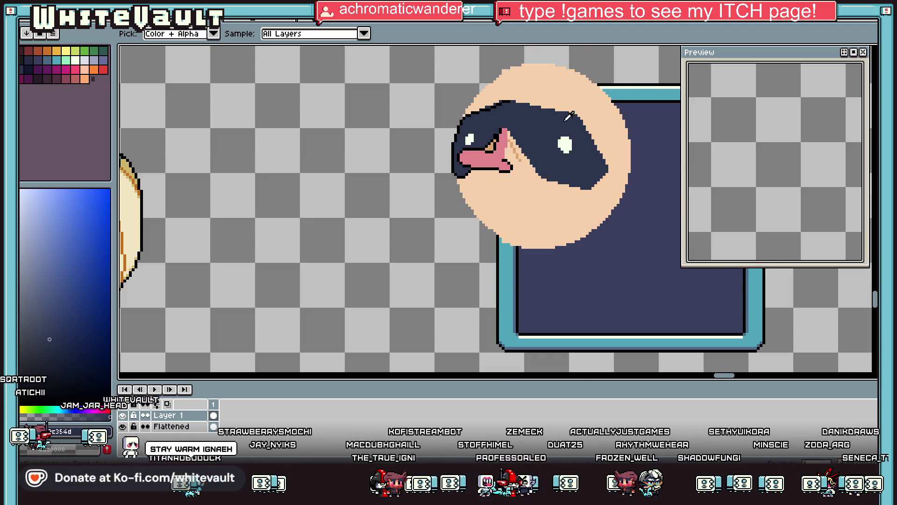
{"action": "left_click", "coordinate": [509, 102], "text": "alt"}
{"action": "mouse_move", "coordinate": [509, 102]}
{"action": "left_mouse_down"}
{"action": "mouse_move", "coordinate": [578, 120]}
{"action": "mouse_move", "coordinate": [599, 141]}
{"action": "left_mouse_up"}
{"action": "scroll", "coordinate": [577, 120], "scroll_direction": "up", "scroll_amount": 1}
With the fill tool active, sample the skin tone, black and navy mask colours.
{"action": "key", "text": "g"}
{"action": "left_click", "coordinate": [588, 123], "text": "alt"}
{"action": "left_click", "coordinate": [587, 123]}
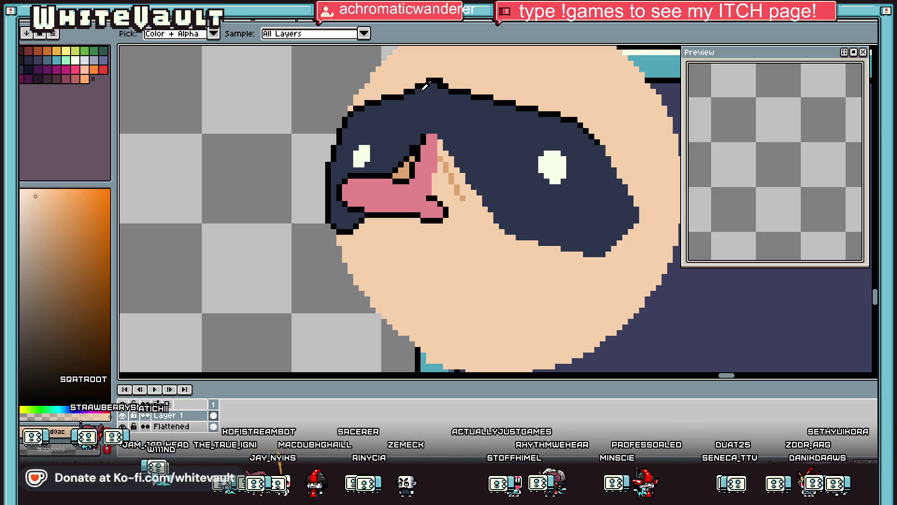
{"action": "left_click", "coordinate": [424, 84], "text": "alt"}
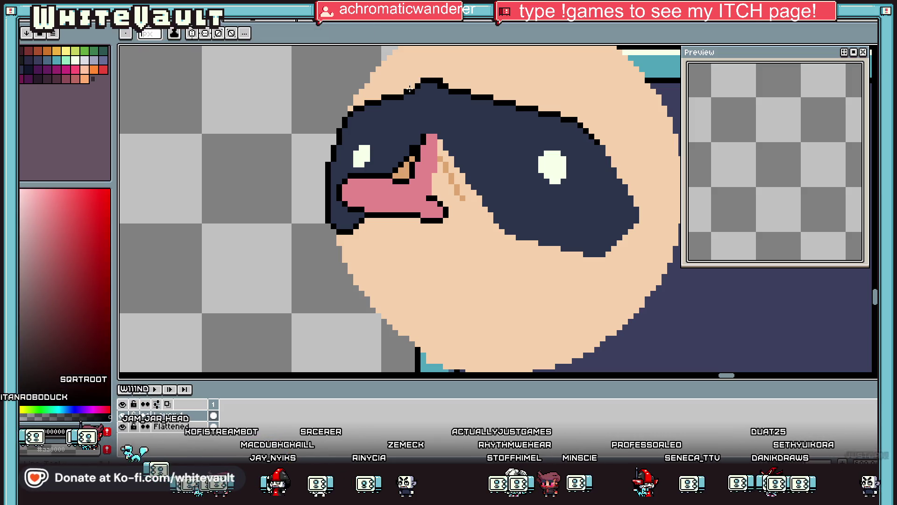
{"action": "left_click", "coordinate": [415, 93], "text": "alt"}
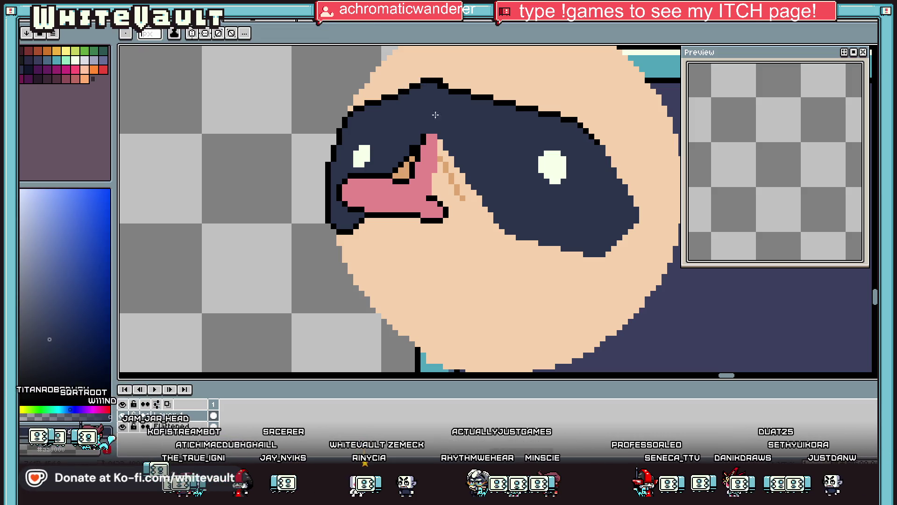
{"action": "scroll", "coordinate": [435, 115], "scroll_direction": "down", "scroll_amount": 5}
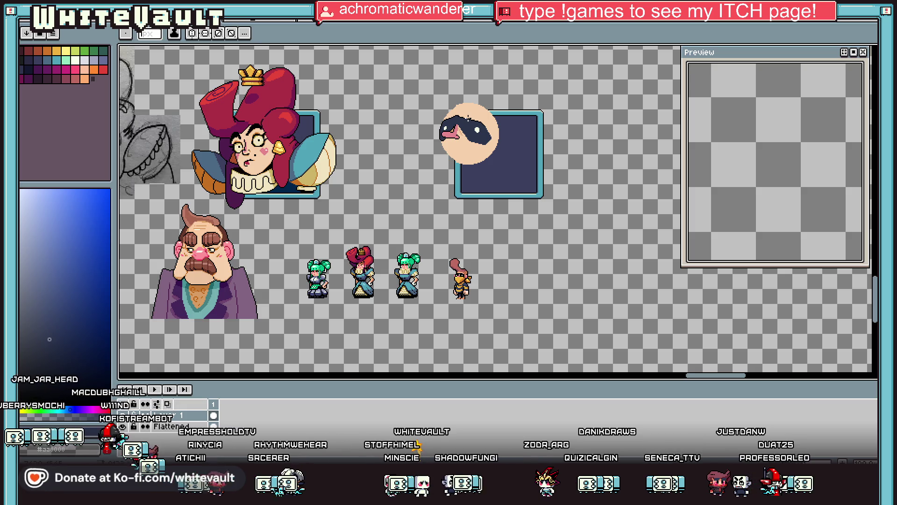
{"action": "scroll", "coordinate": [468, 119], "scroll_direction": "up", "scroll_amount": 4}
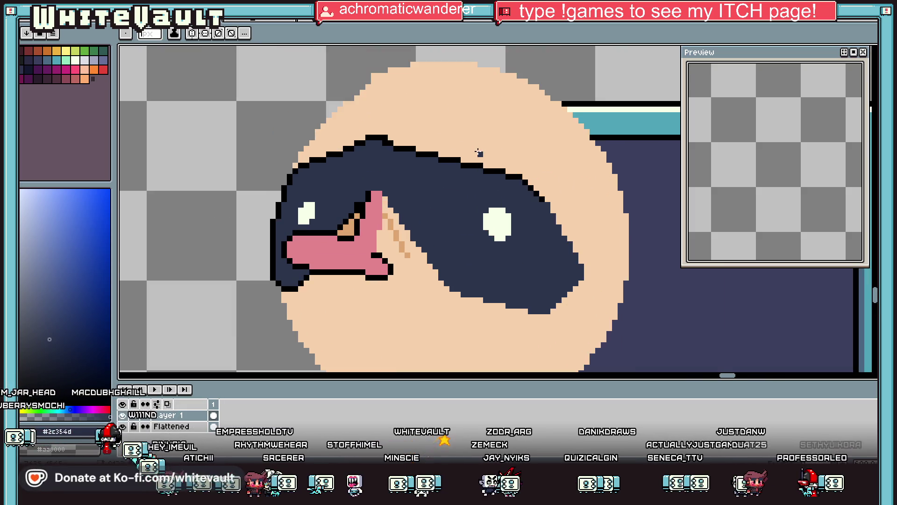
Pick black and draw a stepped black outline down the navy mask's edge.
{"action": "scroll", "coordinate": [457, 155], "scroll_direction": "up", "scroll_amount": 2}
{"action": "left_click", "coordinate": [394, 116], "text": "alt"}
{"action": "scroll", "coordinate": [441, 153], "scroll_direction": "down", "scroll_amount": 3}
{"action": "left_click", "coordinate": [439, 157], "text": "alt"}
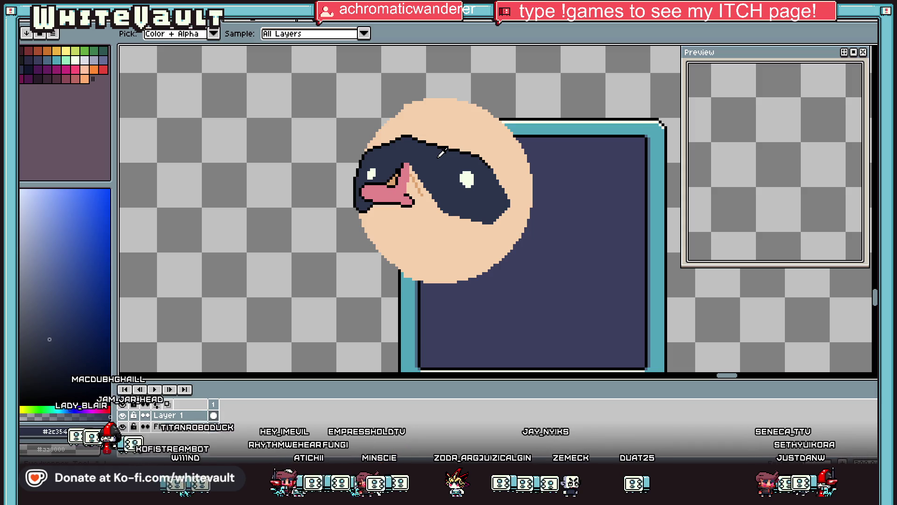
{"action": "scroll", "coordinate": [506, 164], "scroll_direction": "up", "scroll_amount": 3}
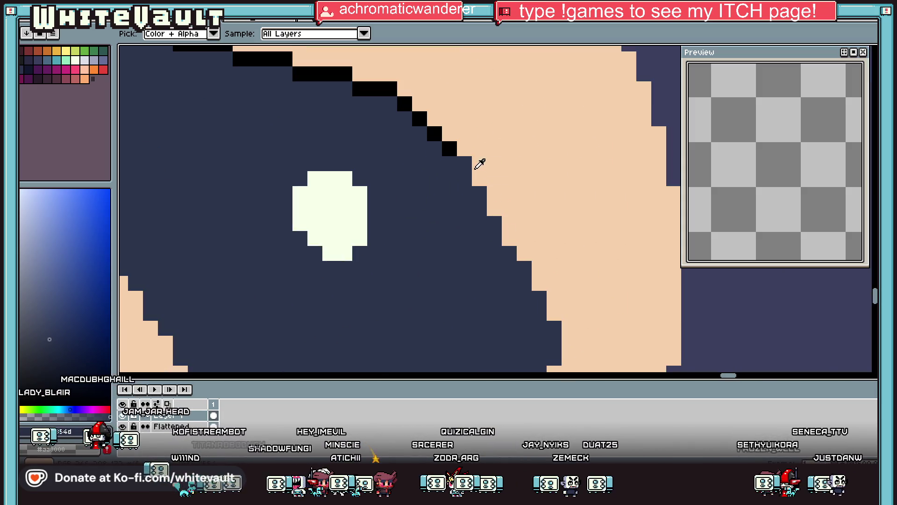
{"action": "left_click", "coordinate": [463, 152], "text": "alt"}
{"action": "left_click_drag", "start_coordinate": [464, 164], "coordinate": [490, 220]}
{"action": "scroll", "coordinate": [495, 239], "scroll_direction": "down", "scroll_amount": 3}
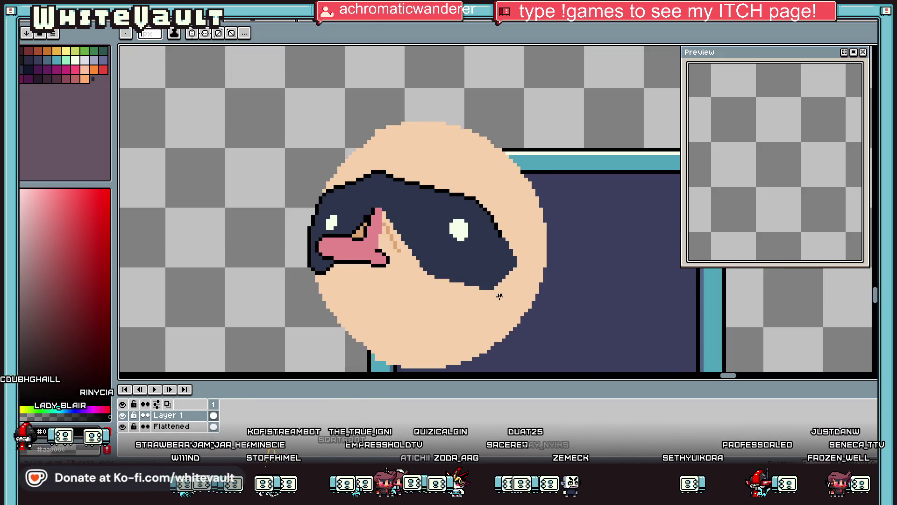
{"action": "scroll", "coordinate": [502, 297], "scroll_direction": "up", "scroll_amount": 4}
{"action": "mouse_move", "coordinate": [521, 184]}
{"action": "left_mouse_down"}
{"action": "mouse_move", "coordinate": [519, 198]}
{"action": "mouse_move", "coordinate": [558, 278]}
{"action": "left_mouse_up"}
Repaint three navy step pixels along the outline in tan skin colour.
{"action": "left_click", "coordinate": [574, 273], "text": "alt"}
{"action": "left_click", "coordinate": [563, 258]}
{"action": "left_click", "coordinate": [549, 229]}
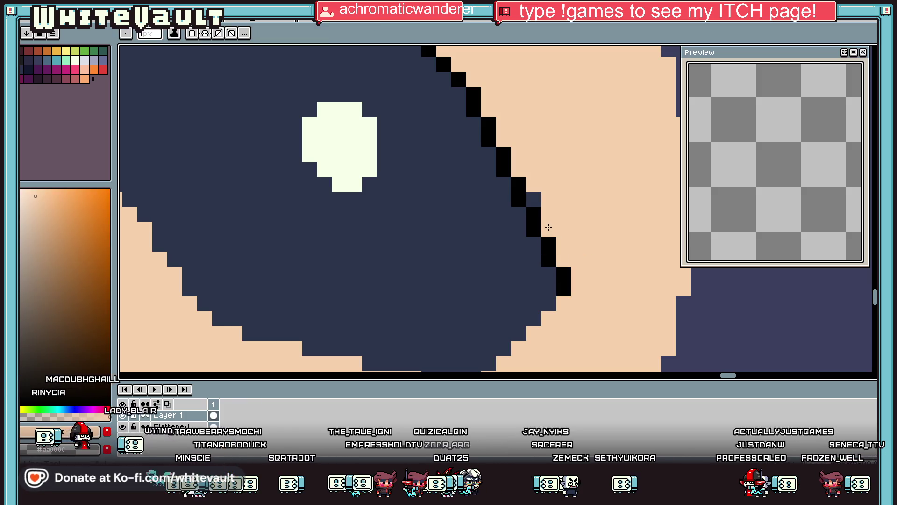
{"action": "left_click", "coordinate": [533, 199]}
Add black step pixels below the outline and outline the mask's bottom edge in black.
{"action": "scroll", "coordinate": [558, 265], "scroll_direction": "down", "scroll_amount": 3}
{"action": "scroll", "coordinate": [558, 264], "scroll_direction": "up", "scroll_amount": 3}
{"action": "left_click", "coordinate": [556, 234], "text": "alt"}
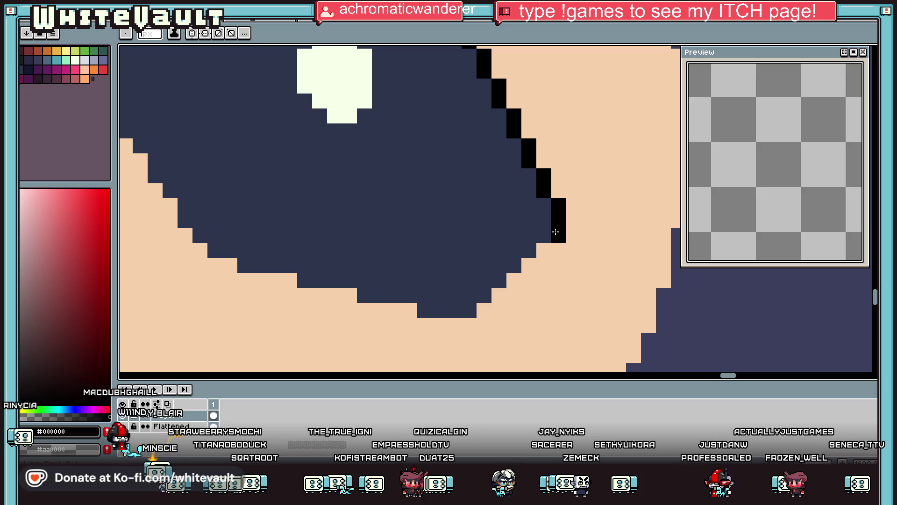
{"action": "left_click", "coordinate": [543, 250]}
{"action": "left_click", "coordinate": [529, 265]}
{"action": "left_click", "coordinate": [514, 280]}
{"action": "mouse_move", "coordinate": [499, 296]}
{"action": "left_mouse_down"}
{"action": "mouse_move", "coordinate": [453, 310]}
{"action": "mouse_move", "coordinate": [365, 295]}
{"action": "mouse_move", "coordinate": [304, 266]}
{"action": "left_mouse_up"}
Turn a stray black pixel tan and draw a black diagonal outline below the nose.
{"action": "scroll", "coordinate": [328, 271], "scroll_direction": "down", "scroll_amount": 3}
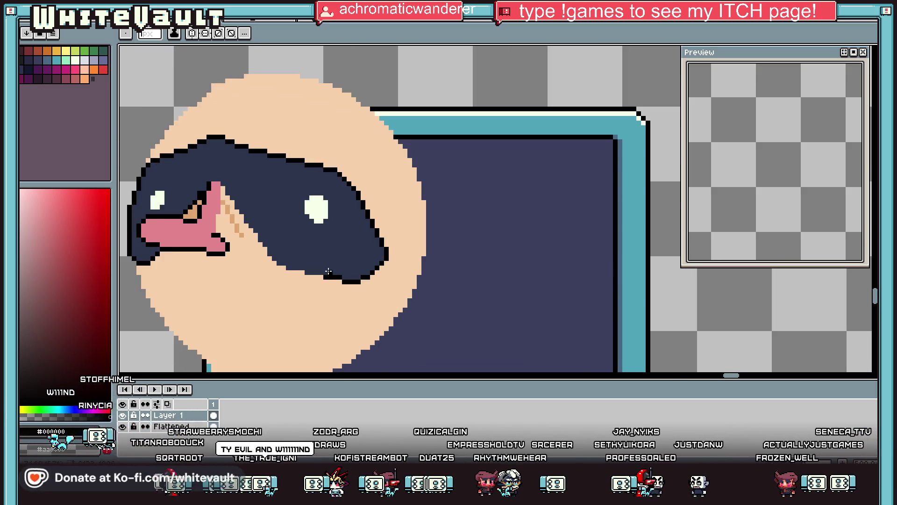
{"action": "scroll", "coordinate": [217, 192], "scroll_direction": "up", "scroll_amount": 3}
{"action": "left_click", "coordinate": [235, 172]}
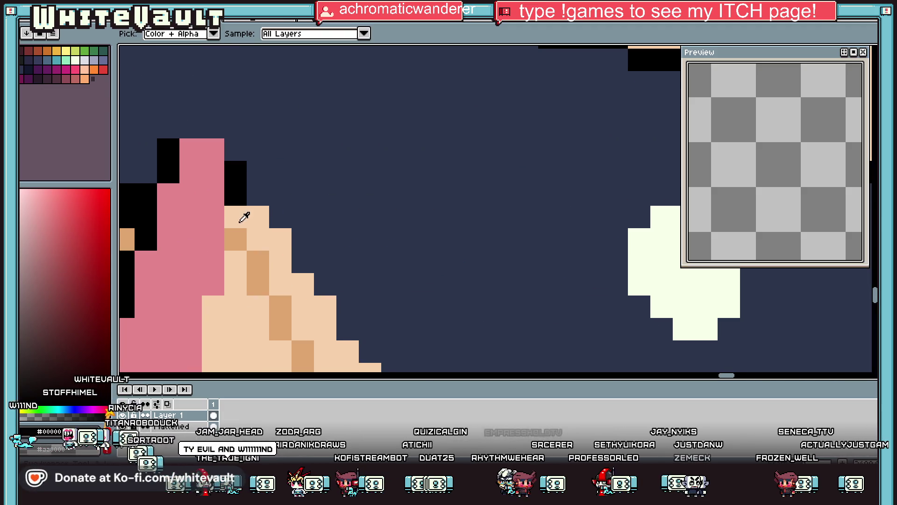
{"action": "left_click", "coordinate": [239, 194], "text": "alt"}
{"action": "left_click", "coordinate": [236, 172]}
{"action": "left_click", "coordinate": [174, 149], "text": "alt"}
{"action": "mouse_move", "coordinate": [235, 149]}
{"action": "left_mouse_down"}
{"action": "mouse_move", "coordinate": [260, 176]}
{"action": "mouse_move", "coordinate": [303, 261]}
{"action": "mouse_move", "coordinate": [325, 263]}
{"action": "left_mouse_up"}
Outline the mask's lower edge diagonally in black.
{"action": "scroll", "coordinate": [325, 262], "scroll_direction": "down", "scroll_amount": 3}
{"action": "scroll", "coordinate": [314, 244], "scroll_direction": "up", "scroll_amount": 2}
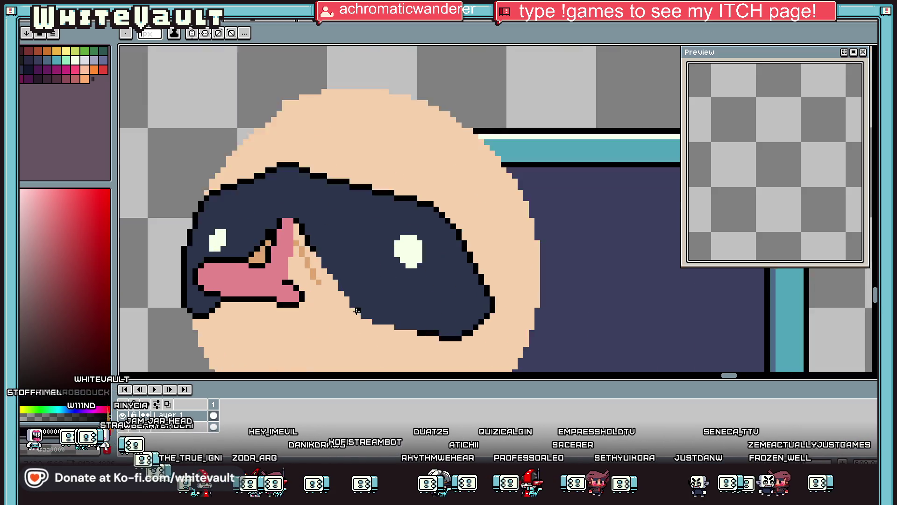
{"action": "mouse_move", "coordinate": [302, 233]}
{"action": "left_mouse_down"}
{"action": "mouse_move", "coordinate": [379, 318]}
{"action": "mouse_move", "coordinate": [407, 333]}
{"action": "mouse_move", "coordinate": [462, 335]}
{"action": "left_mouse_up"}
{"action": "scroll", "coordinate": [407, 333], "scroll_direction": "up", "scroll_amount": 1}
{"action": "scroll", "coordinate": [454, 335], "scroll_direction": "down", "scroll_amount": 1}
{"action": "scroll", "coordinate": [453, 335], "scroll_direction": "down", "scroll_amount": 1}
Bucket-fill three stray dark patches with skin colour and pencil over brown pixels in the nose.
{"action": "left_click", "coordinate": [395, 333], "text": "alt"}
{"action": "key", "text": "g"}
{"action": "left_click", "coordinate": [392, 318]}
{"action": "left_click", "coordinate": [360, 276]}
{"action": "left_click", "coordinate": [350, 266]}
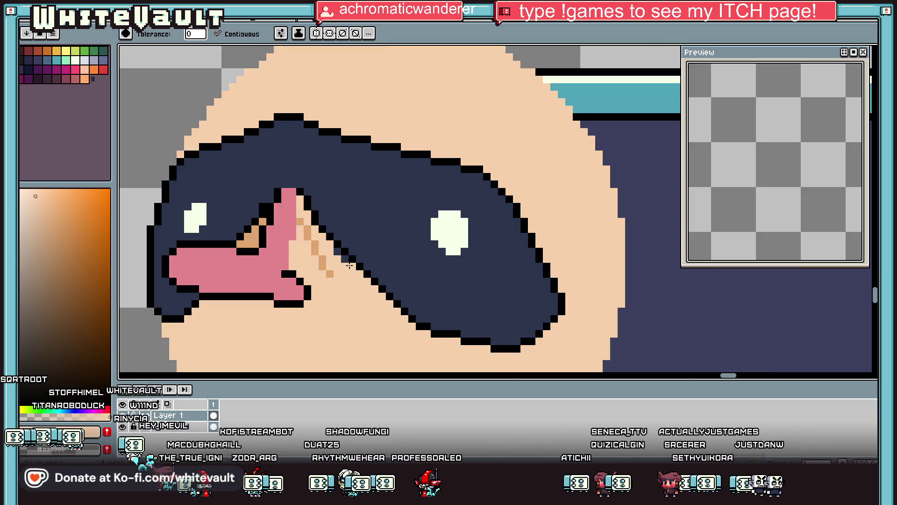
{"action": "key", "text": "b"}
{"action": "left_click_drag", "start_coordinate": [302, 219], "coordinate": [326, 271]}
{"action": "scroll", "coordinate": [325, 267], "scroll_direction": "down", "scroll_amount": 5}
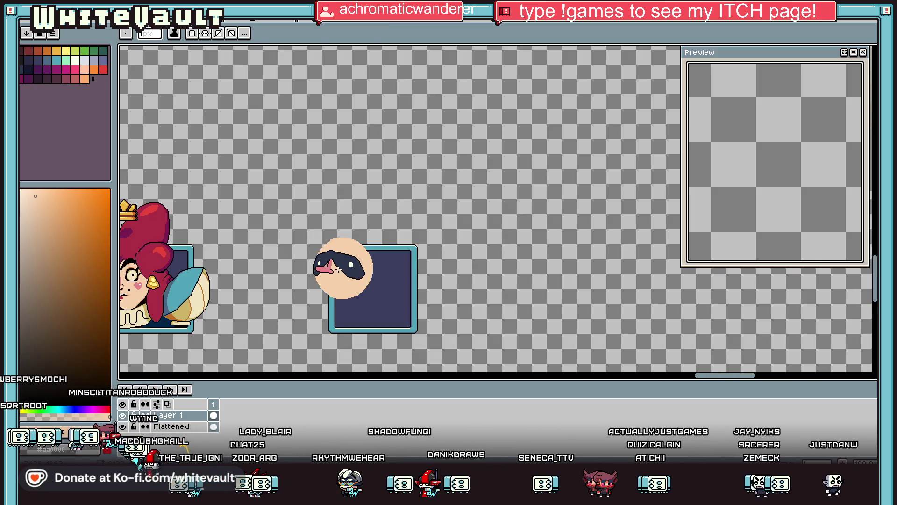
Choose a dark navy from the palette and paint it onto the right eye's lower edge.
{"action": "scroll", "coordinate": [333, 277], "scroll_direction": "up", "scroll_amount": 5}
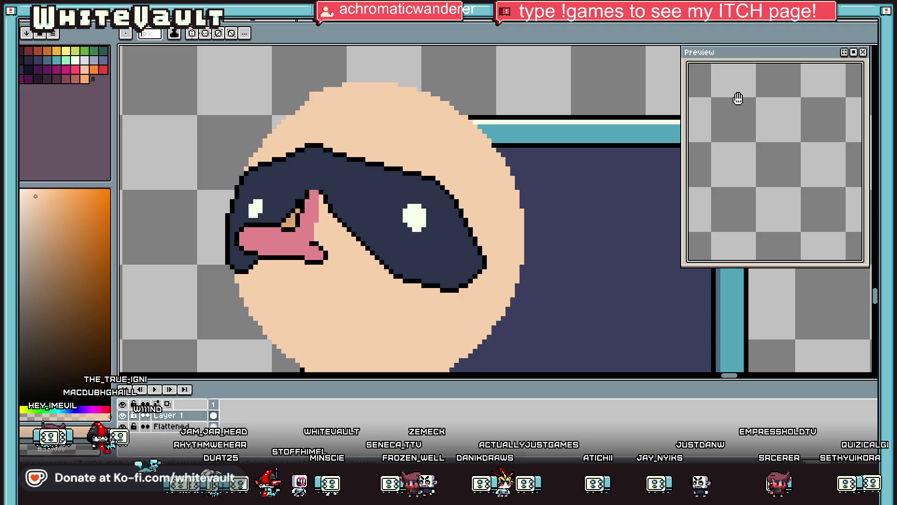
{"action": "key", "text": "i"}
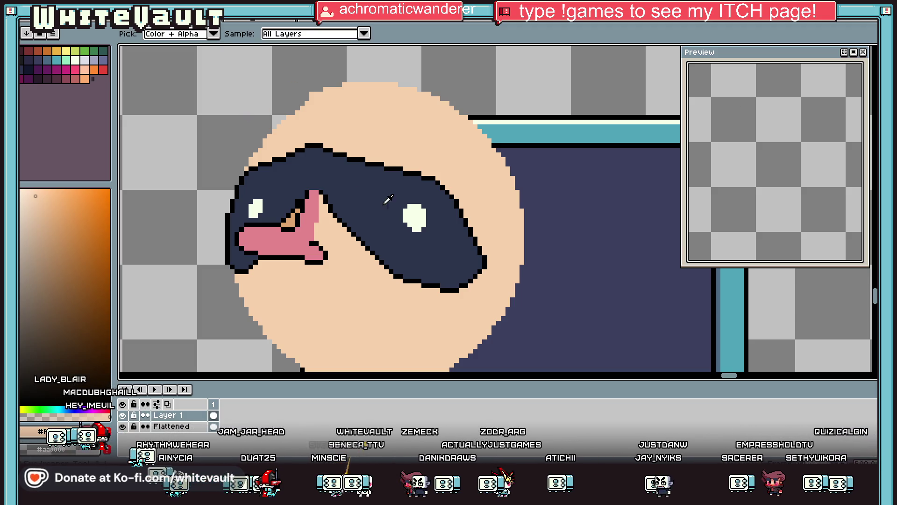
{"action": "left_click", "coordinate": [388, 200]}
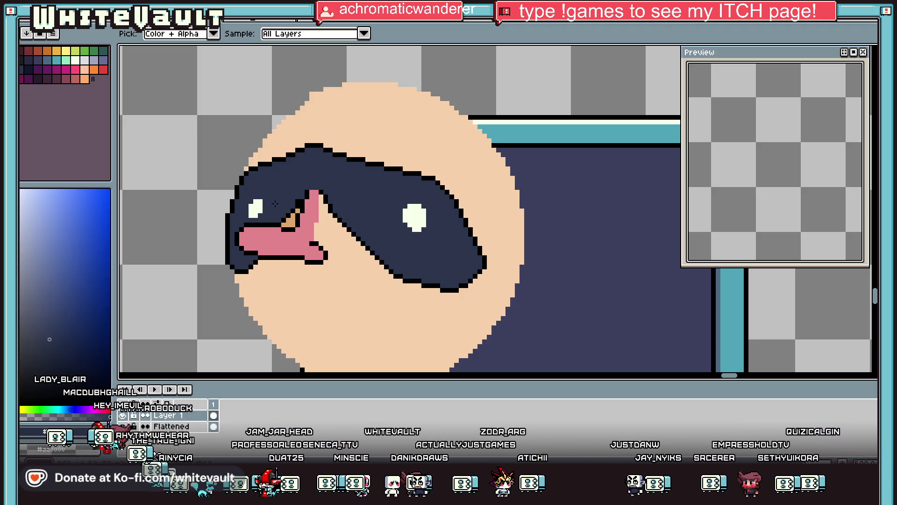
{"action": "left_click", "coordinate": [27, 71]}
{"action": "key", "text": "b"}
{"action": "scroll", "coordinate": [407, 203], "scroll_direction": "up", "scroll_amount": 3}
{"action": "left_click", "coordinate": [409, 257]}
{"action": "scroll", "coordinate": [397, 238], "scroll_direction": "down", "scroll_amount": 2}
{"action": "scroll", "coordinate": [312, 224], "scroll_direction": "up", "scroll_amount": 2}
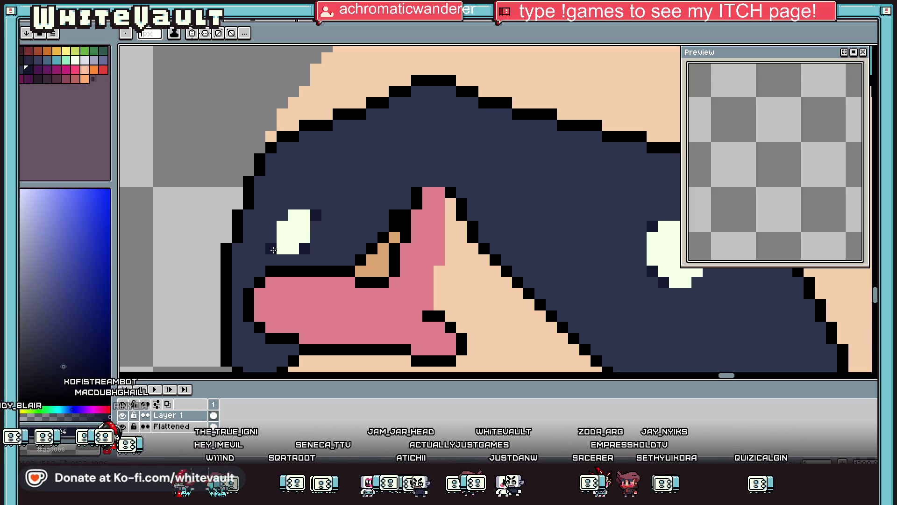
Magic-wand select the mask's right eye, nudge it slightly left, confirm and deselect.
{"action": "key", "text": "i"}
{"action": "scroll", "coordinate": [363, 227], "scroll_direction": "down", "scroll_amount": 3}
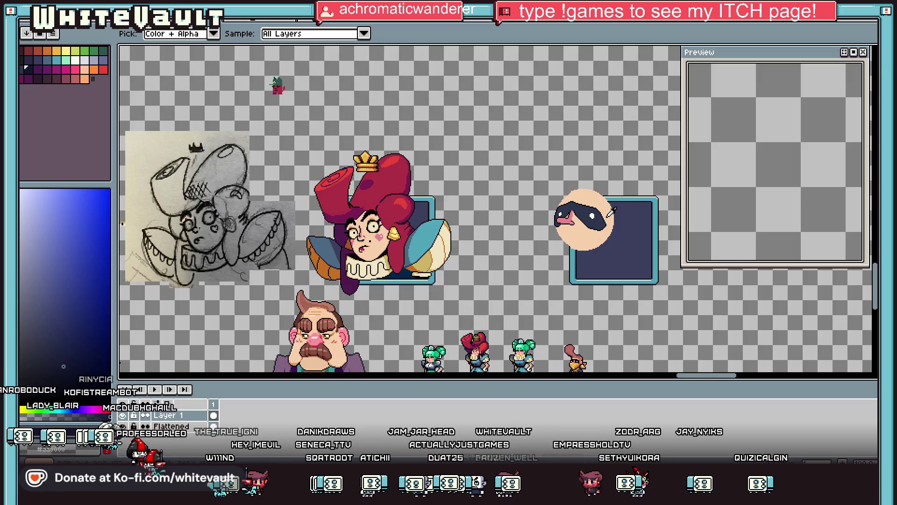
{"action": "scroll", "coordinate": [611, 212], "scroll_direction": "up", "scroll_amount": 3}
{"action": "key", "text": "w"}
{"action": "scroll", "coordinate": [549, 218], "scroll_direction": "up", "scroll_amount": 1}
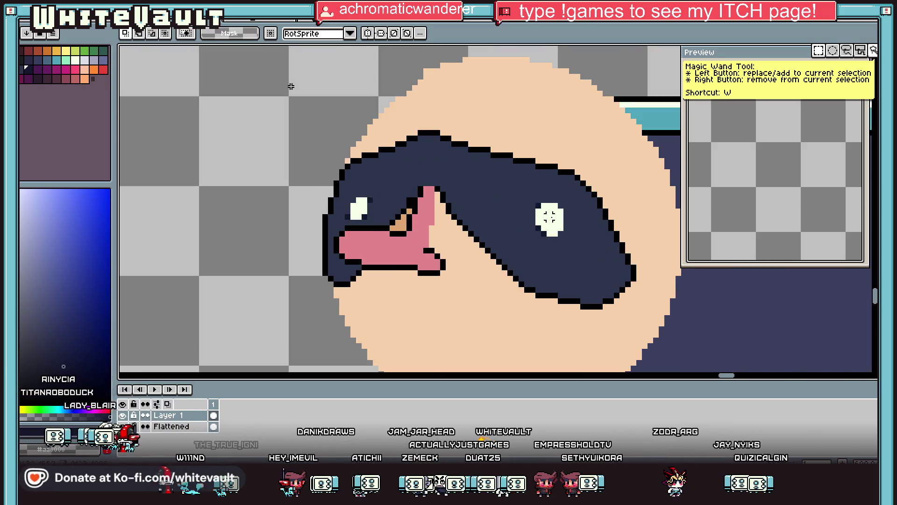
{"action": "left_click", "coordinate": [542, 215]}
{"action": "left_click_drag", "start_coordinate": [589, 259], "coordinate": [573, 259]}
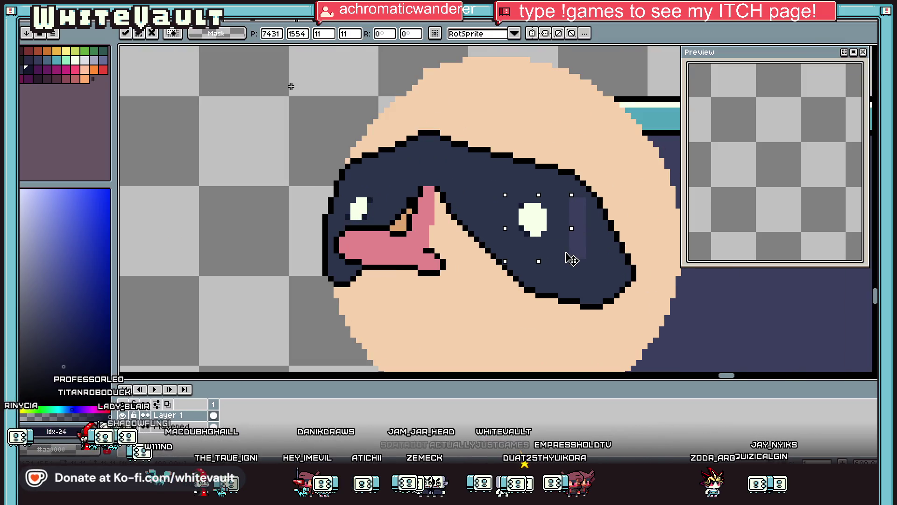
{"action": "scroll", "coordinate": [572, 259], "scroll_direction": "down", "scroll_amount": 4}
{"action": "key", "text": "Return"}
{"action": "key", "text": "ctrl+d"}
{"action": "scroll", "coordinate": [585, 255], "scroll_direction": "up", "scroll_amount": 4}
Sample the peach skin colour and draw a peach line inside the pink nose.
{"action": "key", "text": "i"}
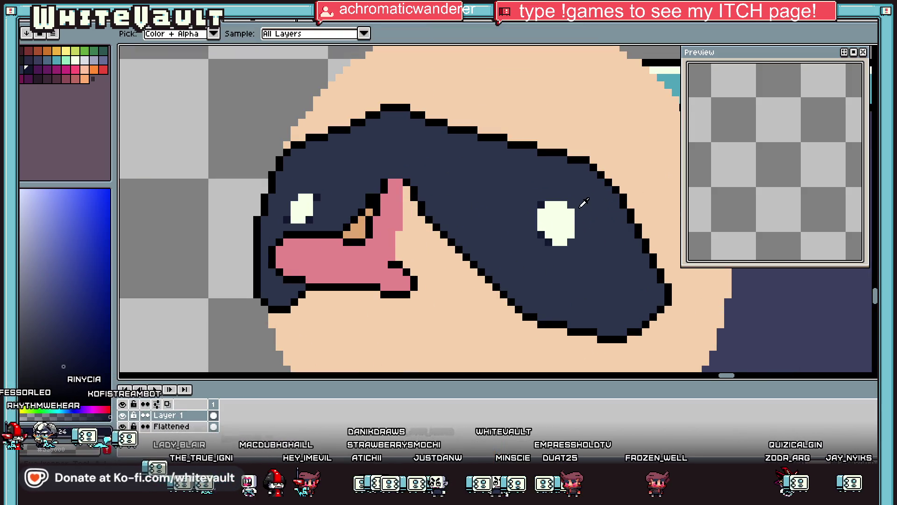
{"action": "left_click", "coordinate": [581, 206]}
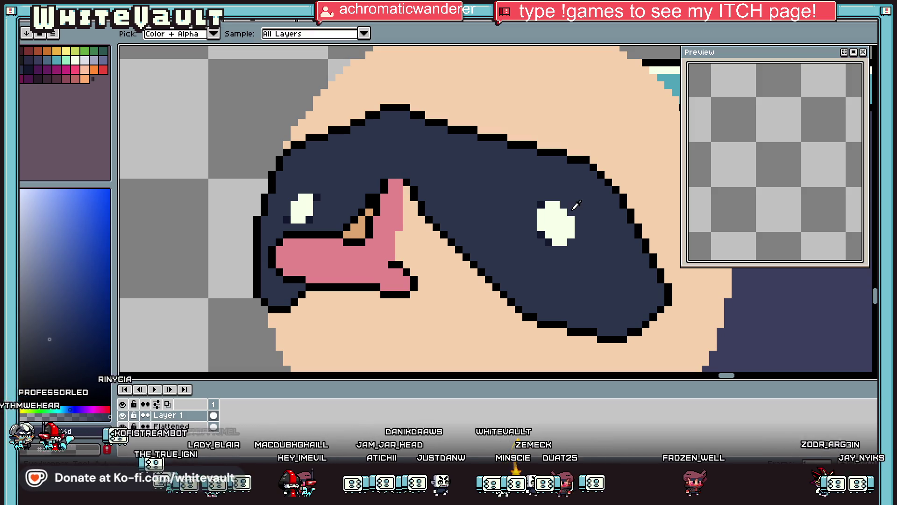
{"action": "scroll", "coordinate": [578, 204], "scroll_direction": "down", "scroll_amount": 4}
{"action": "scroll", "coordinate": [522, 211], "scroll_direction": "up", "scroll_amount": 2}
{"action": "scroll", "coordinate": [522, 212], "scroll_direction": "down", "scroll_amount": 2}
{"action": "scroll", "coordinate": [181, 252], "scroll_direction": "down", "scroll_amount": 1}
{"action": "scroll", "coordinate": [154, 254], "scroll_direction": "up", "scroll_amount": 3}
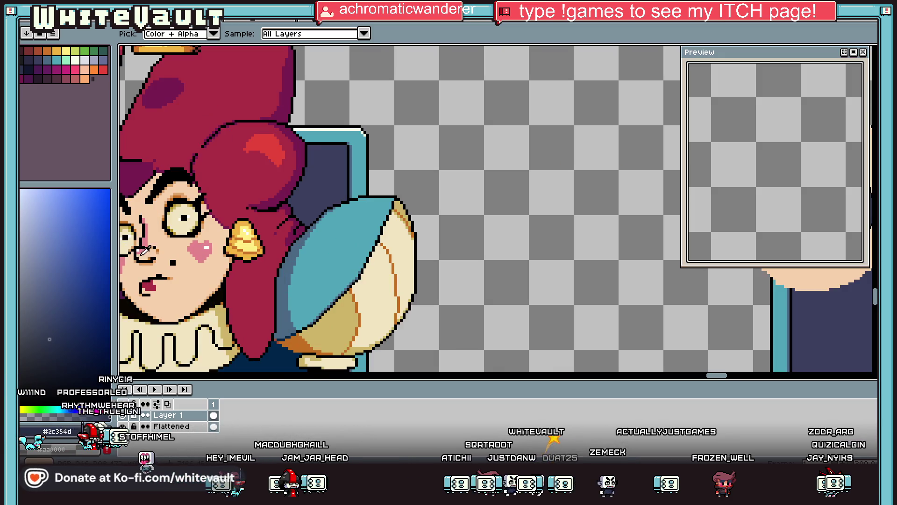
{"action": "left_click", "coordinate": [145, 251]}
{"action": "scroll", "coordinate": [363, 214], "scroll_direction": "down", "scroll_amount": 1}
{"action": "scroll", "coordinate": [637, 206], "scroll_direction": "up", "scroll_amount": 3}
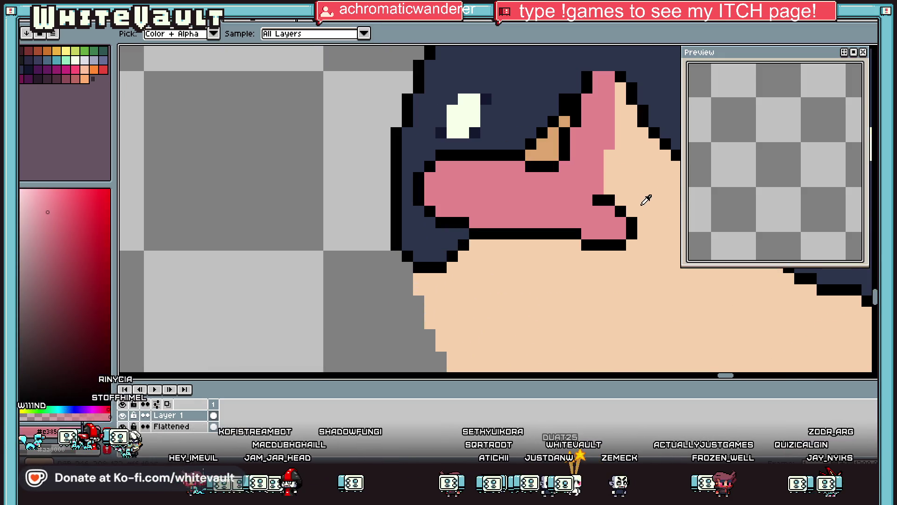
{"action": "left_click", "coordinate": [644, 194], "text": "alt"}
{"action": "left_click_drag", "start_coordinate": [437, 211], "coordinate": [576, 223]}
Bucket-fill the small pink patch at the nose's end with peach.
{"action": "key", "text": "g"}
{"action": "left_click", "coordinate": [586, 212]}
{"action": "scroll", "coordinate": [586, 212], "scroll_direction": "down", "scroll_amount": 5}
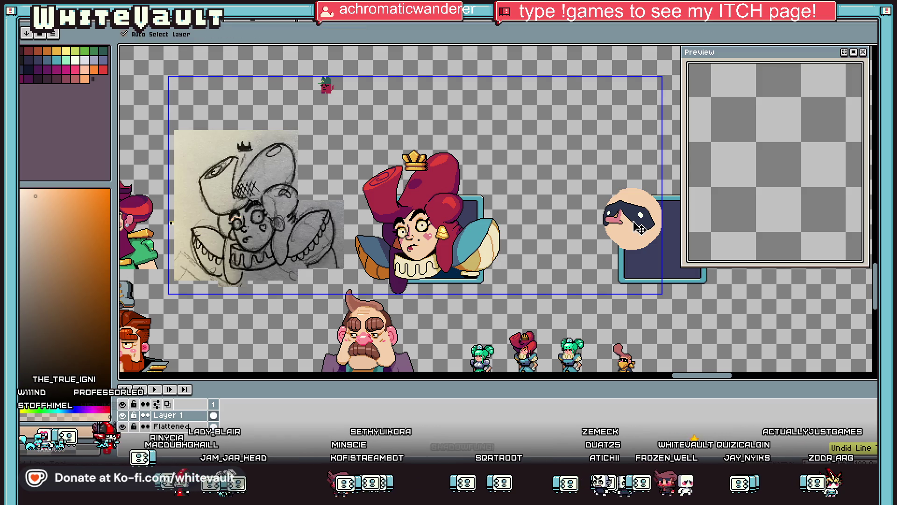
{"action": "scroll", "coordinate": [635, 222], "scroll_direction": "up", "scroll_amount": 5}
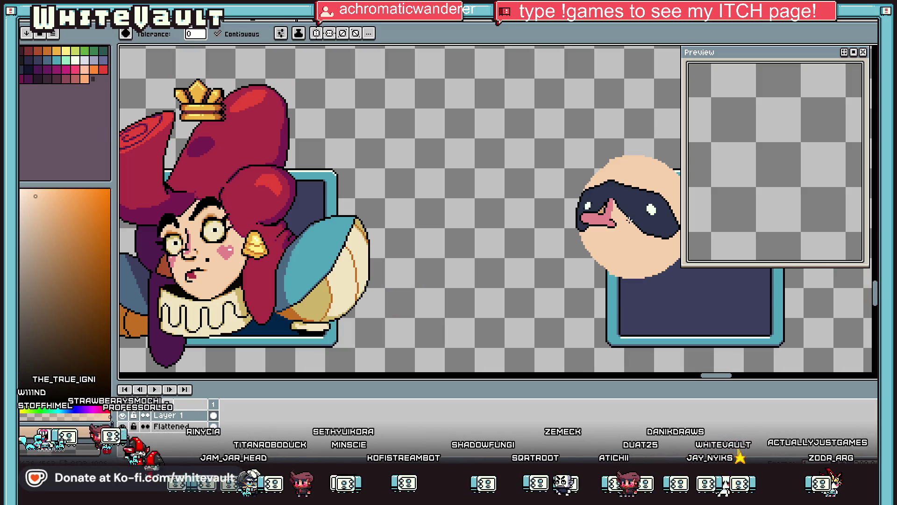
Sample pink-red colours from the artwork and return to the pencil.
{"action": "key", "text": "i"}
{"action": "left_click", "coordinate": [190, 247]}
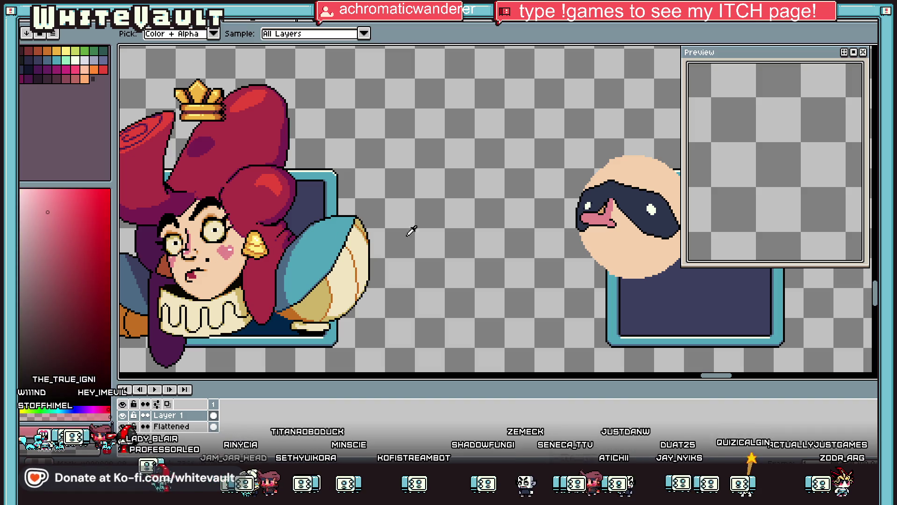
{"action": "key", "text": "b"}
{"action": "scroll", "coordinate": [561, 205], "scroll_direction": "up", "scroll_amount": 3}
{"action": "scroll", "coordinate": [589, 222], "scroll_direction": "down", "scroll_amount": 3}
{"action": "key", "text": "i"}
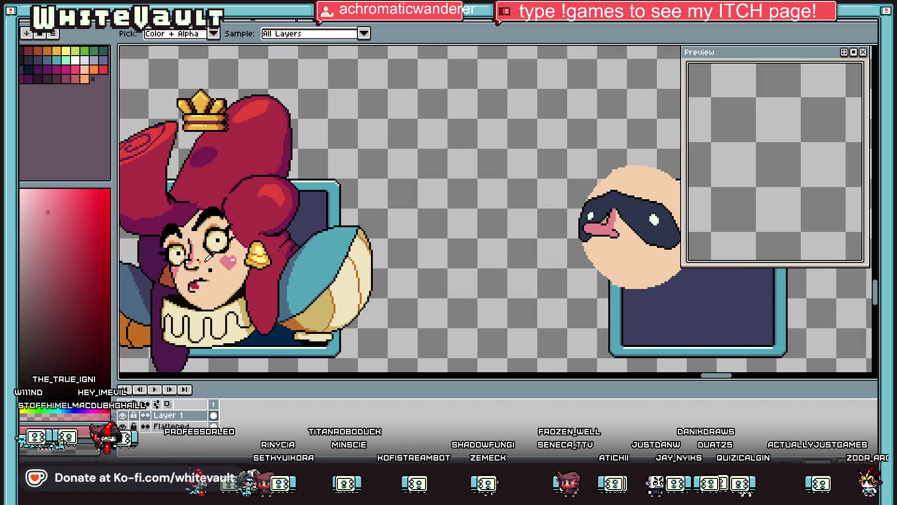
{"action": "left_click", "coordinate": [191, 257]}
{"action": "key", "text": "b"}
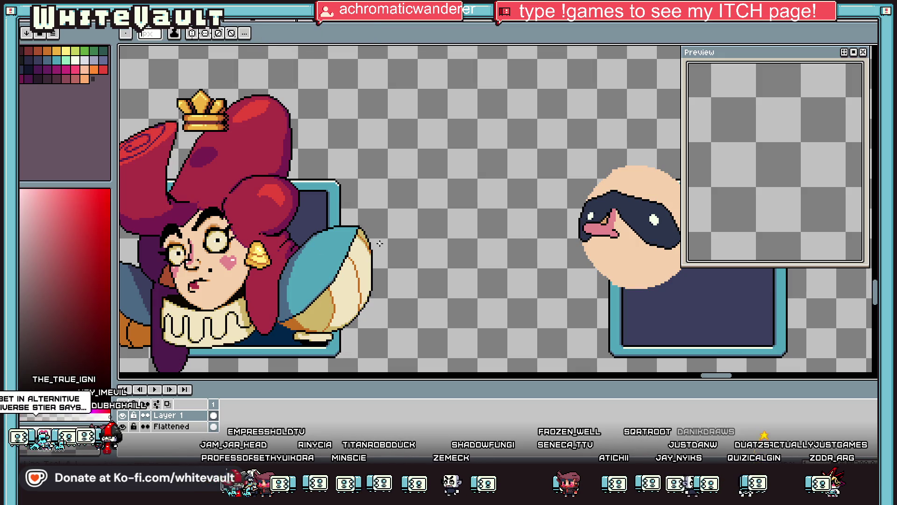
{"action": "scroll", "coordinate": [572, 226], "scroll_direction": "up", "scroll_amount": 3}
Draw a white highlight down the mouth edge and sample the mouth colour.
{"action": "scroll", "coordinate": [633, 197], "scroll_direction": "up", "scroll_amount": 2}
{"action": "mouse_move", "coordinate": [634, 172]}
{"action": "left_mouse_down"}
{"action": "mouse_move", "coordinate": [621, 234]}
{"action": "mouse_move", "coordinate": [606, 240]}
{"action": "left_mouse_up"}
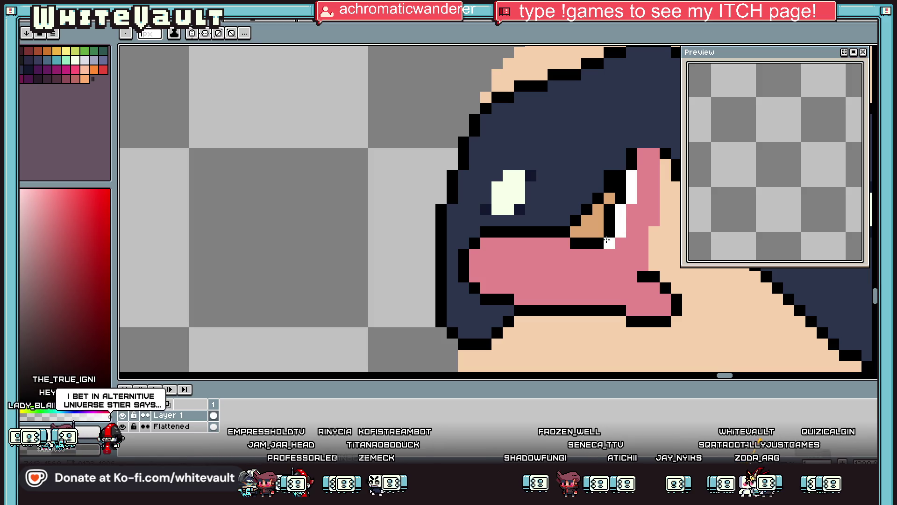
{"action": "scroll", "coordinate": [606, 241], "scroll_direction": "down", "scroll_amount": 4}
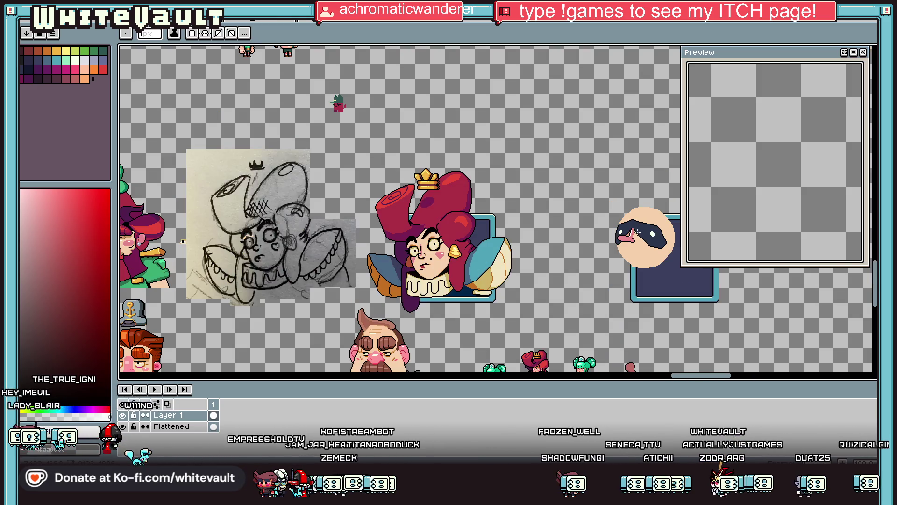
{"action": "scroll", "coordinate": [631, 234], "scroll_direction": "up", "scroll_amount": 5}
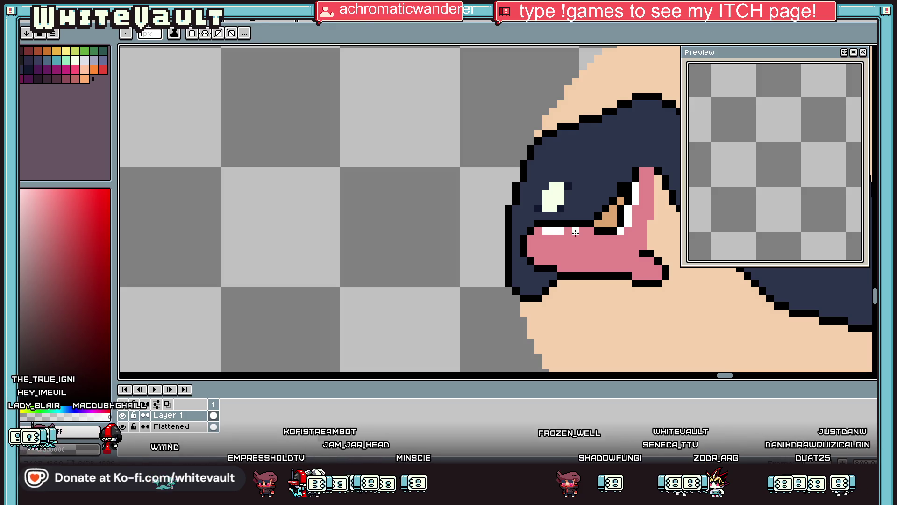
{"action": "left_click", "coordinate": [607, 236], "text": "alt"}
{"action": "key", "text": "g"}
{"action": "scroll", "coordinate": [641, 229], "scroll_direction": "down", "scroll_amount": 5}
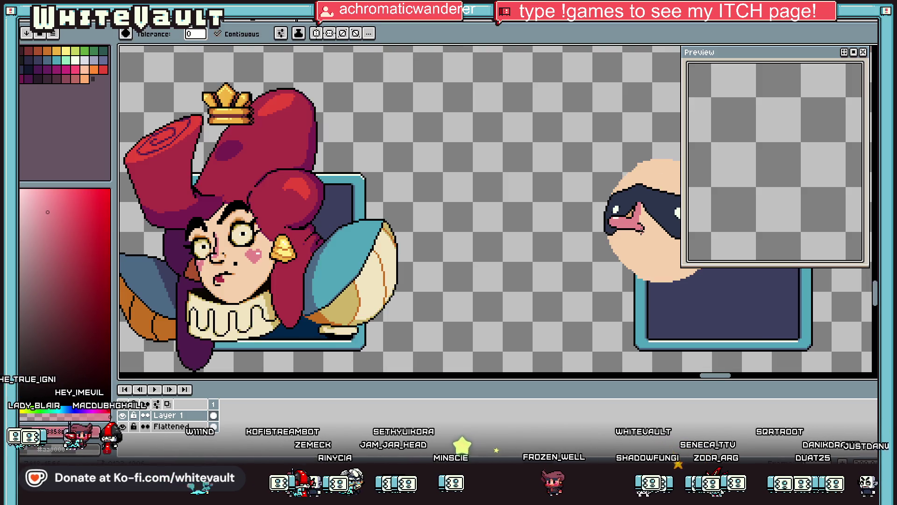
{"action": "scroll", "coordinate": [642, 229], "scroll_direction": "up", "scroll_amount": 4}
Shade the tongue with a darker pink diagonal stroke and fill its upper part.
{"action": "key", "text": "i"}
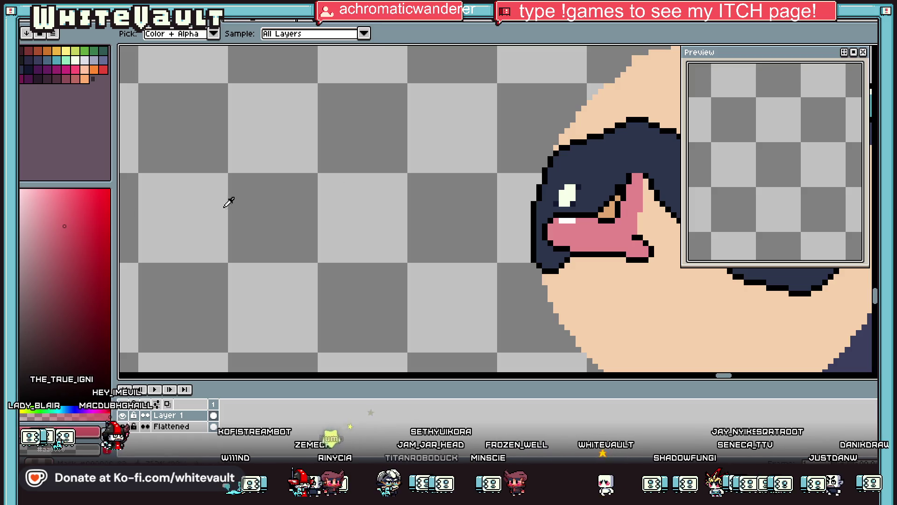
{"action": "key", "text": "b"}
{"action": "scroll", "coordinate": [629, 192], "scroll_direction": "up", "scroll_amount": 2}
{"action": "mouse_move", "coordinate": [613, 226]}
{"action": "left_mouse_down"}
{"action": "mouse_move", "coordinate": [635, 220]}
{"action": "mouse_move", "coordinate": [650, 191]}
{"action": "left_mouse_up"}
{"action": "key", "text": "g"}
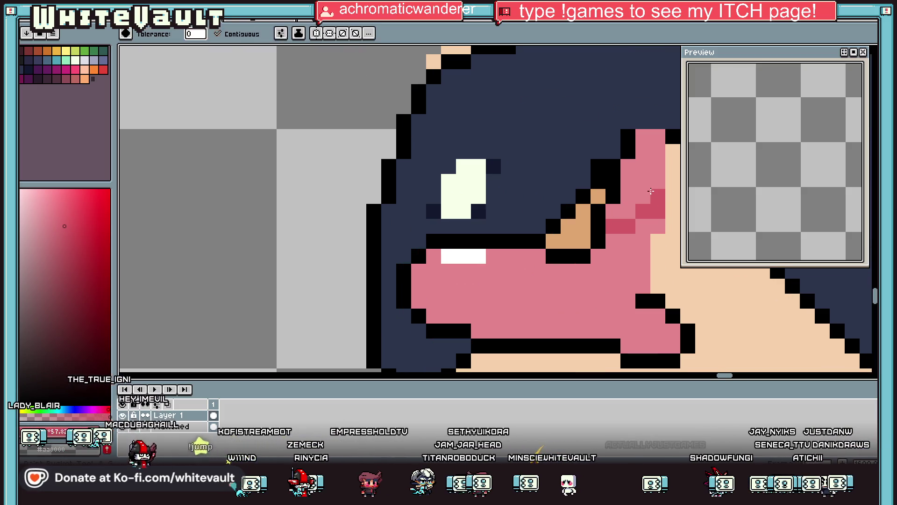
{"action": "left_click", "coordinate": [651, 192]}
{"action": "scroll", "coordinate": [649, 194], "scroll_direction": "down", "scroll_amount": 4}
{"action": "scroll", "coordinate": [647, 199], "scroll_direction": "up", "scroll_amount": 1}
Close the preview panel and add a filled tan shadow beside the tongue.
{"action": "key", "text": "i"}
{"action": "left_click", "coordinate": [643, 204]}
{"action": "key", "text": "b"}
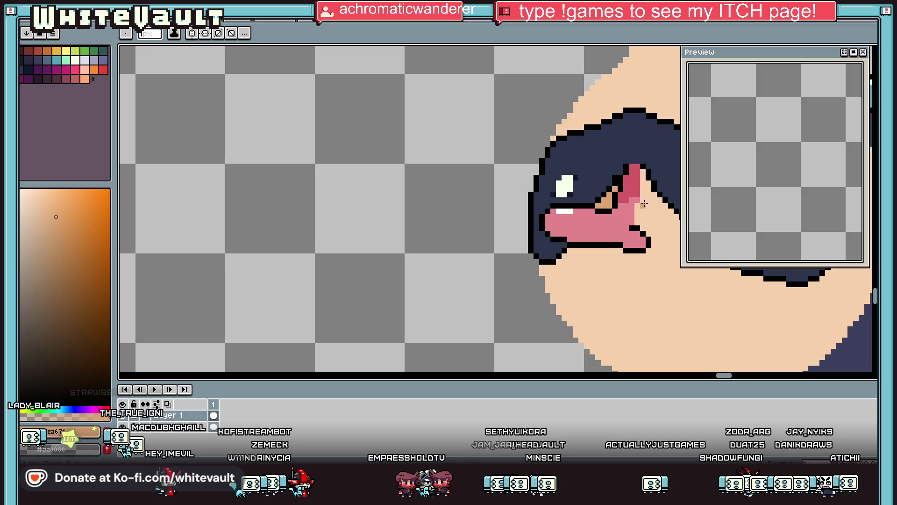
{"action": "left_click", "coordinate": [863, 52]}
{"action": "scroll", "coordinate": [638, 197], "scroll_direction": "up", "scroll_amount": 4}
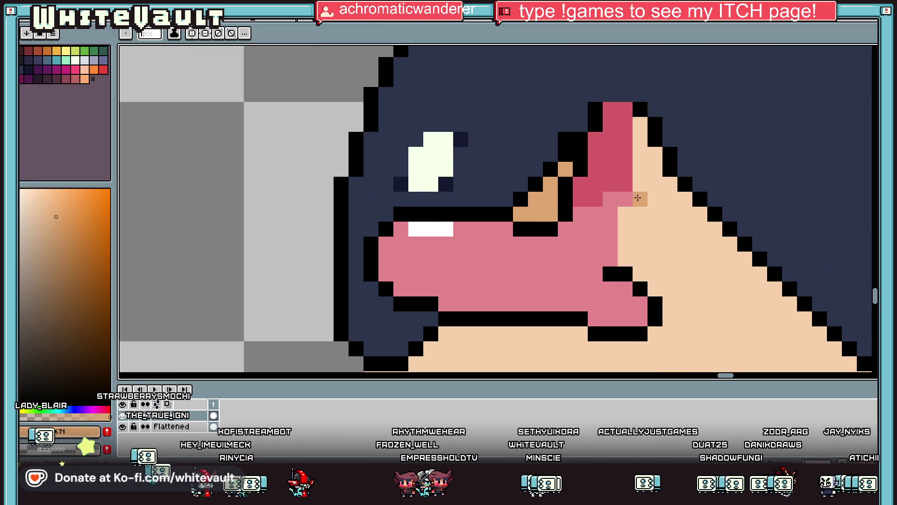
{"action": "left_click_drag", "start_coordinate": [638, 197], "coordinate": [729, 244]}
{"action": "key", "text": "g"}
{"action": "left_click", "coordinate": [686, 214]}
{"action": "scroll", "coordinate": [739, 205], "scroll_direction": "down", "scroll_amount": 5}
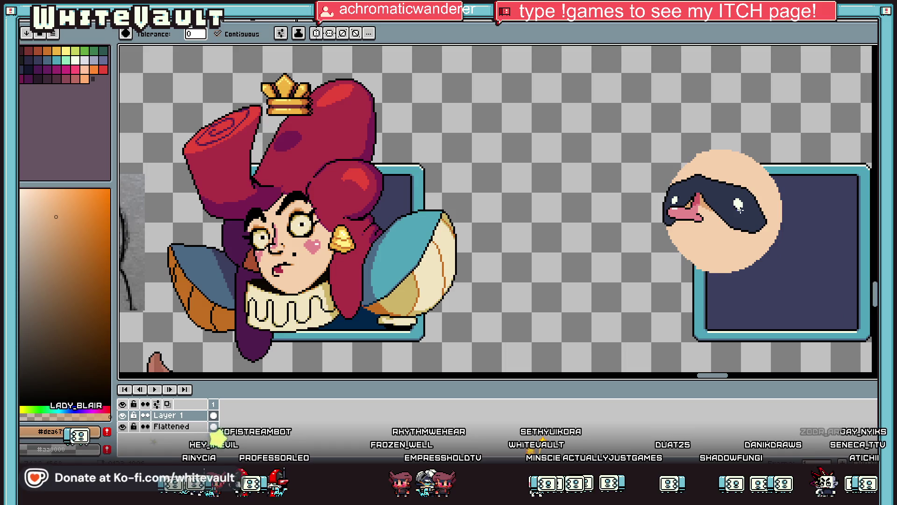
{"action": "scroll", "coordinate": [758, 216], "scroll_direction": "down", "scroll_amount": 3}
{"action": "scroll", "coordinate": [767, 294], "scroll_direction": "up", "scroll_amount": 1}
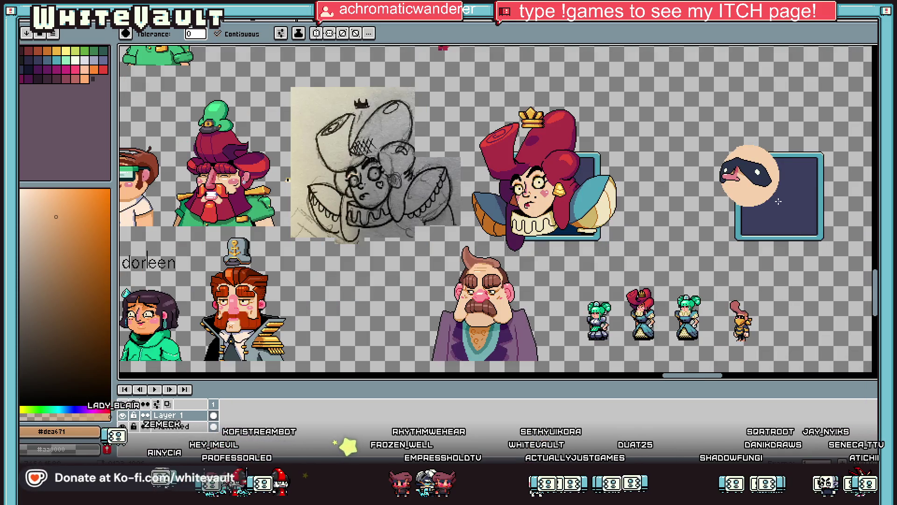
{"action": "scroll", "coordinate": [770, 196], "scroll_direction": "up", "scroll_amount": 2}
Choose a pink from the palette, then sample the tongue's pink from the canvas.
{"action": "key", "text": "i"}
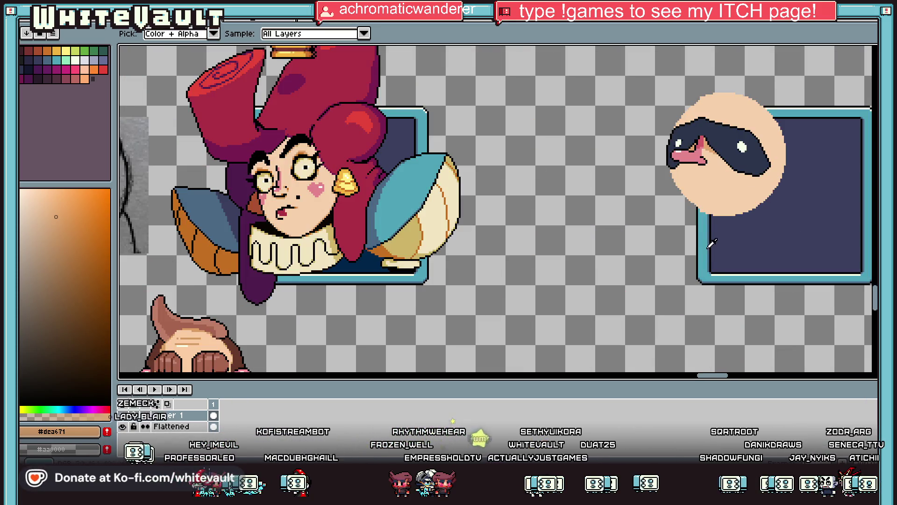
{"action": "scroll", "coordinate": [712, 243], "scroll_direction": "down", "scroll_amount": 2}
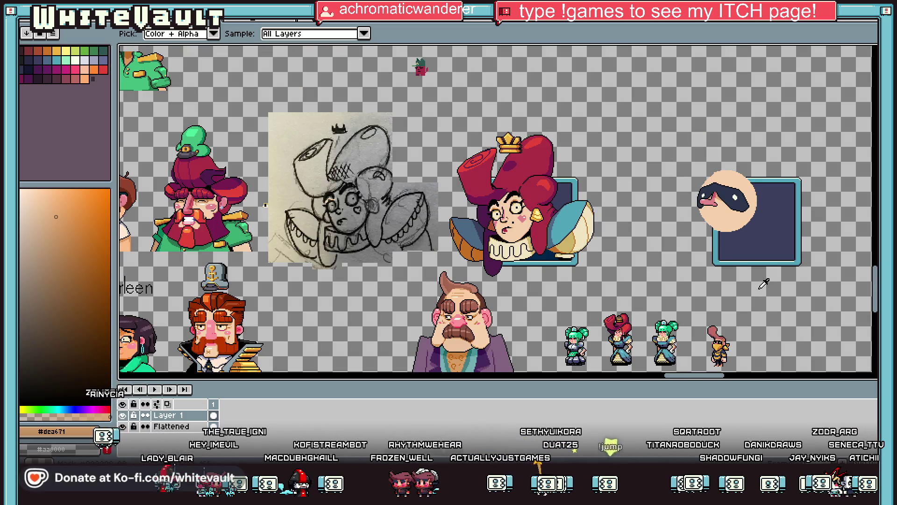
{"action": "scroll", "coordinate": [748, 233], "scroll_direction": "up", "scroll_amount": 2}
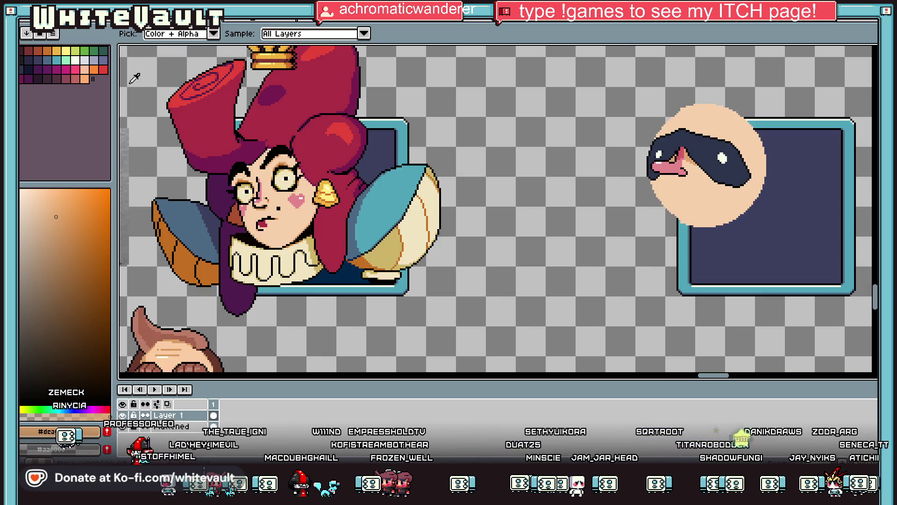
{"action": "left_click", "coordinate": [74, 70]}
{"action": "key", "text": "b"}
{"action": "scroll", "coordinate": [779, 161], "scroll_direction": "up", "scroll_amount": 2}
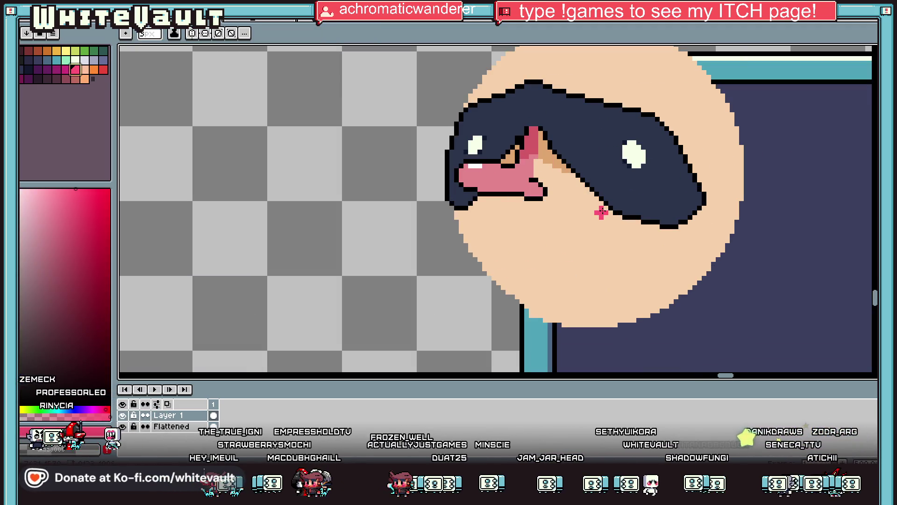
{"action": "key", "text": "i"}
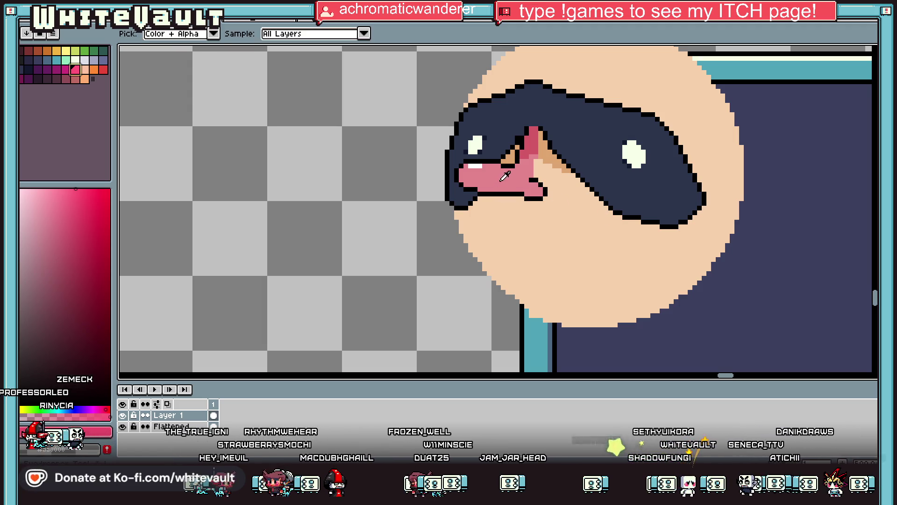
{"action": "left_click", "coordinate": [514, 188]}
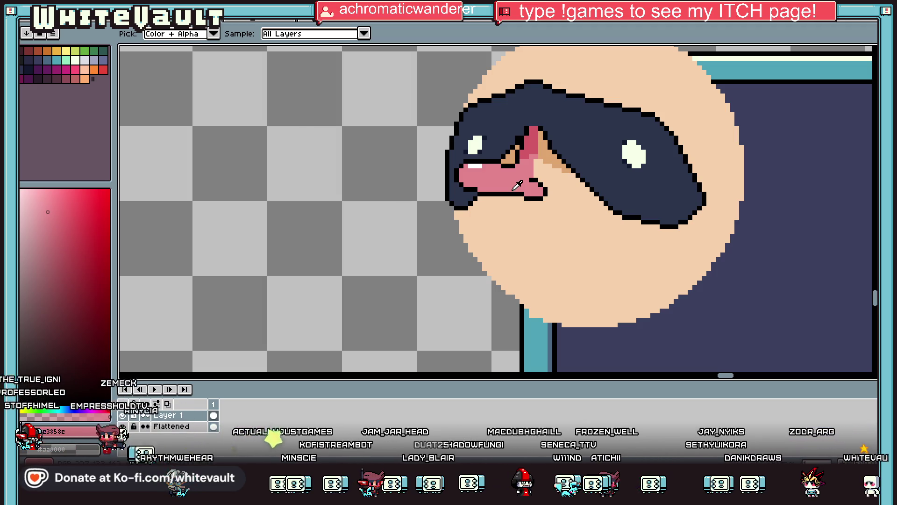
Paint a first 3px pink ear stroke on the head's right edge, then undo it.
{"action": "key", "text": "b"}
{"action": "left_click", "coordinate": [735, 172]}
{"action": "scroll", "coordinate": [734, 168], "scroll_direction": "up", "scroll_amount": 2}
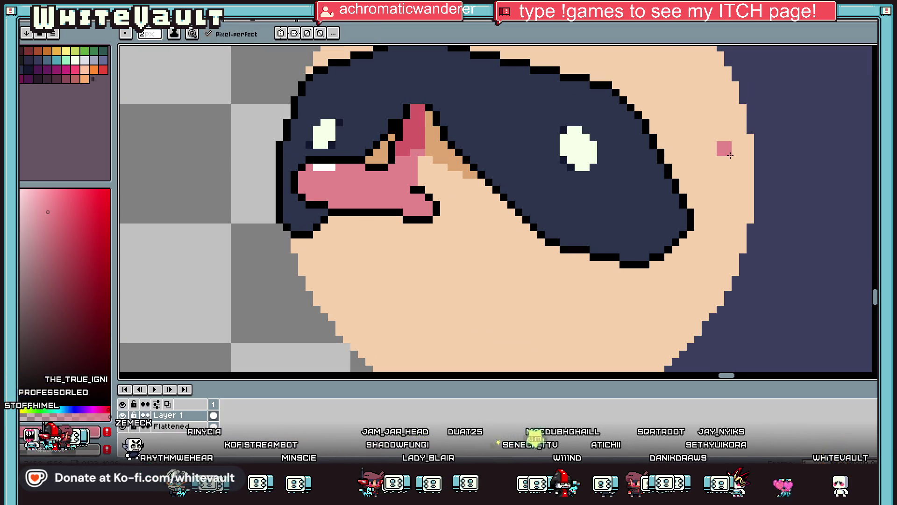
{"action": "key", "text": "plus"}
{"action": "mouse_move", "coordinate": [727, 150]}
{"action": "left_mouse_down"}
{"action": "mouse_move", "coordinate": [789, 165]}
{"action": "mouse_move", "coordinate": [790, 221]}
{"action": "mouse_move", "coordinate": [777, 263]}
{"action": "mouse_move", "coordinate": [725, 279]}
{"action": "mouse_move", "coordinate": [715, 248]}
{"action": "mouse_move", "coordinate": [738, 161]}
{"action": "mouse_move", "coordinate": [760, 234]}
{"action": "mouse_move", "coordinate": [741, 220]}
{"action": "mouse_move", "coordinate": [759, 264]}
{"action": "mouse_move", "coordinate": [744, 258]}
{"action": "left_mouse_up"}
{"action": "scroll", "coordinate": [771, 203], "scroll_direction": "down", "scroll_amount": 4}
{"action": "scroll", "coordinate": [781, 210], "scroll_direction": "up", "scroll_amount": 2}
{"action": "key", "text": "v"}
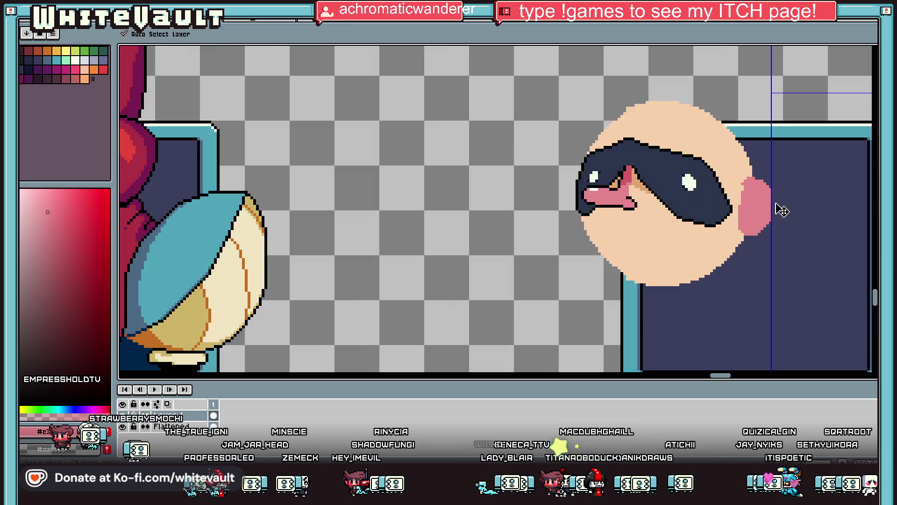
{"action": "key", "text": "ctrl+z"}
{"action": "key", "text": "b"}
Repaint the pink ear on the head's right edge and fill it in solidly.
{"action": "scroll", "coordinate": [757, 187], "scroll_direction": "up", "scroll_amount": 2}
{"action": "mouse_move", "coordinate": [734, 177]}
{"action": "left_mouse_down"}
{"action": "mouse_move", "coordinate": [767, 182]}
{"action": "mouse_move", "coordinate": [773, 273]}
{"action": "mouse_move", "coordinate": [731, 290]}
{"action": "mouse_move", "coordinate": [729, 194]}
{"action": "mouse_move", "coordinate": [752, 234]}
{"action": "mouse_move", "coordinate": [755, 268]}
{"action": "left_mouse_up"}
{"action": "scroll", "coordinate": [767, 184], "scroll_direction": "up", "scroll_amount": 1}
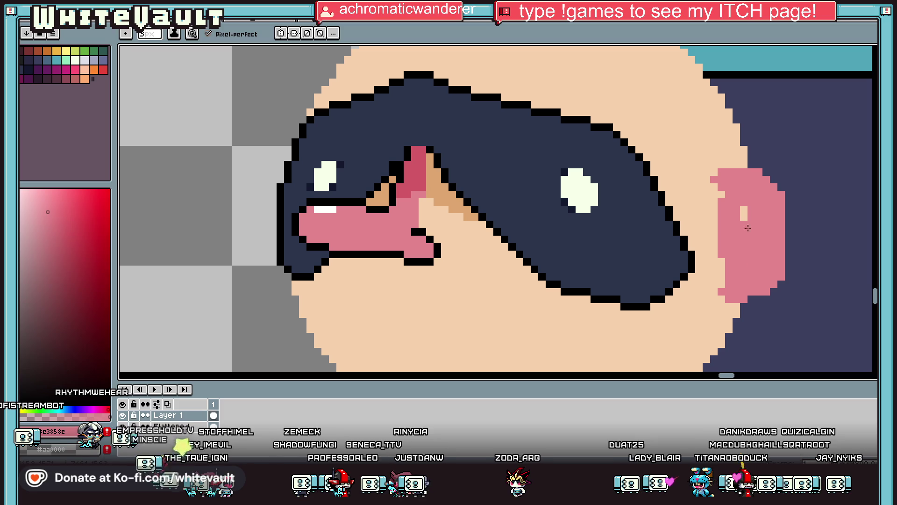
{"action": "left_click_drag", "start_coordinate": [743, 203], "coordinate": [745, 220]}
{"action": "scroll", "coordinate": [745, 212], "scroll_direction": "down", "scroll_amount": 2}
{"action": "scroll", "coordinate": [745, 211], "scroll_direction": "down", "scroll_amount": 3}
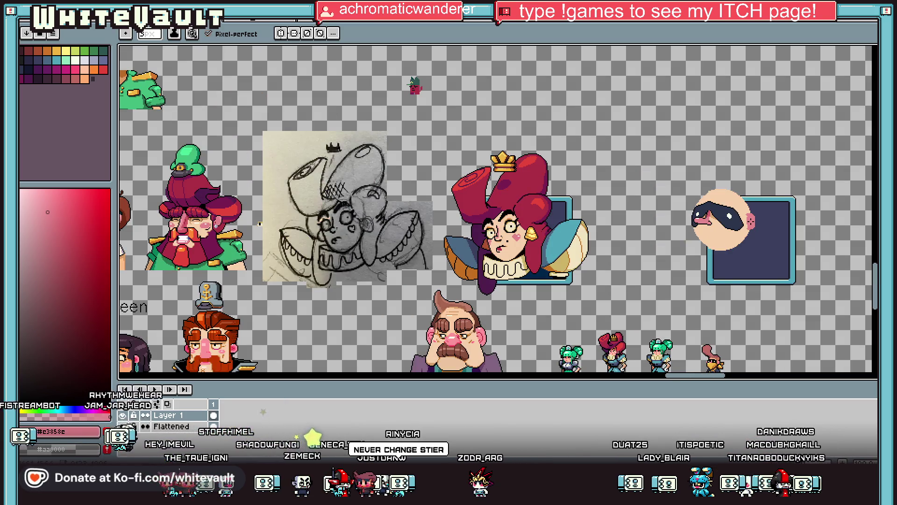
Marquee-select the masked head and drop it inside the dark framed slot.
{"action": "key", "text": "i"}
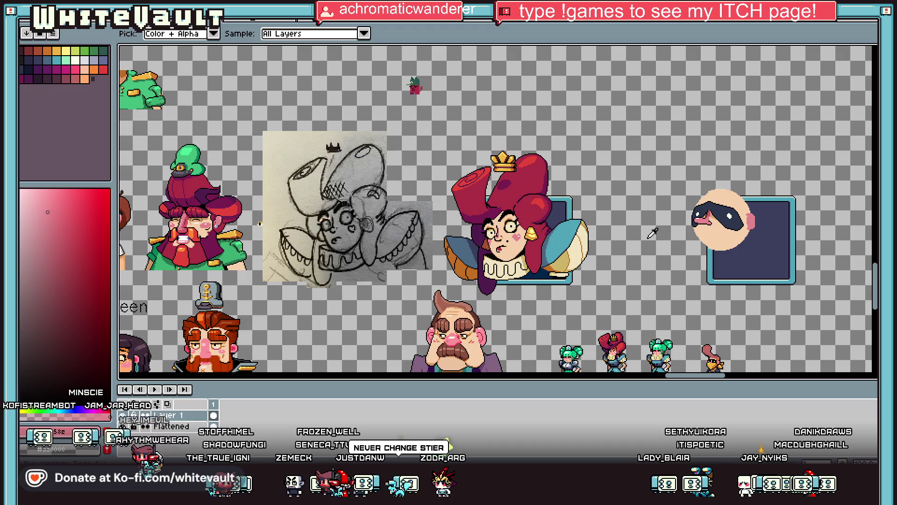
{"action": "scroll", "coordinate": [610, 206], "scroll_direction": "down", "scroll_amount": 2}
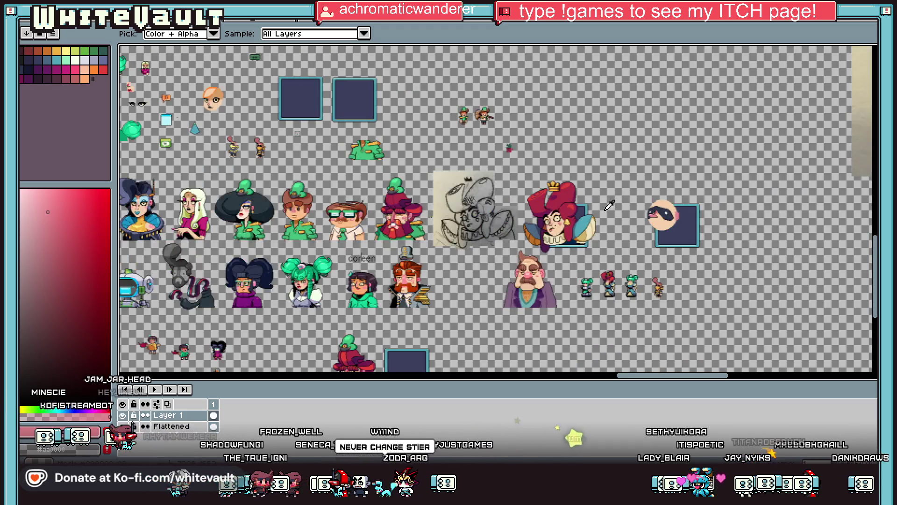
{"action": "scroll", "coordinate": [526, 216], "scroll_direction": "up", "scroll_amount": 2}
{"action": "key", "text": "m"}
{"action": "mouse_move", "coordinate": [724, 153]}
{"action": "left_mouse_down"}
{"action": "mouse_move", "coordinate": [842, 270]}
{"action": "mouse_move", "coordinate": [167, 285]}
{"action": "mouse_move", "coordinate": [470, 280]}
{"action": "mouse_move", "coordinate": [475, 248]}
{"action": "mouse_move", "coordinate": [376, 247]}
{"action": "mouse_move", "coordinate": [790, 219]}
{"action": "mouse_move", "coordinate": [757, 219]}
{"action": "mouse_move", "coordinate": [736, 252]}
{"action": "left_mouse_up"}
{"action": "scroll", "coordinate": [369, 215], "scroll_direction": "down", "scroll_amount": 2}
{"action": "scroll", "coordinate": [757, 219], "scroll_direction": "up", "scroll_amount": 2}
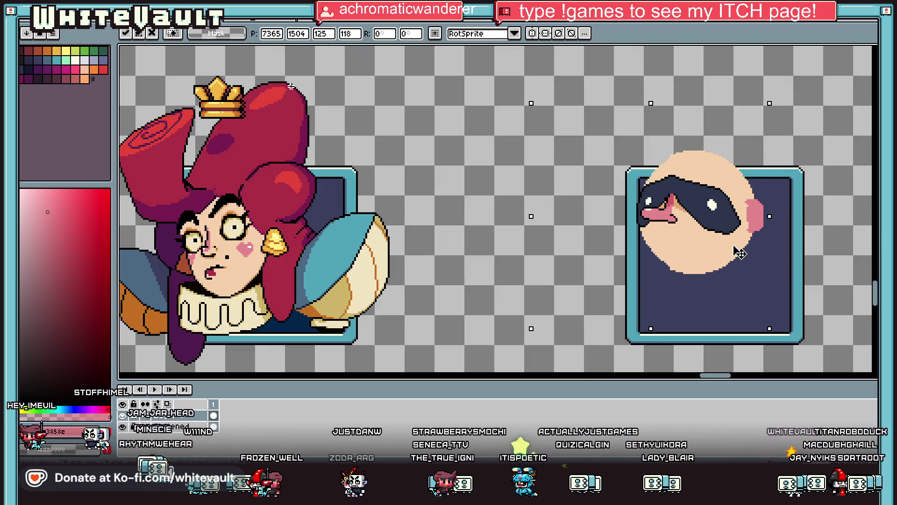
{"action": "key", "text": "Return"}
{"action": "scroll", "coordinate": [692, 238], "scroll_direction": "up", "scroll_amount": 1}
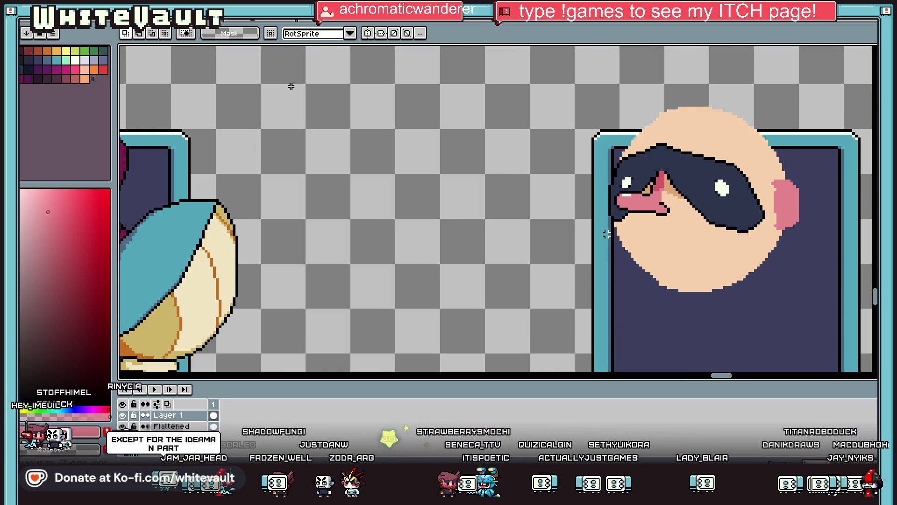
Sample the darker pink from the tongue for the next touch-ups.
{"action": "key", "text": "i"}
{"action": "scroll", "coordinate": [785, 180], "scroll_direction": "up", "scroll_amount": 1}
{"action": "left_click", "coordinate": [788, 190]}
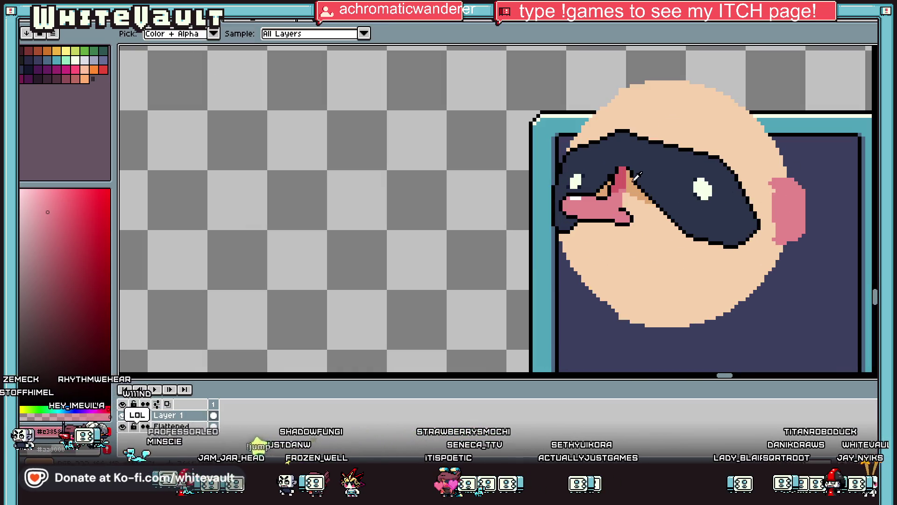
{"action": "key", "text": "b"}
{"action": "key", "text": "v"}
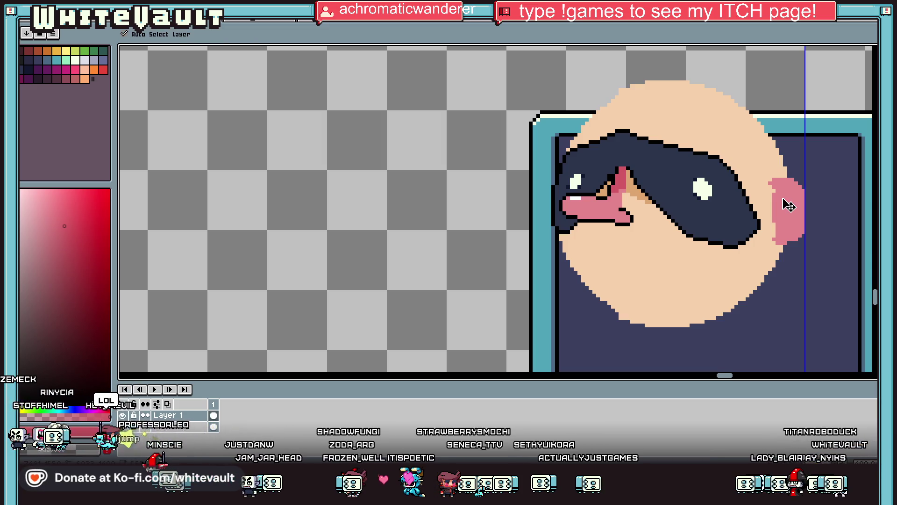
{"action": "scroll", "coordinate": [789, 206], "scroll_direction": "down", "scroll_amount": 5}
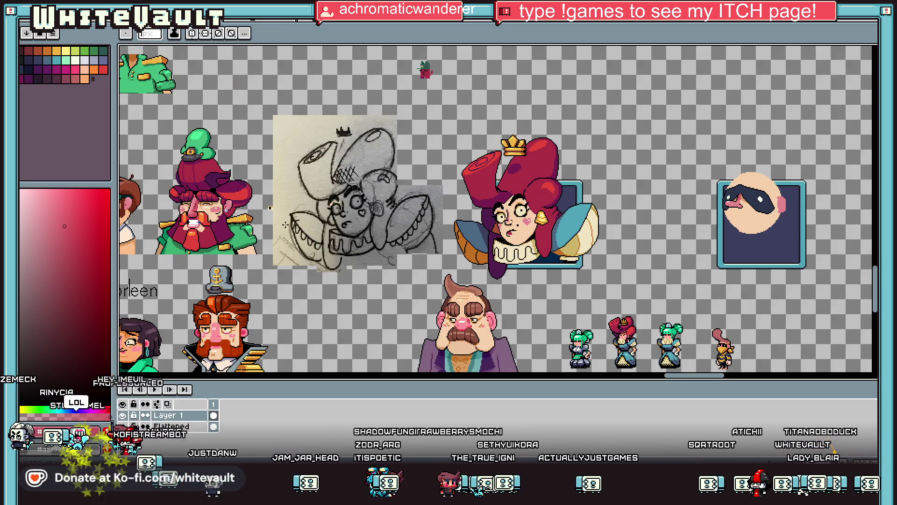
{"action": "scroll", "coordinate": [221, 210], "scroll_direction": "up", "scroll_amount": 5}
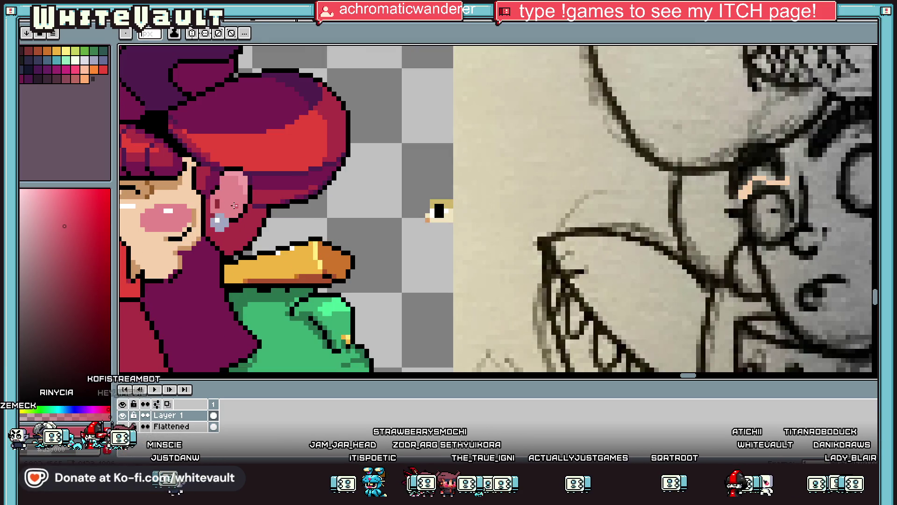
{"action": "key", "text": "i"}
{"action": "scroll", "coordinate": [369, 205], "scroll_direction": "down", "scroll_amount": 5}
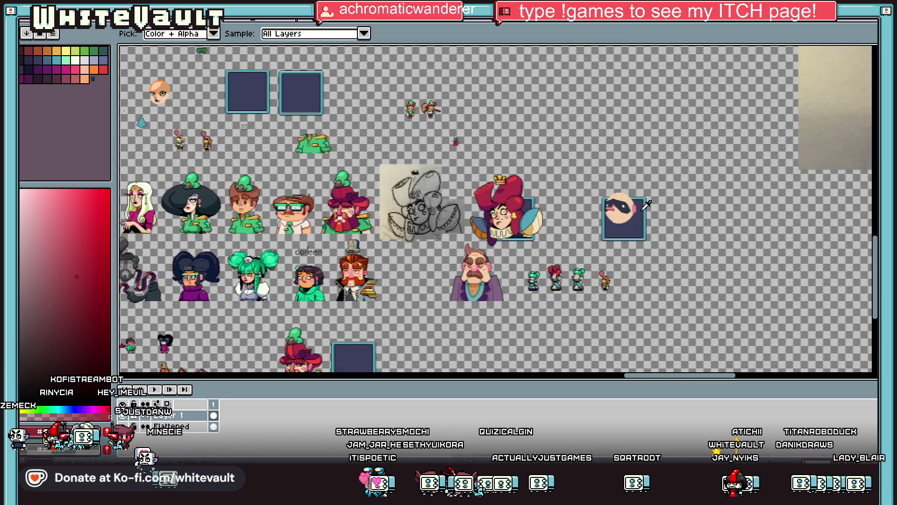
Draw a dark red inner line on the ear and repaint its top row in peach.
{"action": "scroll", "coordinate": [646, 204], "scroll_direction": "up", "scroll_amount": 5}
{"action": "key", "text": "b"}
{"action": "mouse_move", "coordinate": [584, 173]}
{"action": "left_mouse_down"}
{"action": "mouse_move", "coordinate": [596, 186]}
{"action": "mouse_move", "coordinate": [589, 236]}
{"action": "left_mouse_up"}
{"action": "key", "text": "i"}
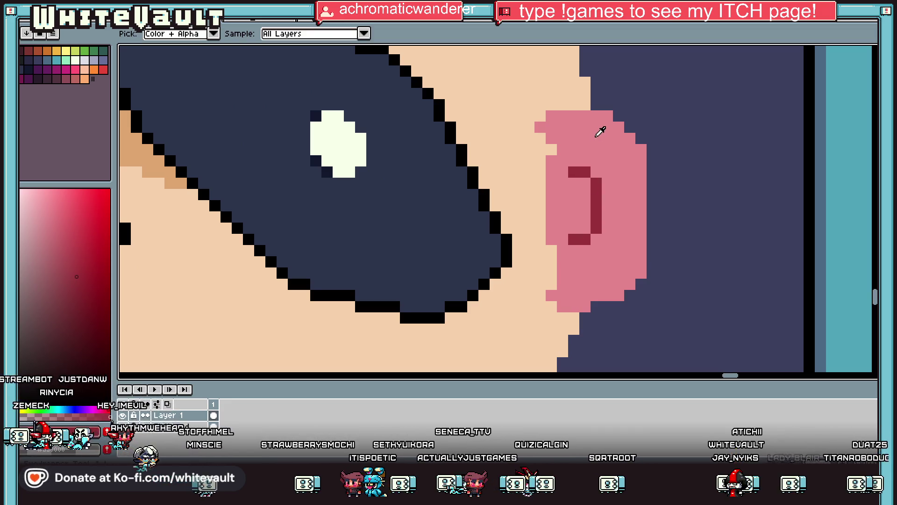
{"action": "scroll", "coordinate": [757, 189], "scroll_direction": "down", "scroll_amount": 2}
{"action": "key", "text": "b"}
{"action": "scroll", "coordinate": [773, 173], "scroll_direction": "up", "scroll_amount": 2}
{"action": "left_click", "coordinate": [682, 167], "text": "alt"}
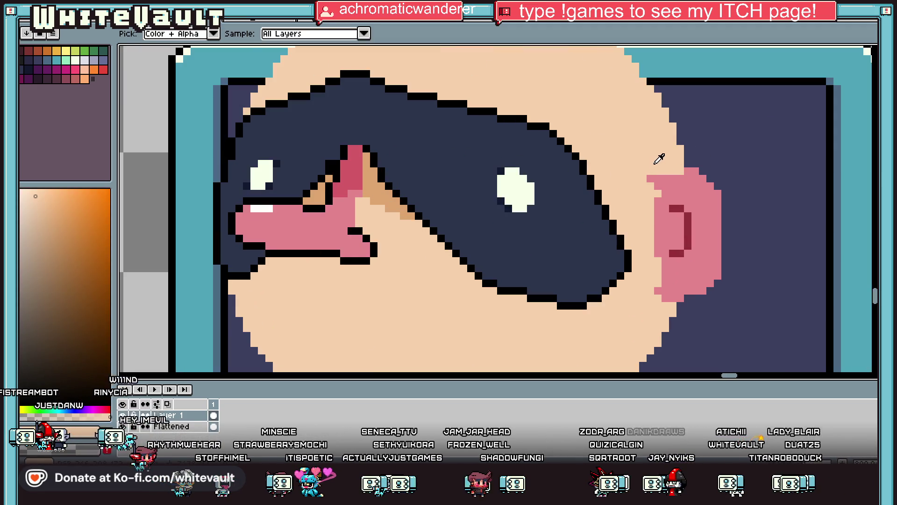
{"action": "mouse_move", "coordinate": [655, 178]}
{"action": "left_mouse_down"}
{"action": "mouse_move", "coordinate": [681, 177]}
{"action": "mouse_move", "coordinate": [641, 200]}
{"action": "mouse_move", "coordinate": [677, 200]}
{"action": "mouse_move", "coordinate": [708, 229]}
{"action": "left_mouse_up"}
Compare the ear pink and peach skin colours, then choose a light highlight for the tongue.
{"action": "scroll", "coordinate": [681, 177], "scroll_direction": "down", "scroll_amount": 2}
{"action": "left_click", "coordinate": [685, 299], "text": "alt"}
{"action": "scroll", "coordinate": [678, 280], "scroll_direction": "up", "scroll_amount": 3}
{"action": "scroll", "coordinate": [708, 230], "scroll_direction": "down", "scroll_amount": 3}
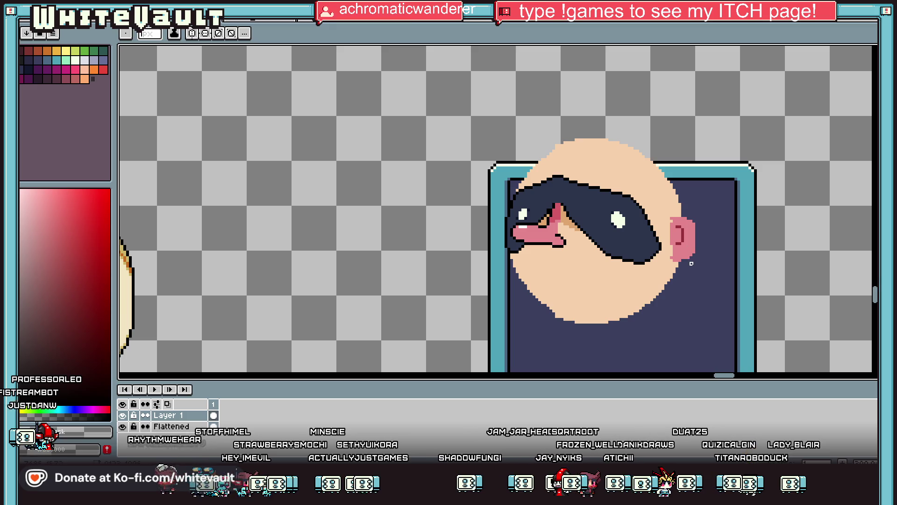
{"action": "scroll", "coordinate": [692, 263], "scroll_direction": "up", "scroll_amount": 3}
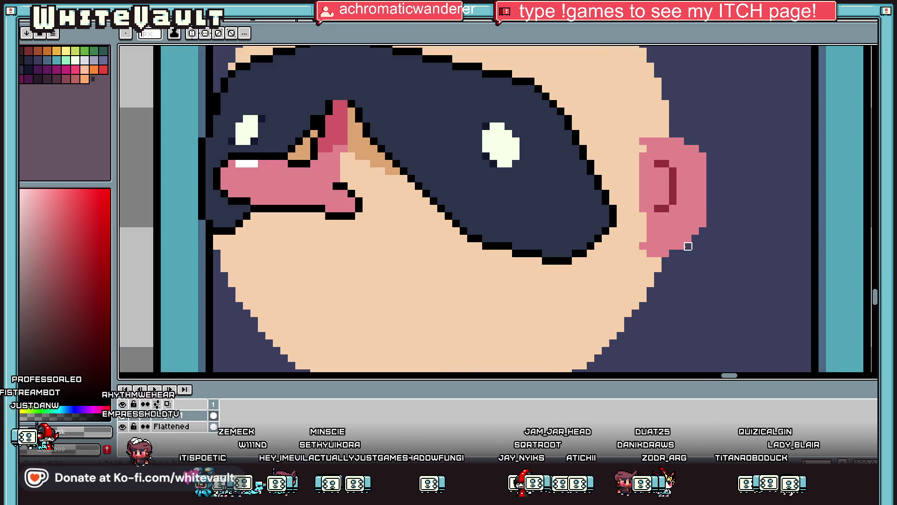
{"action": "left_click", "coordinate": [656, 254], "text": "alt"}
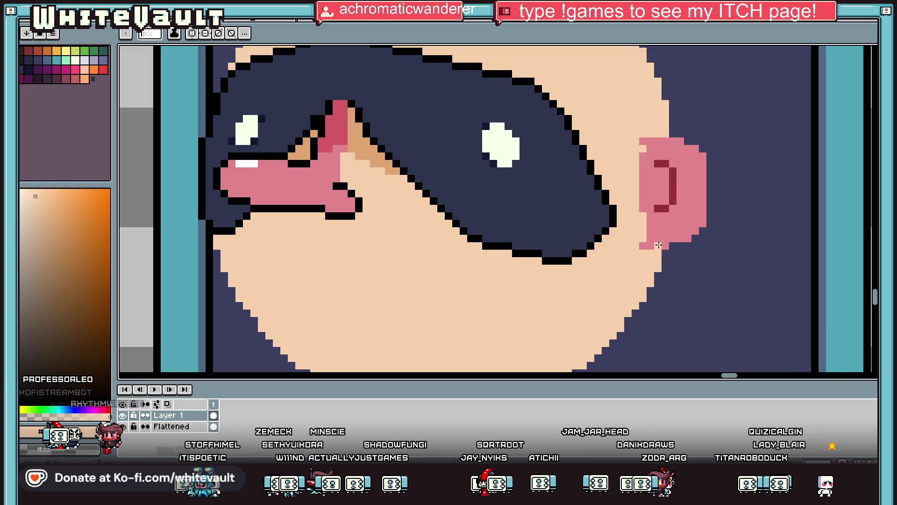
{"action": "scroll", "coordinate": [539, 243], "scroll_direction": "down", "scroll_amount": 3}
{"action": "scroll", "coordinate": [539, 229], "scroll_direction": "up", "scroll_amount": 3}
{"action": "left_click", "coordinate": [451, 186], "text": "alt"}
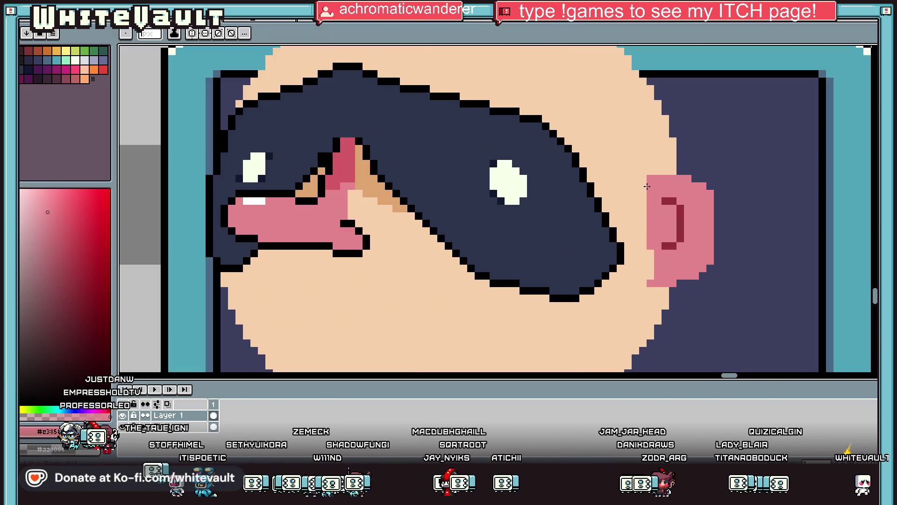
{"action": "scroll", "coordinate": [488, 237], "scroll_direction": "down", "scroll_amount": 3}
{"action": "scroll", "coordinate": [273, 243], "scroll_direction": "down", "scroll_amount": 3}
{"action": "scroll", "coordinate": [187, 261], "scroll_direction": "down", "scroll_amount": 3}
{"action": "scroll", "coordinate": [170, 292], "scroll_direction": "up", "scroll_amount": 3}
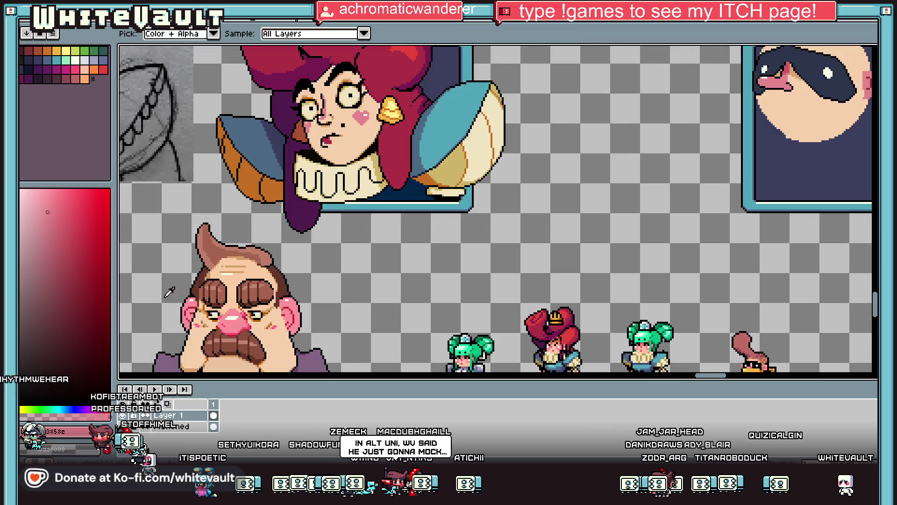
{"action": "left_click", "coordinate": [290, 295], "text": "alt"}
{"action": "scroll", "coordinate": [292, 293], "scroll_direction": "down", "scroll_amount": 3}
{"action": "scroll", "coordinate": [554, 251], "scroll_direction": "up", "scroll_amount": 6}
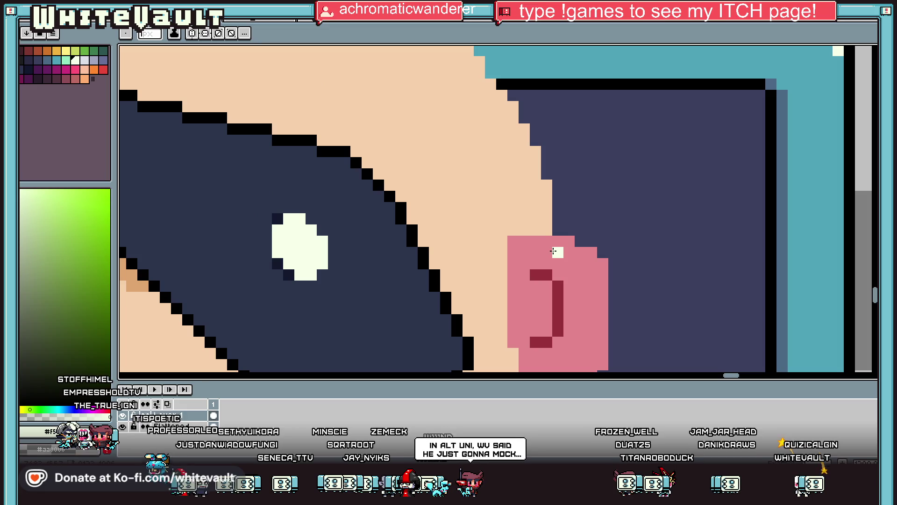
Outline the tongue's top and lower edges in black sampled from the existing outline.
{"action": "key", "text": "alt"}
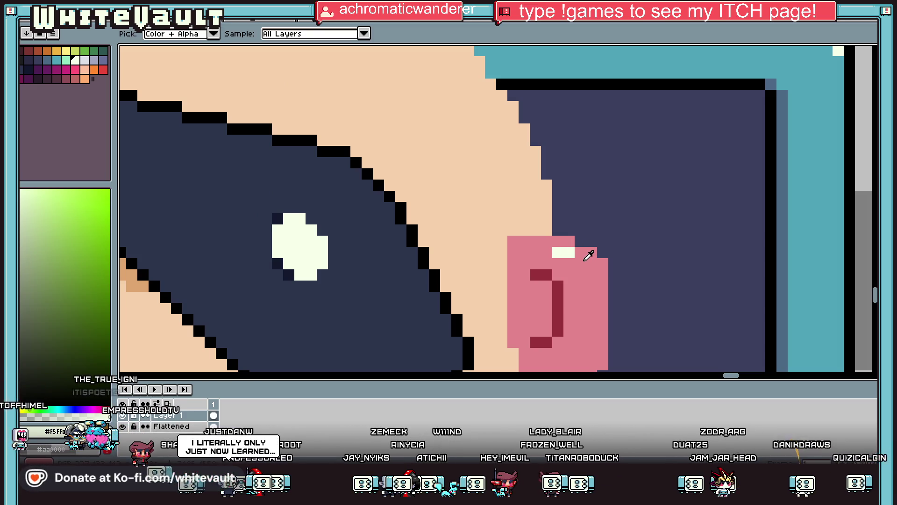
{"action": "left_click", "coordinate": [415, 239], "text": "alt"}
{"action": "mouse_move", "coordinate": [509, 230]}
{"action": "left_mouse_down"}
{"action": "mouse_move", "coordinate": [573, 230]}
{"action": "mouse_move", "coordinate": [614, 262]}
{"action": "mouse_move", "coordinate": [614, 367]}
{"action": "left_mouse_up"}
{"action": "scroll", "coordinate": [615, 366], "scroll_direction": "down", "scroll_amount": 3}
{"action": "mouse_move", "coordinate": [593, 268]}
{"action": "left_mouse_down"}
{"action": "mouse_move", "coordinate": [580, 283]}
{"action": "mouse_move", "coordinate": [517, 294]}
{"action": "left_mouse_up"}
{"action": "scroll", "coordinate": [543, 270], "scroll_direction": "down", "scroll_amount": 5}
{"action": "scroll", "coordinate": [522, 258], "scroll_direction": "up", "scroll_amount": 3}
{"action": "scroll", "coordinate": [362, 241], "scroll_direction": "up", "scroll_amount": 2}
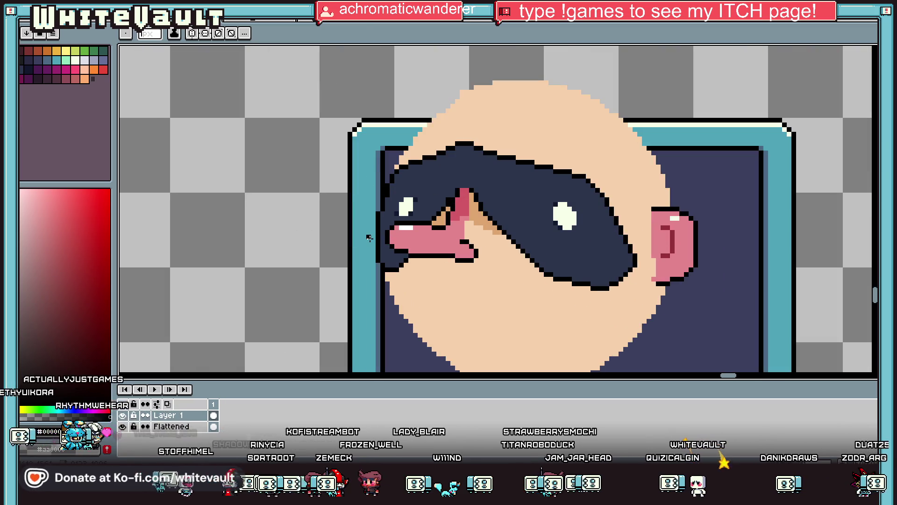
{"action": "key", "text": "i"}
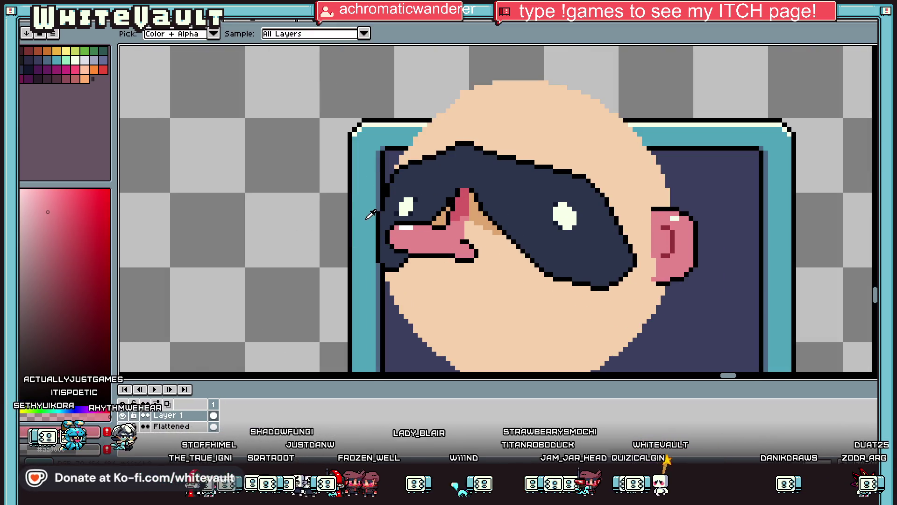
{"action": "key", "text": "b"}
{"action": "scroll", "coordinate": [372, 217], "scroll_direction": "up", "scroll_amount": 1}
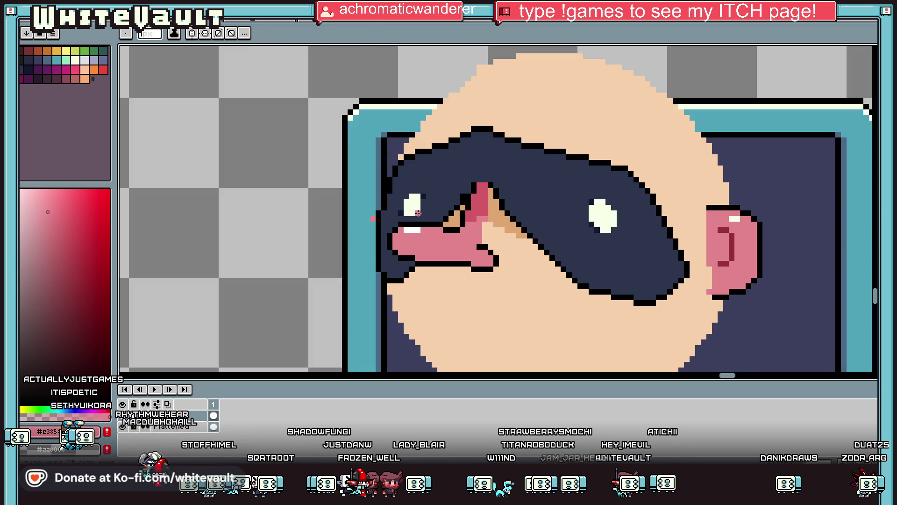
Copy the right ear and try a mirrored paste on the left, then cancel it.
{"action": "key", "text": "m"}
{"action": "left_click_drag", "start_coordinate": [720, 204], "coordinate": [798, 302]}
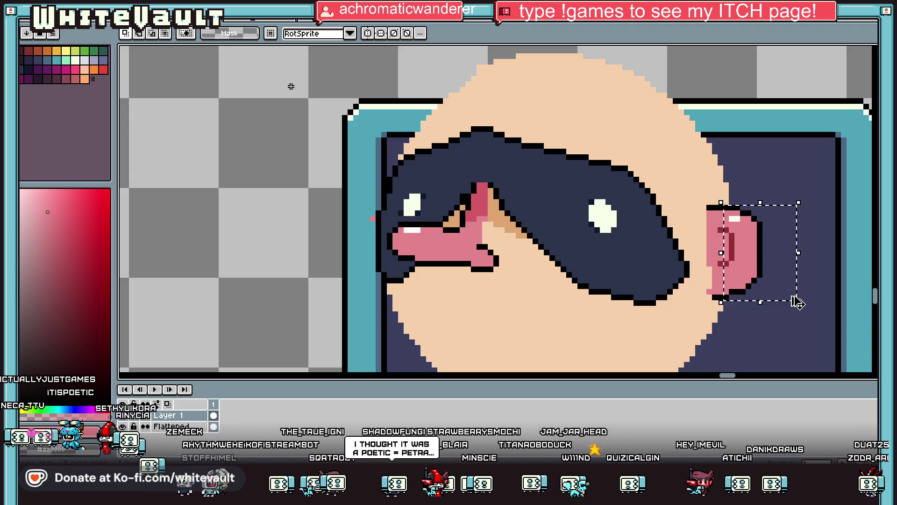
{"action": "key", "text": "ctrl+c"}
{"action": "key", "text": "ctrl+v"}
{"action": "key", "text": "shift+h"}
{"action": "mouse_move", "coordinate": [778, 269]}
{"action": "left_mouse_down"}
{"action": "mouse_move", "coordinate": [360, 285]}
{"action": "mouse_move", "coordinate": [368, 293]}
{"action": "left_mouse_up"}
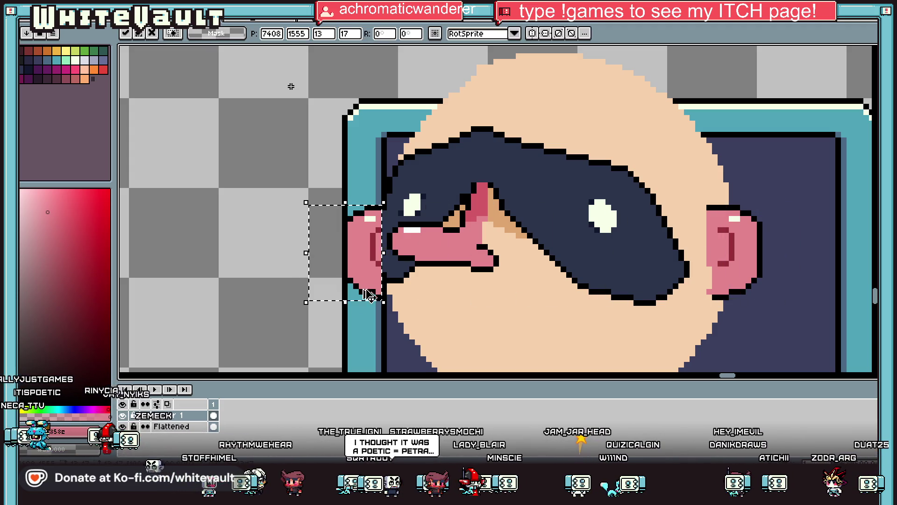
{"action": "key", "text": "Escape"}
On a new layer, paste the ear flipped horizontally and place it on the head's left side.
{"action": "right_click", "coordinate": [182, 377]}
{"action": "mouse_move", "coordinate": [210, 397]}
{"action": "left_click", "coordinate": [287, 399]}
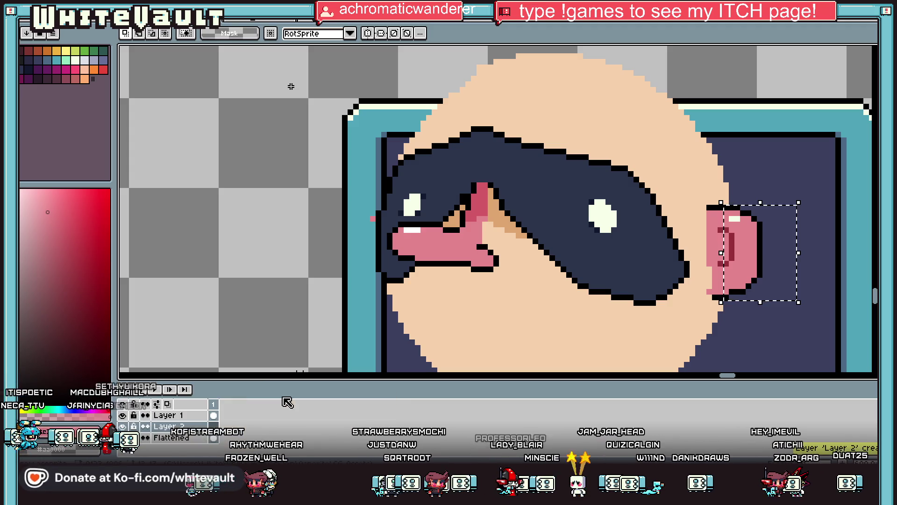
{"action": "key", "text": "ctrl+v"}
{"action": "key", "text": "shift+h"}
{"action": "mouse_move", "coordinate": [737, 297]}
{"action": "left_mouse_down"}
{"action": "mouse_move", "coordinate": [351, 301]}
{"action": "mouse_move", "coordinate": [357, 287]}
{"action": "left_mouse_up"}
{"action": "scroll", "coordinate": [351, 301], "scroll_direction": "down", "scroll_amount": 3}
{"action": "scroll", "coordinate": [353, 295], "scroll_direction": "up", "scroll_amount": 2}
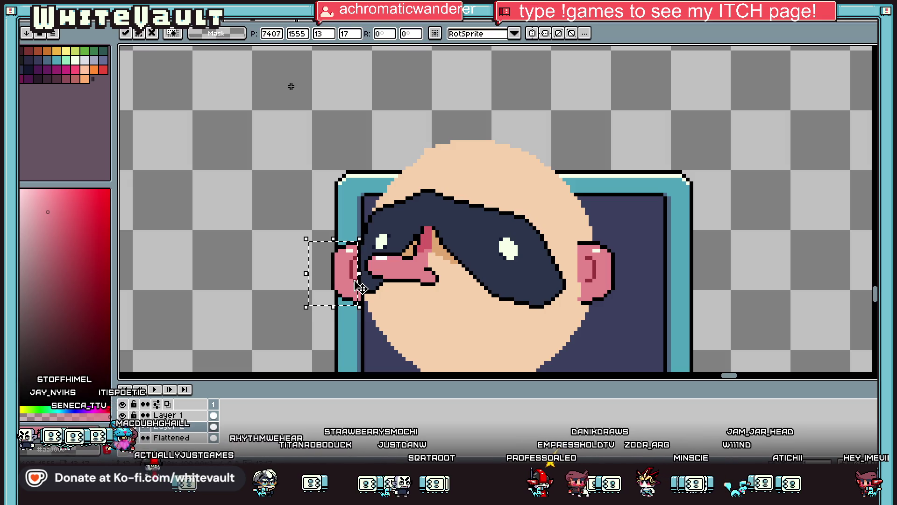
{"action": "key", "text": "Return"}
{"action": "scroll", "coordinate": [360, 285], "scroll_direction": "down", "scroll_amount": 3}
{"action": "scroll", "coordinate": [356, 282], "scroll_direction": "up", "scroll_amount": 2}
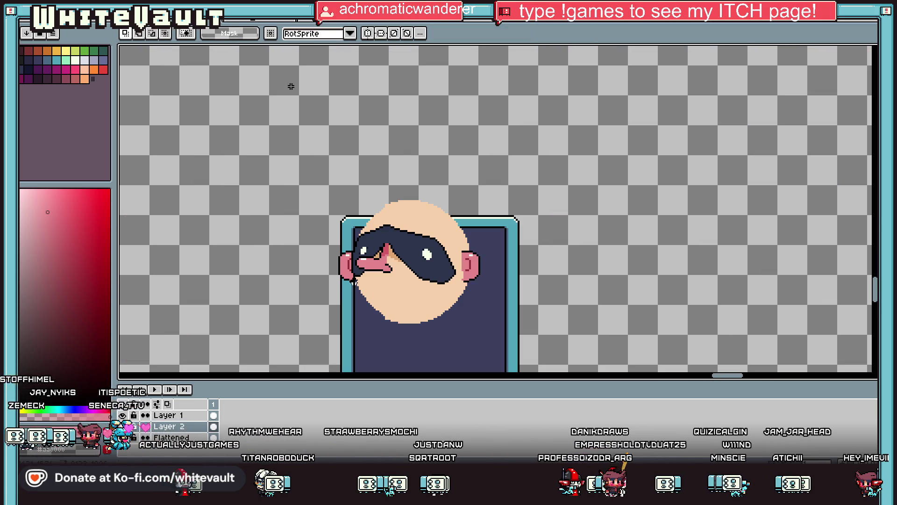
{"action": "scroll", "coordinate": [356, 283], "scroll_direction": "up", "scroll_amount": 1}
{"action": "key", "text": "i"}
{"action": "scroll", "coordinate": [447, 248], "scroll_direction": "up", "scroll_amount": 2}
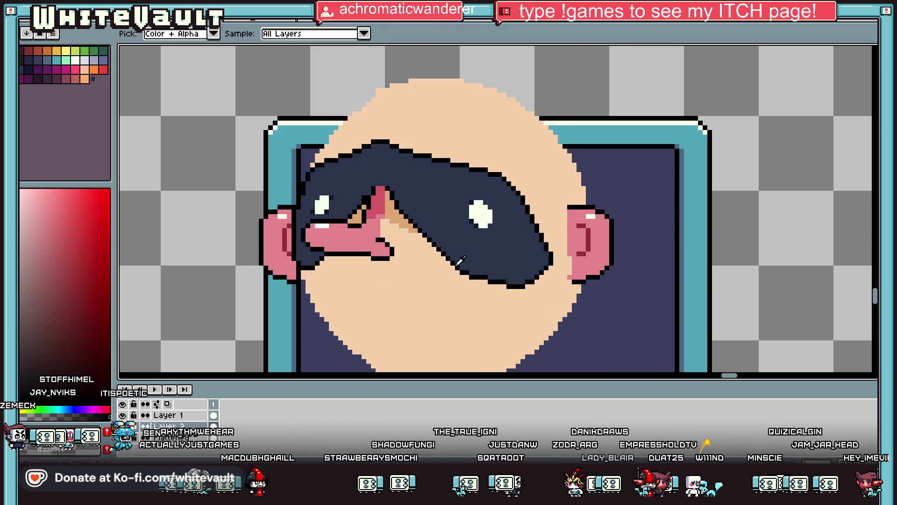
{"action": "scroll", "coordinate": [379, 299], "scroll_direction": "down", "scroll_amount": 2}
{"action": "scroll", "coordinate": [360, 290], "scroll_direction": "up", "scroll_amount": 3}
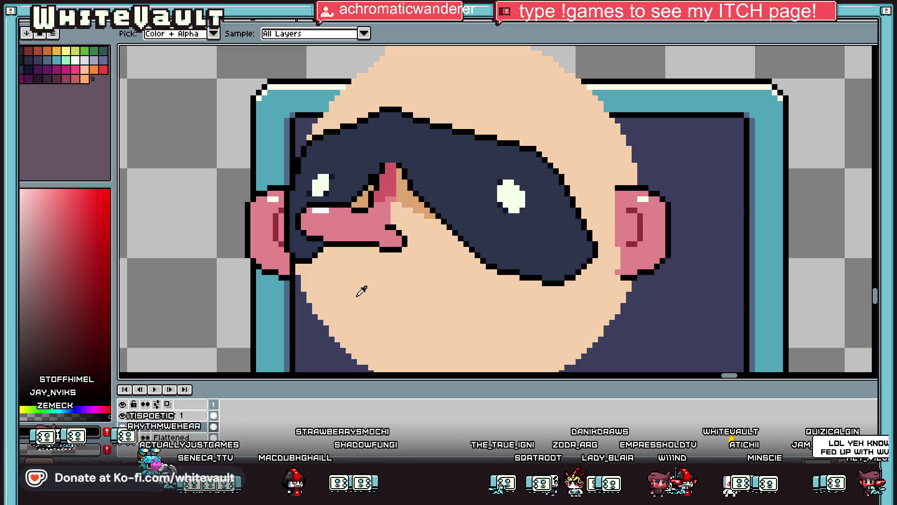
{"action": "key", "text": "b"}
{"action": "scroll", "coordinate": [361, 293], "scroll_direction": "down", "scroll_amount": 2}
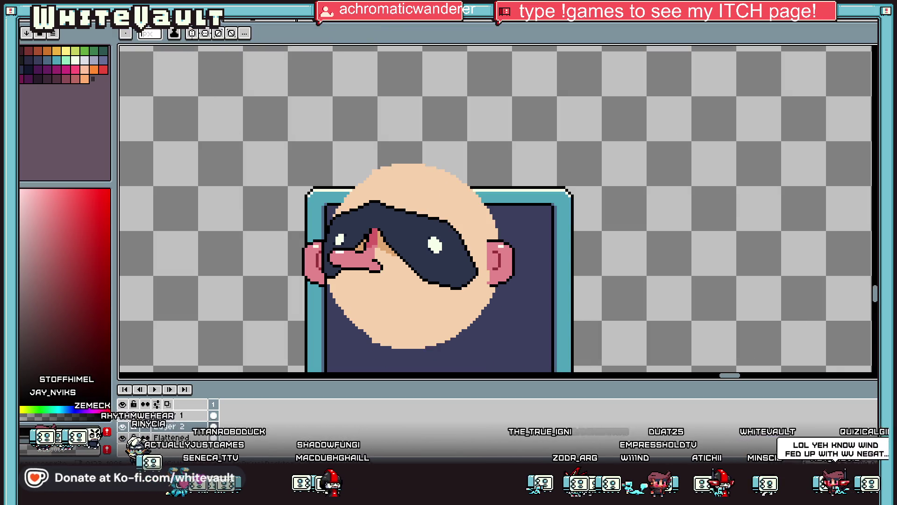
Open the sprite Preview window and pan it across the sheet.
{"action": "left_click", "coordinate": [177, 13]}
{"action": "mouse_move", "coordinate": [210, 149]}
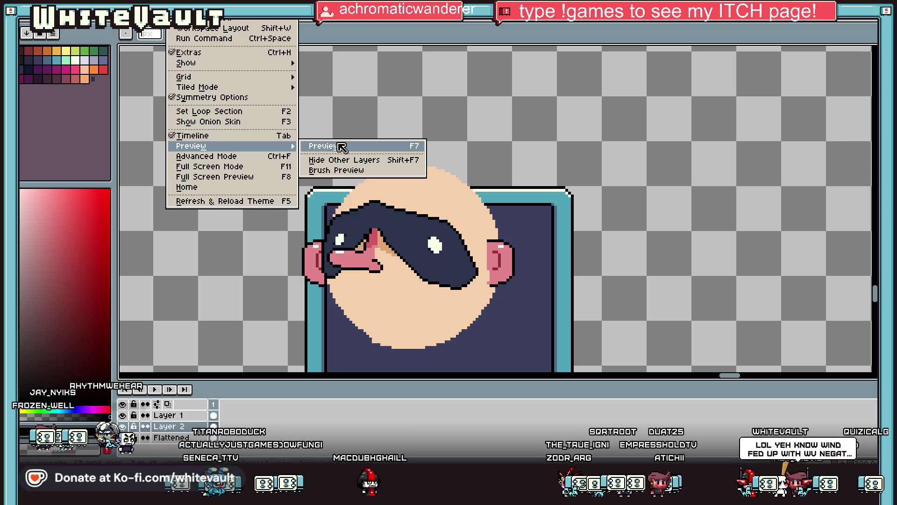
{"action": "left_click", "coordinate": [341, 148]}
{"action": "scroll", "coordinate": [754, 159], "scroll_direction": "up", "scroll_amount": 3}
{"action": "mouse_move", "coordinate": [763, 187]}
{"action": "left_mouse_down"}
{"action": "mouse_move", "coordinate": [795, 176]}
{"action": "mouse_move", "coordinate": [767, 171]}
{"action": "left_mouse_up"}
{"action": "scroll", "coordinate": [816, 159], "scroll_direction": "up", "scroll_amount": 5}
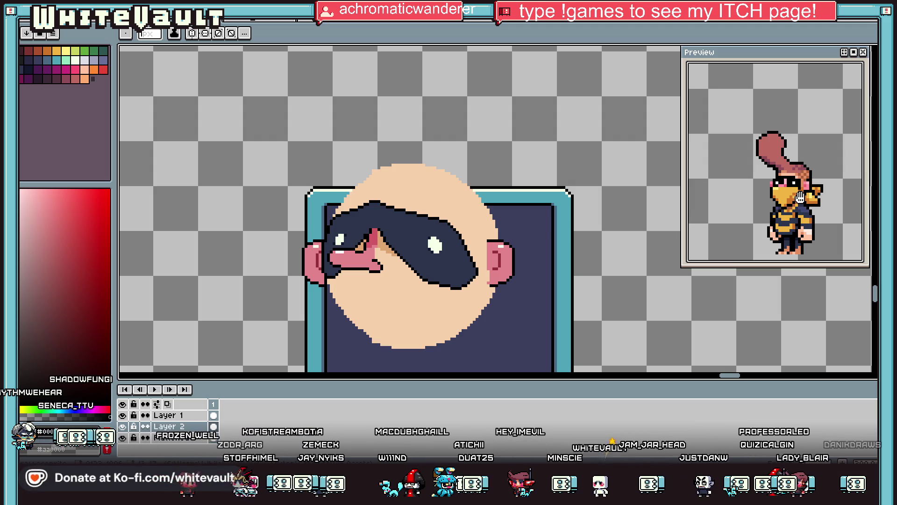
{"action": "scroll", "coordinate": [278, 255], "scroll_direction": "up", "scroll_amount": 3}
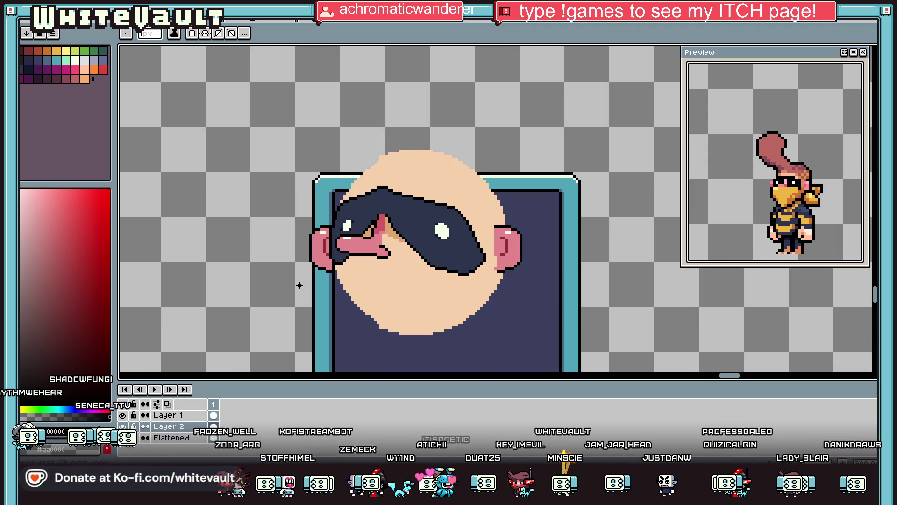
Merge the ear layer down into the face layer below.
{"action": "key", "text": "i"}
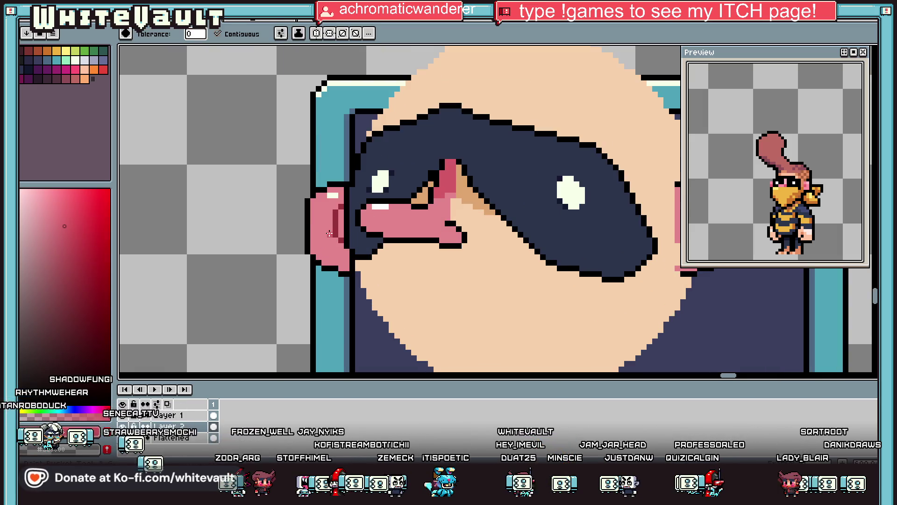
{"action": "scroll", "coordinate": [341, 220], "scroll_direction": "up", "scroll_amount": 2}
{"action": "key", "text": "alt"}
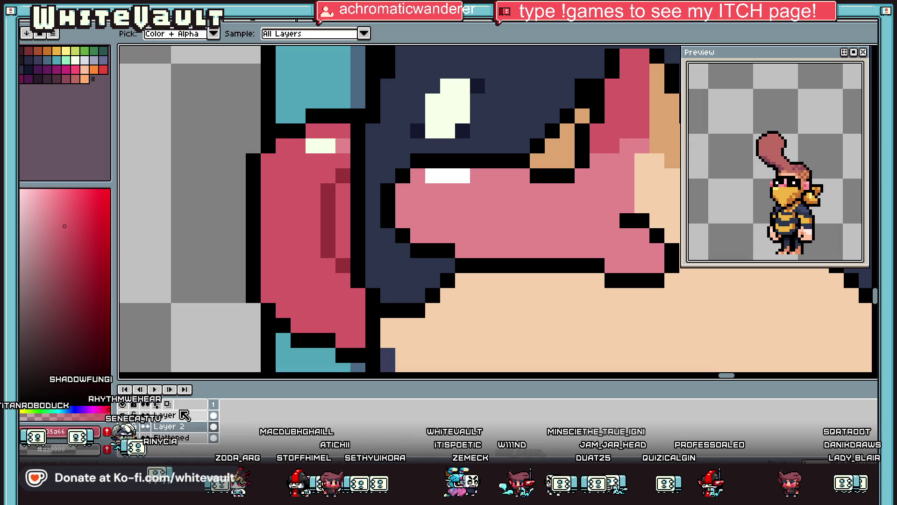
{"action": "right_click", "coordinate": [183, 426]}
{"action": "left_click", "coordinate": [225, 441]}
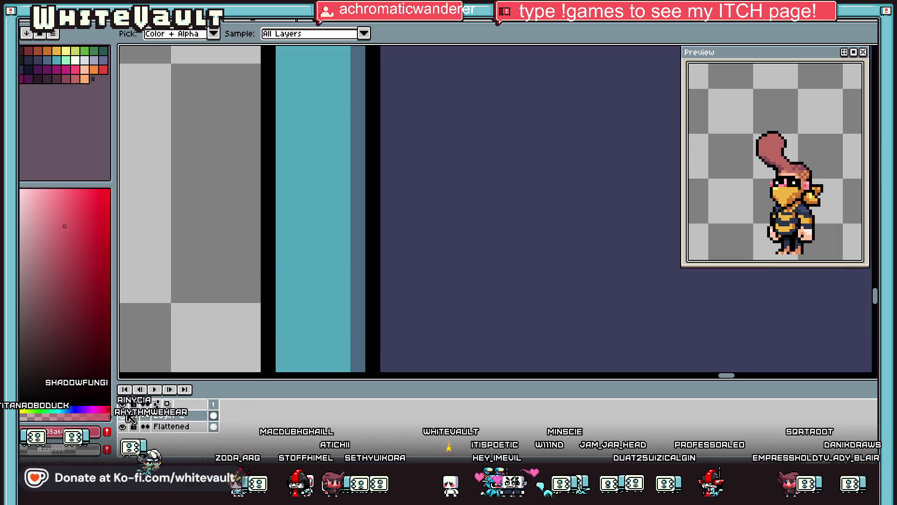
Enlarge the brush to 3px and sketch a mouth below the mask, then undo it.
{"action": "scroll", "coordinate": [344, 141], "scroll_direction": "down", "scroll_amount": 3}
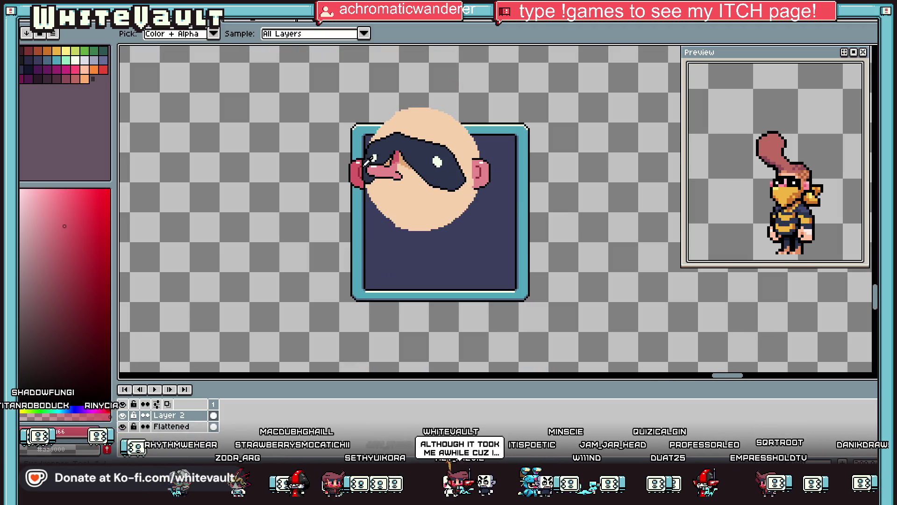
{"action": "scroll", "coordinate": [362, 161], "scroll_direction": "up", "scroll_amount": 2}
{"action": "scroll", "coordinate": [365, 173], "scroll_direction": "down", "scroll_amount": 3}
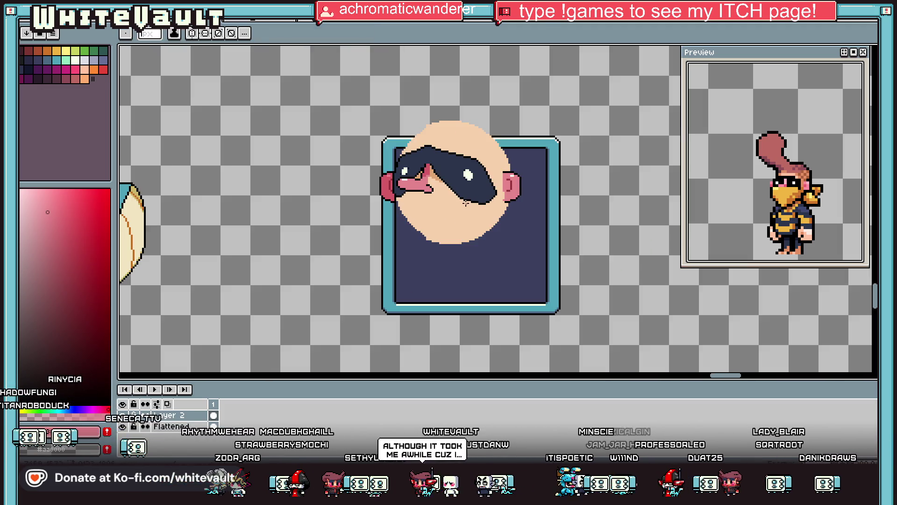
{"action": "scroll", "coordinate": [408, 207], "scroll_direction": "up", "scroll_amount": 2}
{"action": "key", "text": "bracketright"}
{"action": "key", "text": "bracketright"}
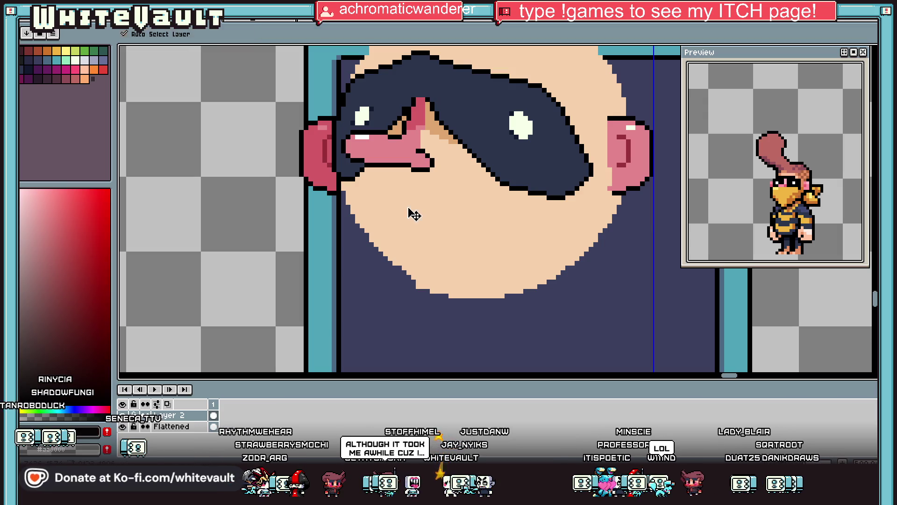
{"action": "key", "text": "b"}
{"action": "mouse_move", "coordinate": [400, 195]}
{"action": "left_mouse_down"}
{"action": "mouse_move", "coordinate": [460, 219]}
{"action": "mouse_move", "coordinate": [424, 216]}
{"action": "mouse_move", "coordinate": [438, 214]}
{"action": "left_mouse_up"}
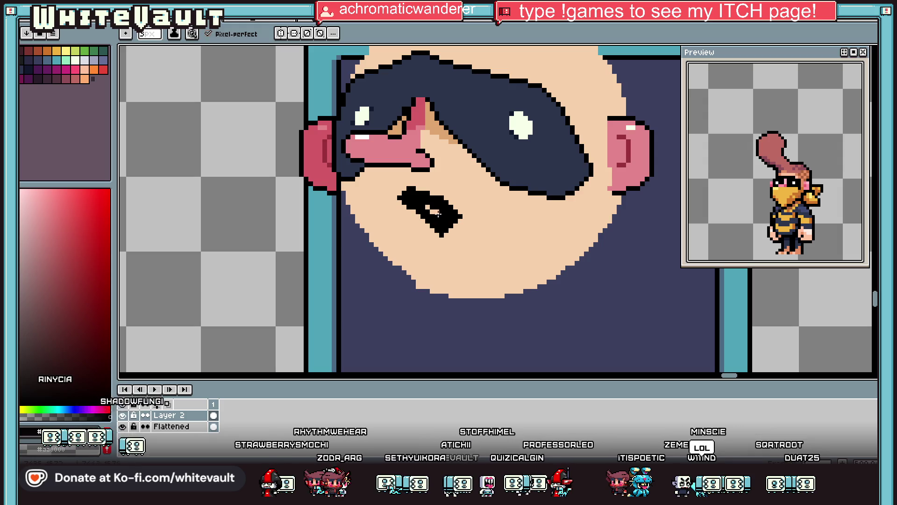
{"action": "scroll", "coordinate": [465, 253], "scroll_direction": "down", "scroll_amount": 2}
{"action": "scroll", "coordinate": [464, 252], "scroll_direction": "up", "scroll_amount": 2}
{"action": "key", "text": "ctrl+z"}
{"action": "key", "text": "ctrl+z"}
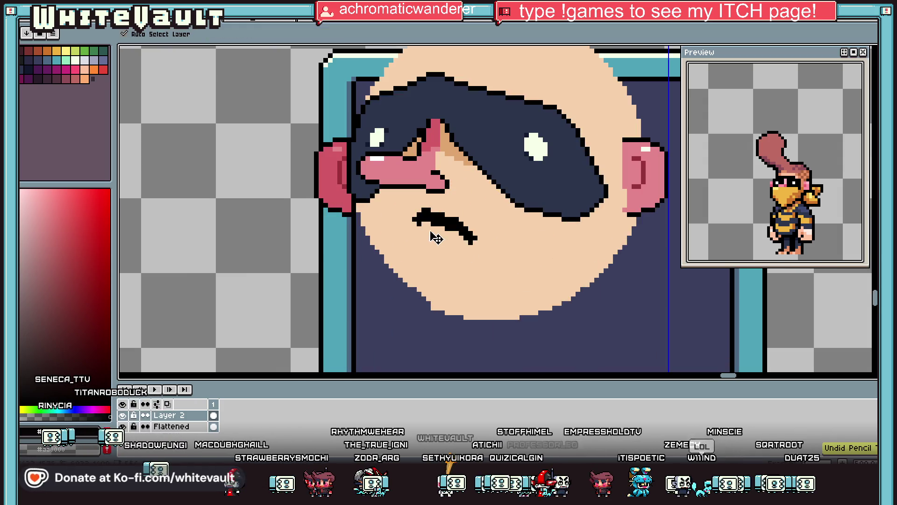
Redraw the mouth as a small black frowning arc below the nose.
{"action": "mouse_move", "coordinate": [433, 232]}
{"action": "left_mouse_down"}
{"action": "mouse_move", "coordinate": [457, 247]}
{"action": "mouse_move", "coordinate": [433, 245]}
{"action": "left_mouse_up"}
{"action": "scroll", "coordinate": [432, 246], "scroll_direction": "down", "scroll_amount": 5}
{"action": "scroll", "coordinate": [469, 271], "scroll_direction": "up", "scroll_amount": 5}
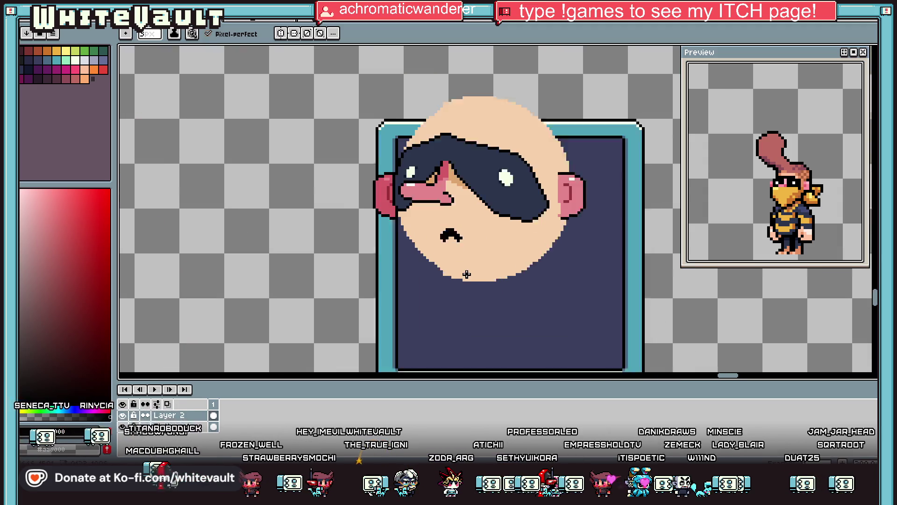
{"action": "key", "text": "ctrl+z"}
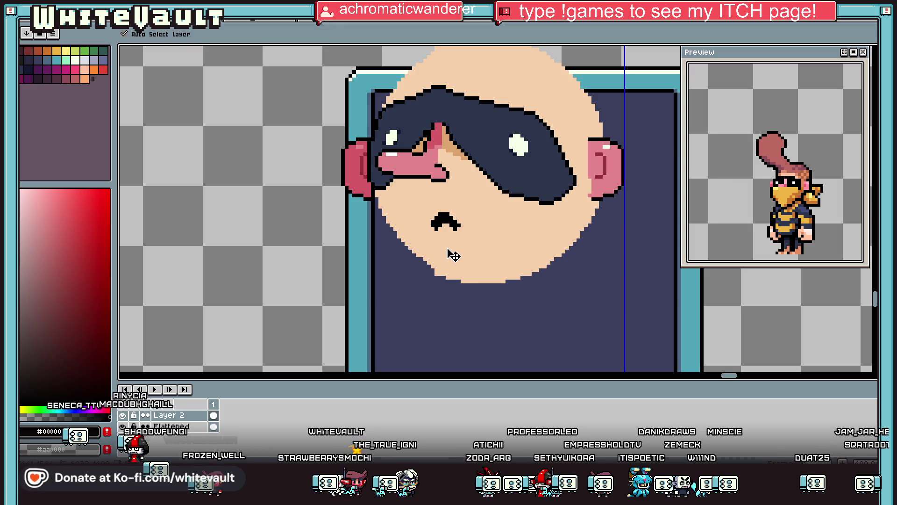
{"action": "key", "text": "b"}
{"action": "mouse_move", "coordinate": [437, 228]}
{"action": "left_mouse_down"}
{"action": "mouse_move", "coordinate": [463, 228]}
{"action": "mouse_move", "coordinate": [442, 237]}
{"action": "left_mouse_up"}
{"action": "scroll", "coordinate": [456, 250], "scroll_direction": "down", "scroll_amount": 2}
{"action": "scroll", "coordinate": [456, 251], "scroll_direction": "up", "scroll_amount": 2}
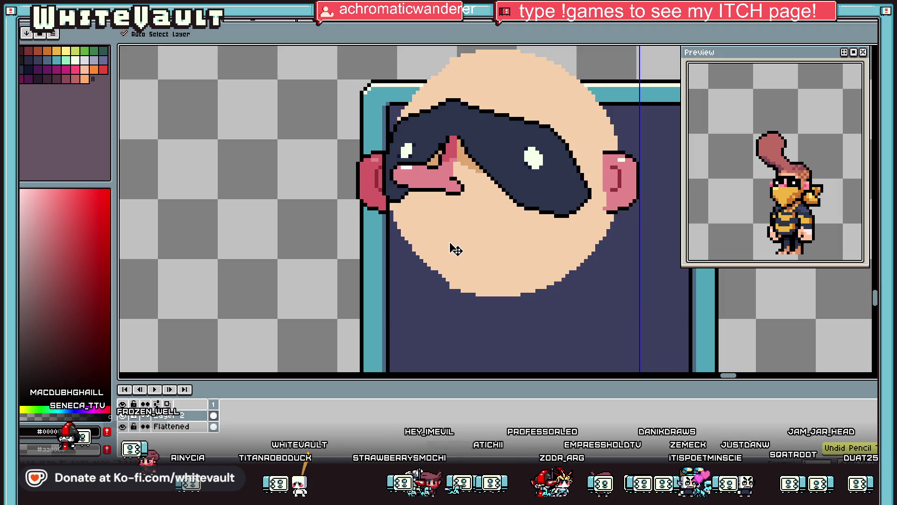
{"action": "scroll", "coordinate": [512, 298], "scroll_direction": "down", "scroll_amount": 4}
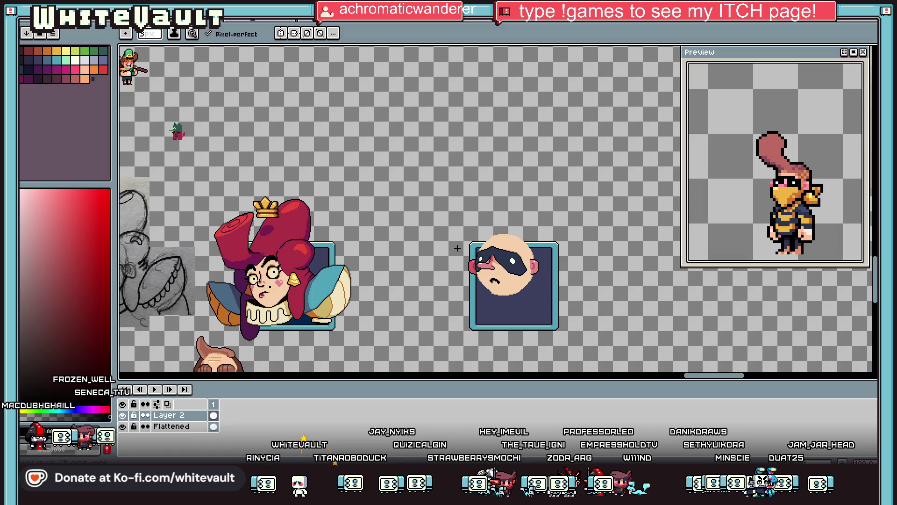
{"action": "scroll", "coordinate": [481, 268], "scroll_direction": "up", "scroll_amount": 4}
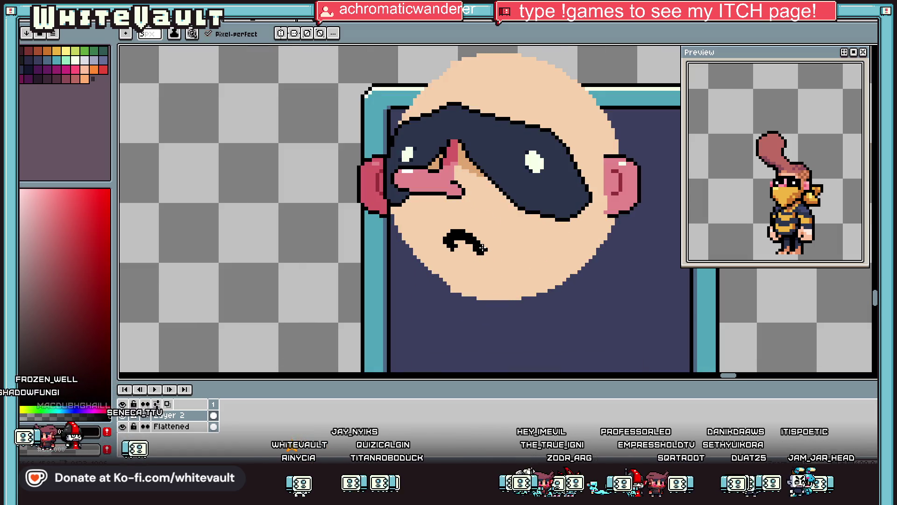
{"action": "left_click", "coordinate": [608, 190], "text": "alt"}
Draw and fill a pink blush shape on the face and paint the left cheek blush.
{"action": "key", "text": "l"}
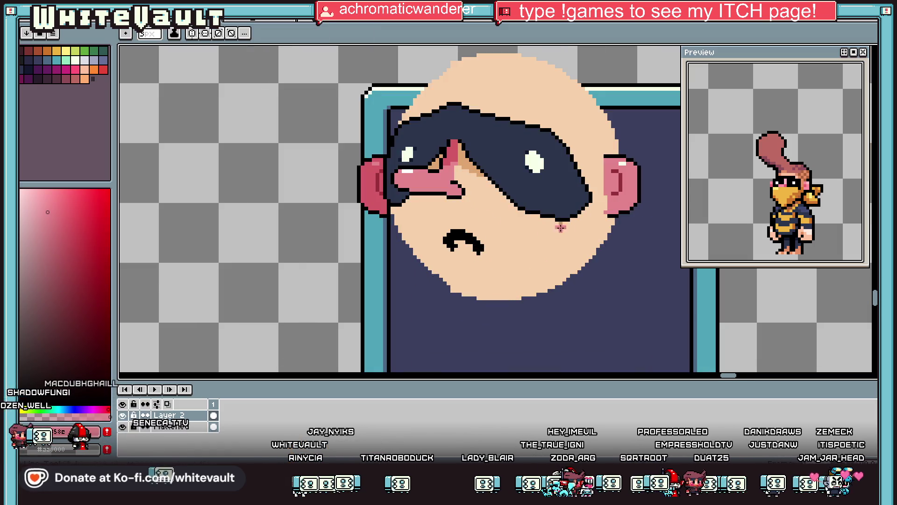
{"action": "scroll", "coordinate": [543, 223], "scroll_direction": "up", "scroll_amount": 2}
{"action": "mouse_move", "coordinate": [532, 213]}
{"action": "left_mouse_down"}
{"action": "mouse_move", "coordinate": [517, 224]}
{"action": "mouse_move", "coordinate": [523, 244]}
{"action": "mouse_move", "coordinate": [543, 251]}
{"action": "mouse_move", "coordinate": [584, 241]}
{"action": "mouse_move", "coordinate": [606, 220]}
{"action": "mouse_move", "coordinate": [578, 226]}
{"action": "left_mouse_up"}
{"action": "key", "text": "g"}
{"action": "left_click", "coordinate": [567, 227]}
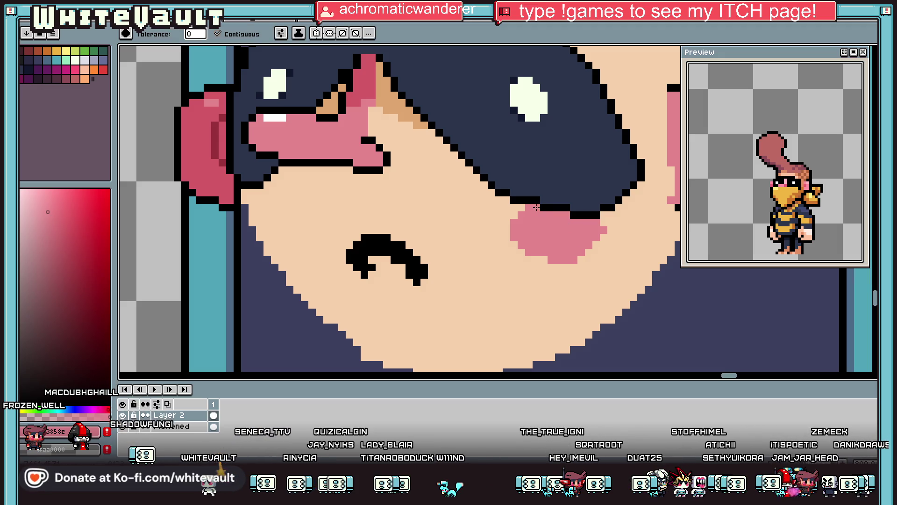
{"action": "key", "text": "b"}
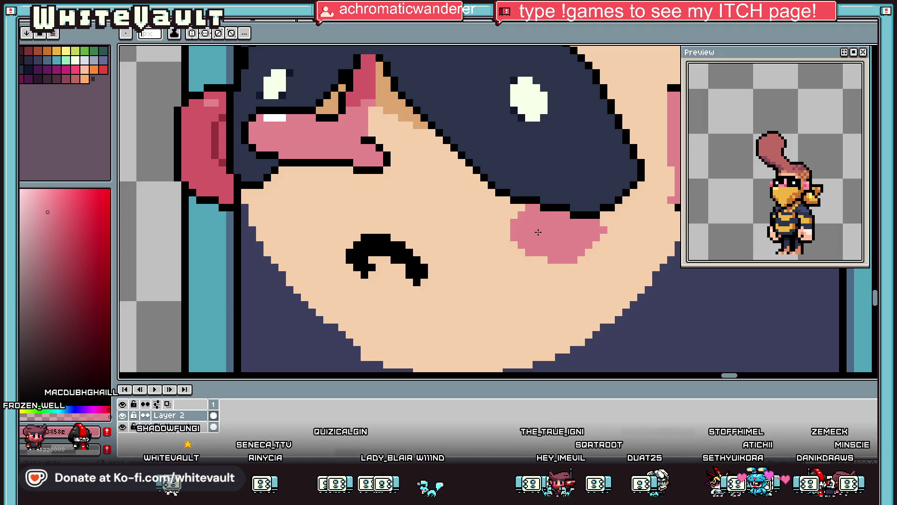
{"action": "mouse_move", "coordinate": [282, 184]}
{"action": "left_mouse_down"}
{"action": "mouse_move", "coordinate": [272, 183]}
{"action": "mouse_move", "coordinate": [259, 207]}
{"action": "left_mouse_up"}
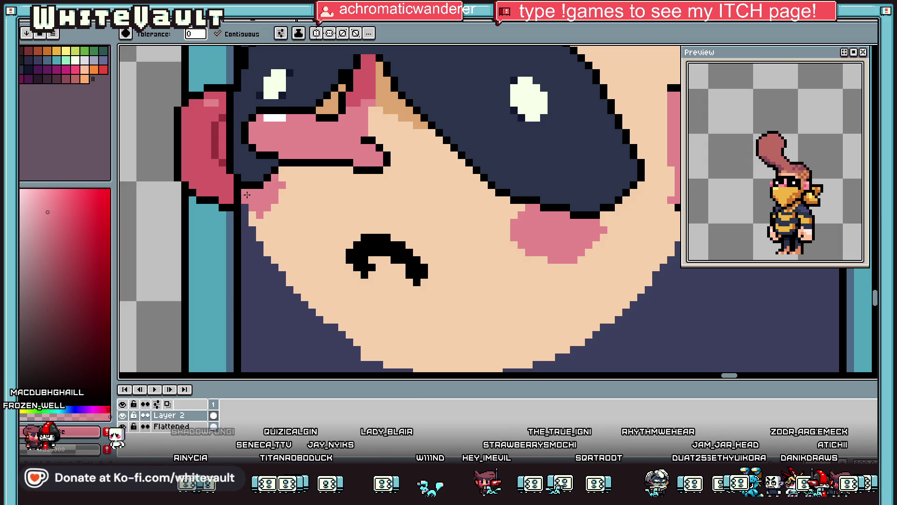
Replace the old mouth with a short black line below the mask.
{"action": "scroll", "coordinate": [365, 239], "scroll_direction": "down", "scroll_amount": 2}
{"action": "scroll", "coordinate": [365, 239], "scroll_direction": "up", "scroll_amount": 1}
{"action": "key", "text": "ctrl+z"}
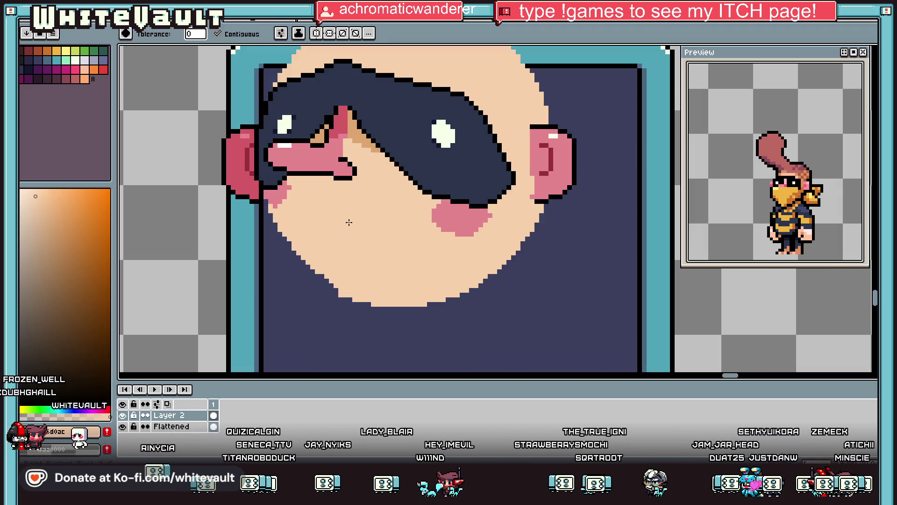
{"action": "left_click_drag", "start_coordinate": [380, 230], "coordinate": [397, 234]}
{"action": "scroll", "coordinate": [442, 265], "scroll_direction": "down", "scroll_amount": 3}
{"action": "scroll", "coordinate": [398, 256], "scroll_direction": "up", "scroll_amount": 2}
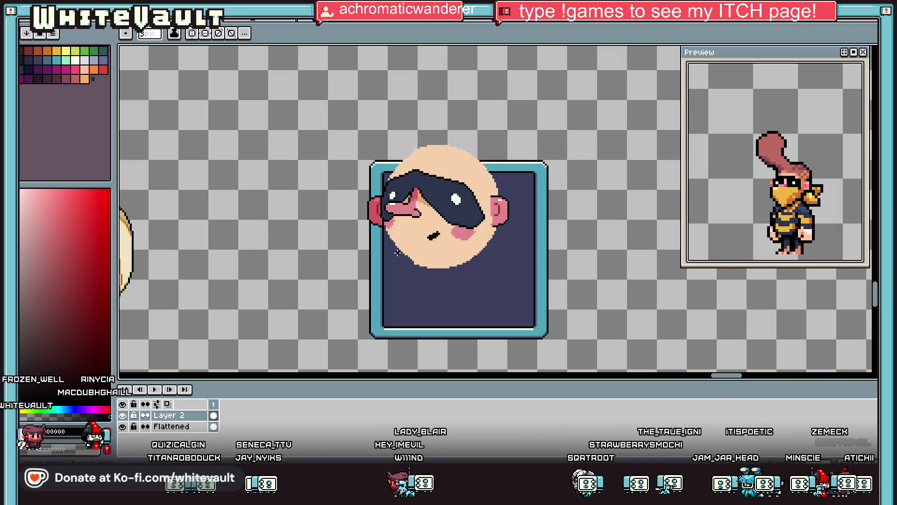
Sample the mask's navy colour with the eyedropper.
{"action": "key", "text": "v"}
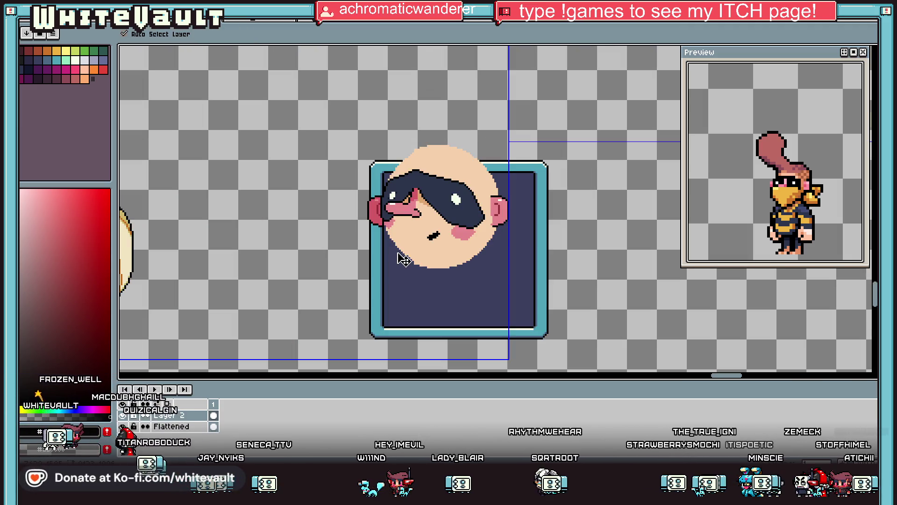
{"action": "key", "text": "b"}
{"action": "scroll", "coordinate": [445, 198], "scroll_direction": "up", "scroll_amount": 1}
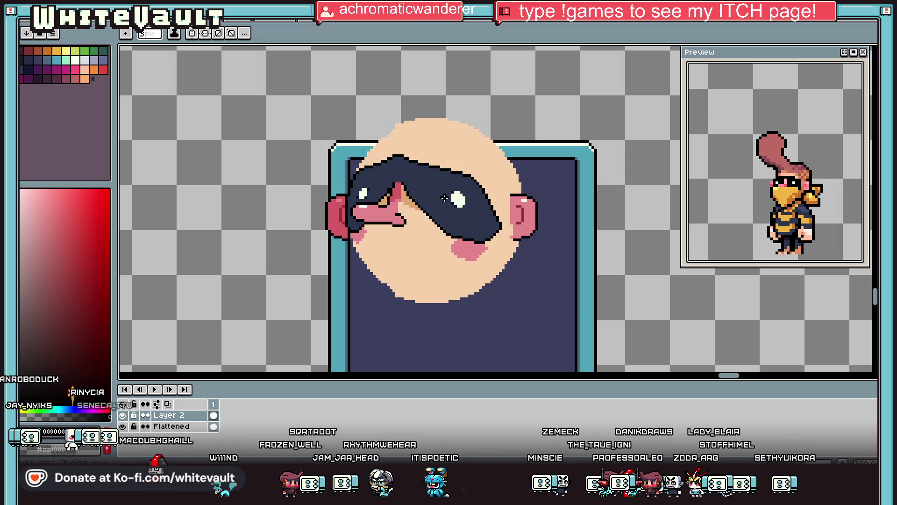
{"action": "key", "text": "i"}
{"action": "scroll", "coordinate": [444, 198], "scroll_direction": "up", "scroll_amount": 2}
{"action": "left_click", "coordinate": [397, 210]}
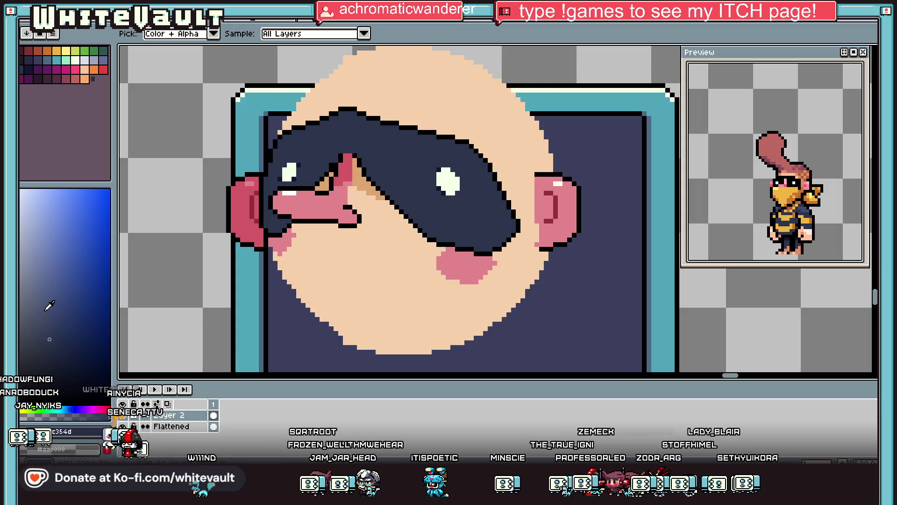
{"action": "key", "text": "b"}
{"action": "scroll", "coordinate": [489, 215], "scroll_direction": "up", "scroll_amount": 1}
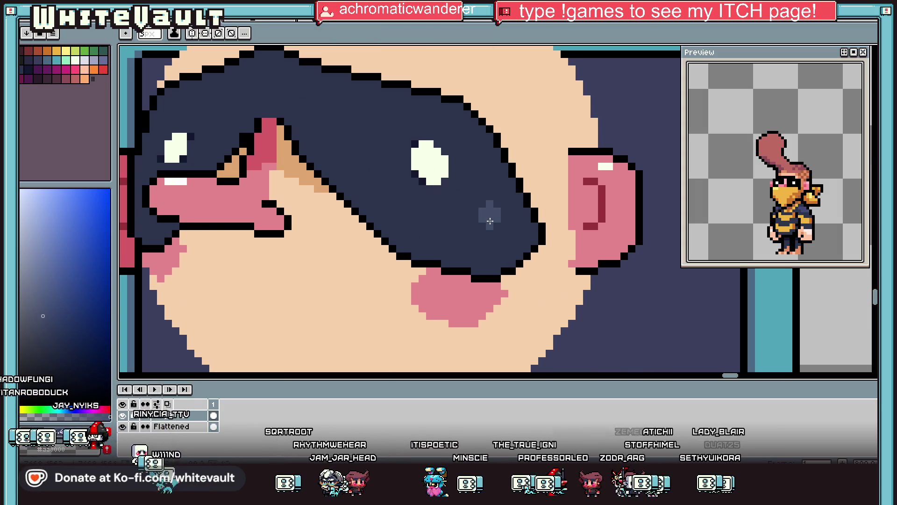
Paint a small lighter-navy shine patch on the mask's lower right beside the right eye.
{"action": "left_click_drag", "start_coordinate": [481, 226], "coordinate": [474, 227]}
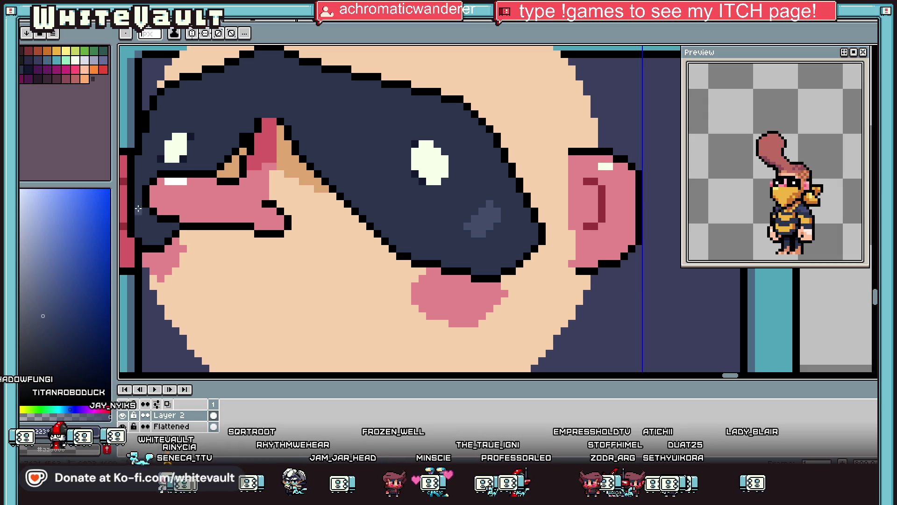
{"action": "scroll", "coordinate": [420, 212], "scroll_direction": "down", "scroll_amount": 4}
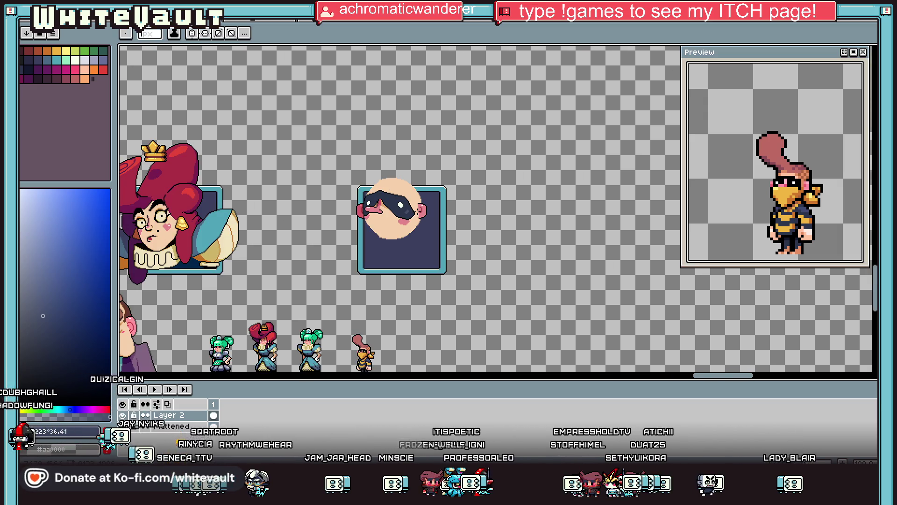
{"action": "scroll", "coordinate": [409, 212], "scroll_direction": "up", "scroll_amount": 4}
{"action": "key", "text": "v"}
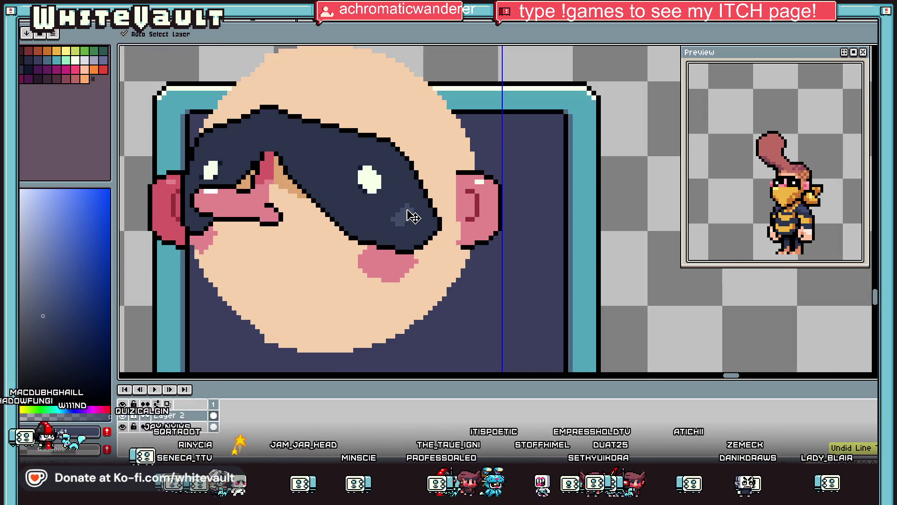
{"action": "key", "text": "b"}
{"action": "scroll", "coordinate": [411, 215], "scroll_direction": "up", "scroll_amount": 1}
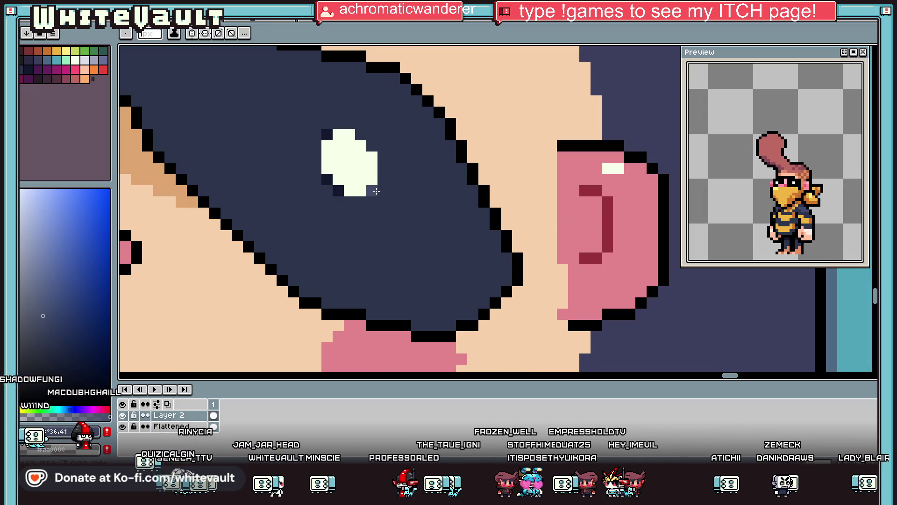
{"action": "scroll", "coordinate": [381, 196], "scroll_direction": "down", "scroll_amount": 3}
{"action": "scroll", "coordinate": [307, 189], "scroll_direction": "up", "scroll_amount": 3}
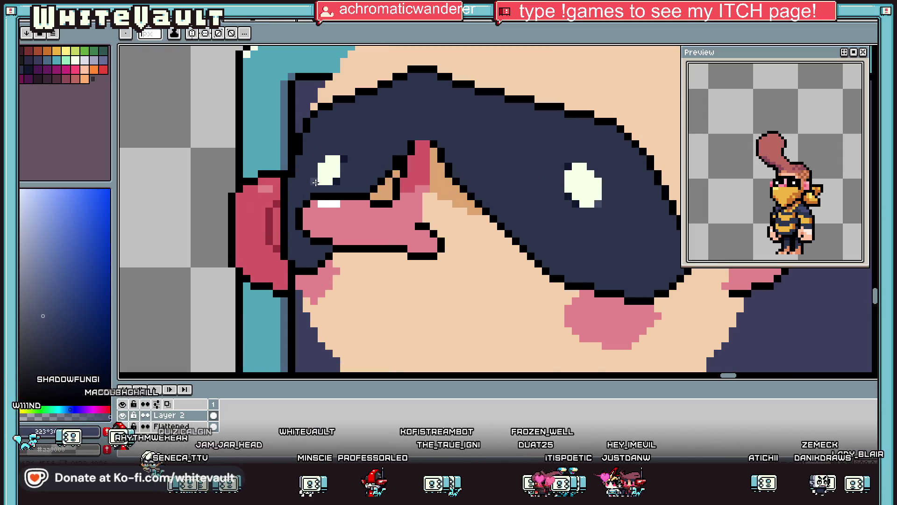
Add black pixels under the mask to bend the mouth into a small frown.
{"action": "scroll", "coordinate": [315, 182], "scroll_direction": "down", "scroll_amount": 4}
{"action": "scroll", "coordinate": [373, 194], "scroll_direction": "up", "scroll_amount": 2}
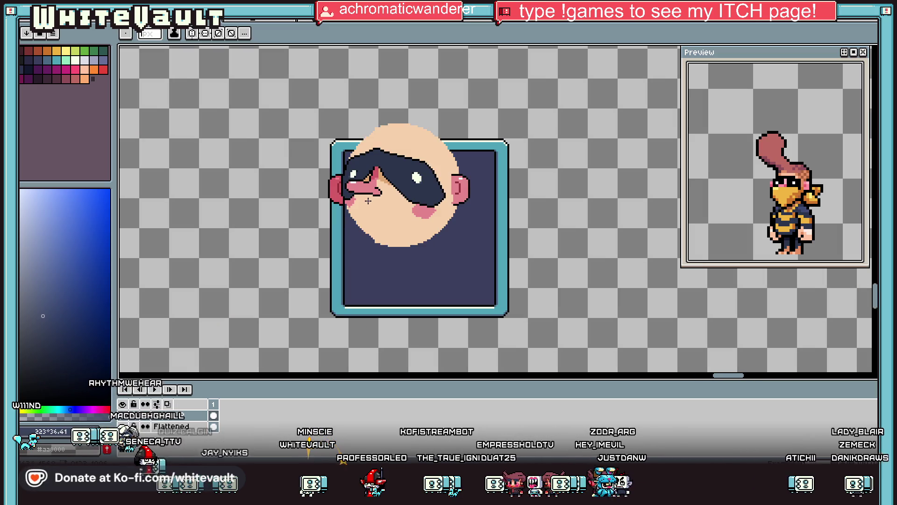
{"action": "scroll", "coordinate": [369, 201], "scroll_direction": "up", "scroll_amount": 1}
{"action": "scroll", "coordinate": [374, 219], "scroll_direction": "up", "scroll_amount": 2}
{"action": "left_click", "coordinate": [376, 242]}
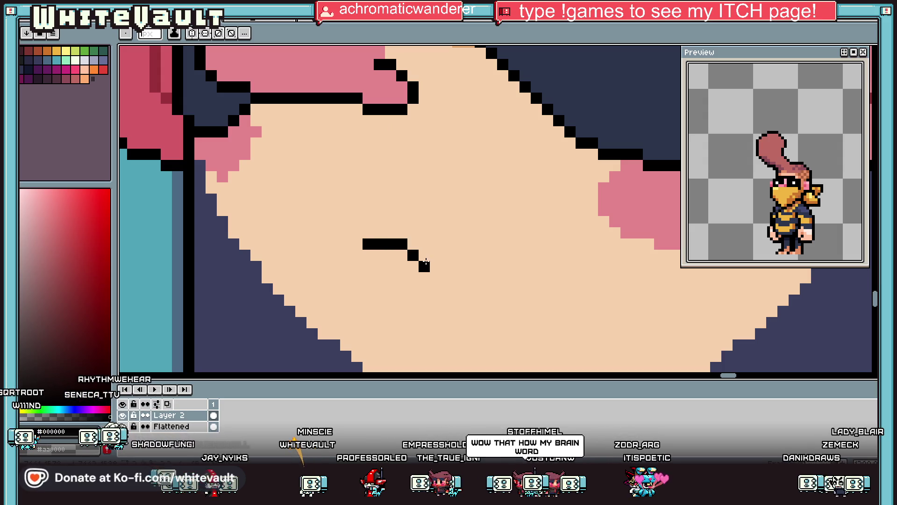
{"action": "scroll", "coordinate": [410, 263], "scroll_direction": "down", "scroll_amount": 3}
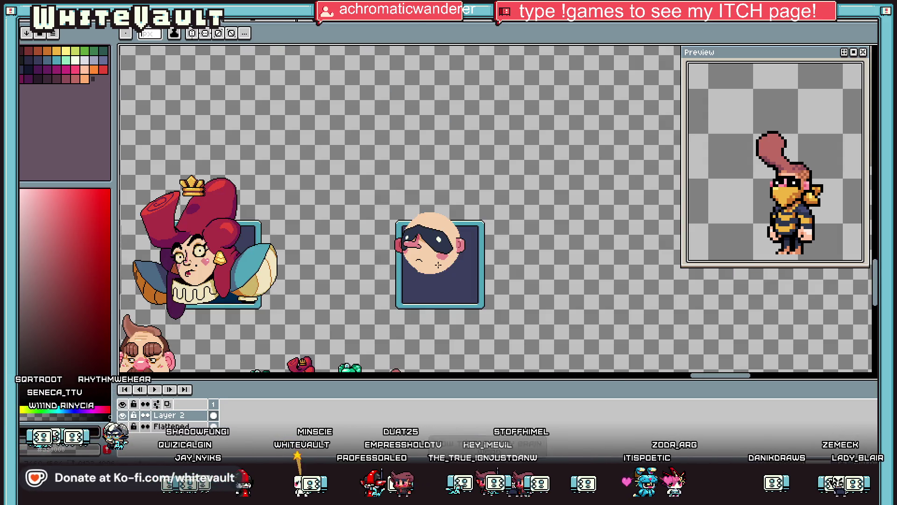
{"action": "scroll", "coordinate": [417, 265], "scroll_direction": "up", "scroll_amount": 2}
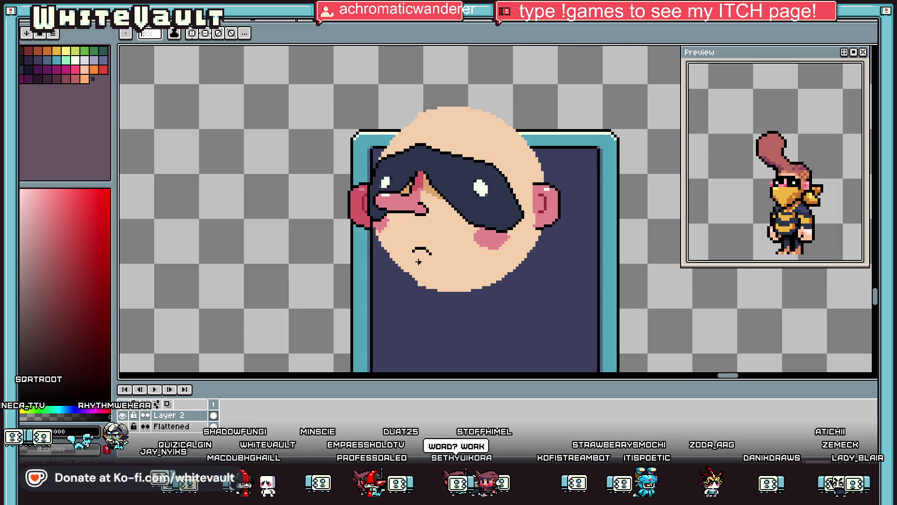
Try a brown stroke across the head top, undo it, then sample the face's skin colour.
{"action": "key", "text": "i"}
{"action": "scroll", "coordinate": [447, 125], "scroll_direction": "down", "scroll_amount": 2}
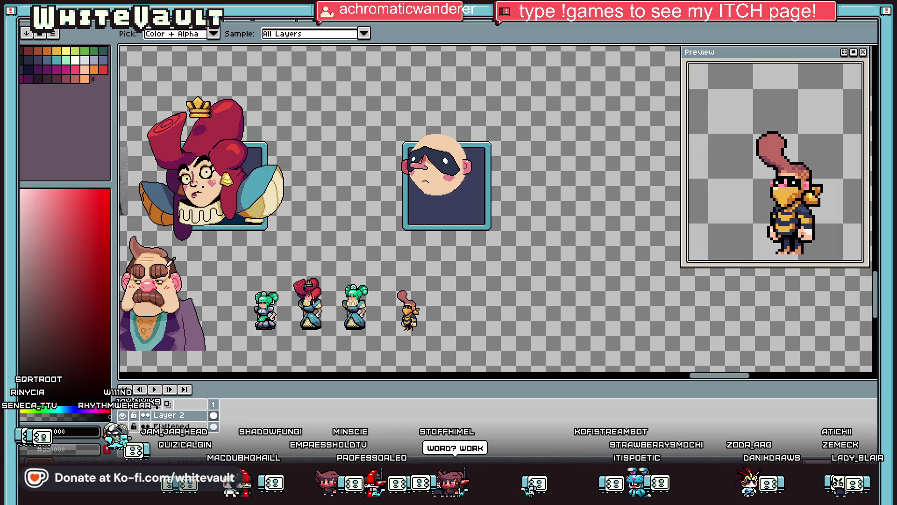
{"action": "left_click", "coordinate": [170, 261]}
{"action": "key", "text": "b"}
{"action": "scroll", "coordinate": [409, 109], "scroll_direction": "up", "scroll_amount": 3}
{"action": "scroll", "coordinate": [516, 161], "scroll_direction": "up", "scroll_amount": 1}
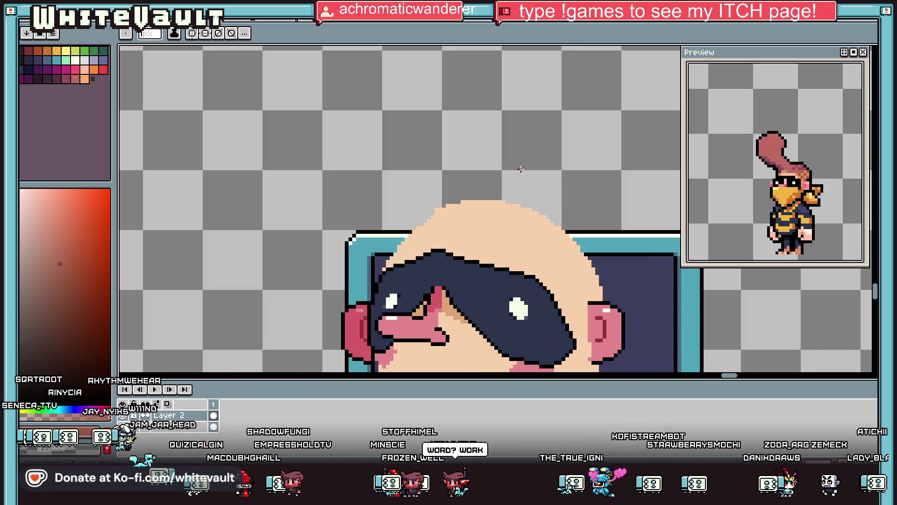
{"action": "left_click_drag", "start_coordinate": [531, 211], "coordinate": [428, 213]}
{"action": "scroll", "coordinate": [430, 214], "scroll_direction": "down", "scroll_amount": 2}
{"action": "key", "text": "ctrl+z"}
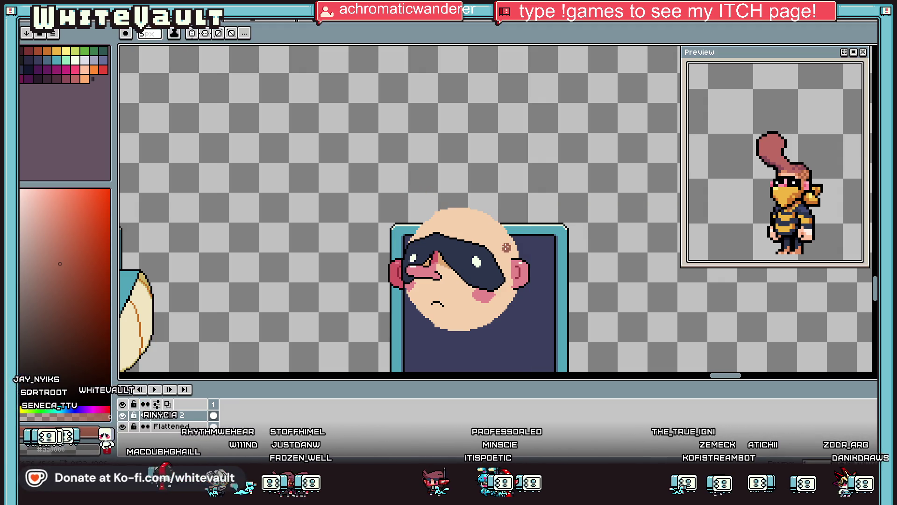
{"action": "scroll", "coordinate": [507, 246], "scroll_direction": "up", "scroll_amount": 1}
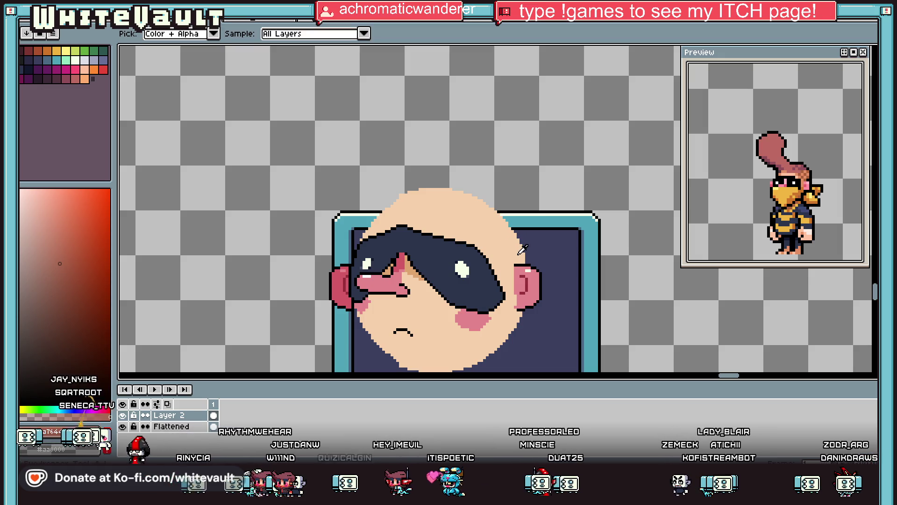
{"action": "left_click", "coordinate": [520, 248], "text": "alt"}
Shift the head's right side slightly left using a rectangle selection.
{"action": "left_click_drag", "start_coordinate": [509, 208], "coordinate": [632, 369]}
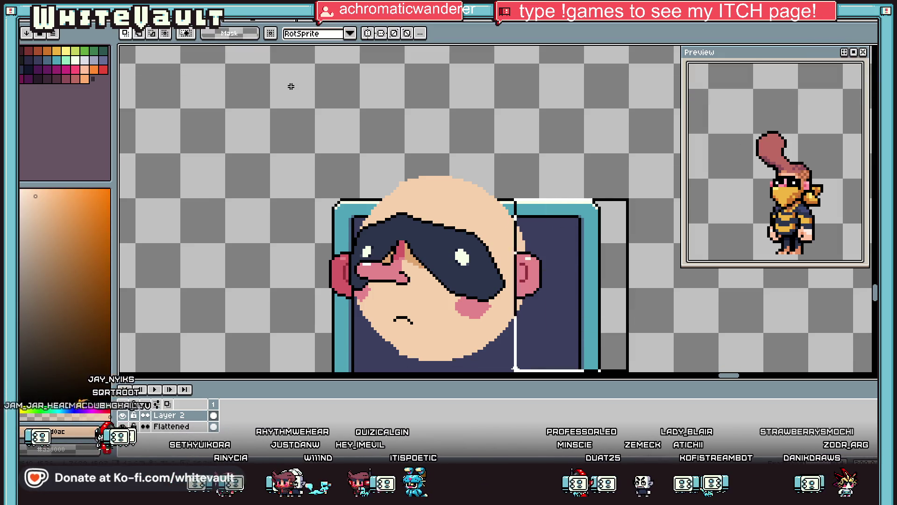
{"action": "left_click_drag", "start_coordinate": [535, 358], "coordinate": [531, 358]}
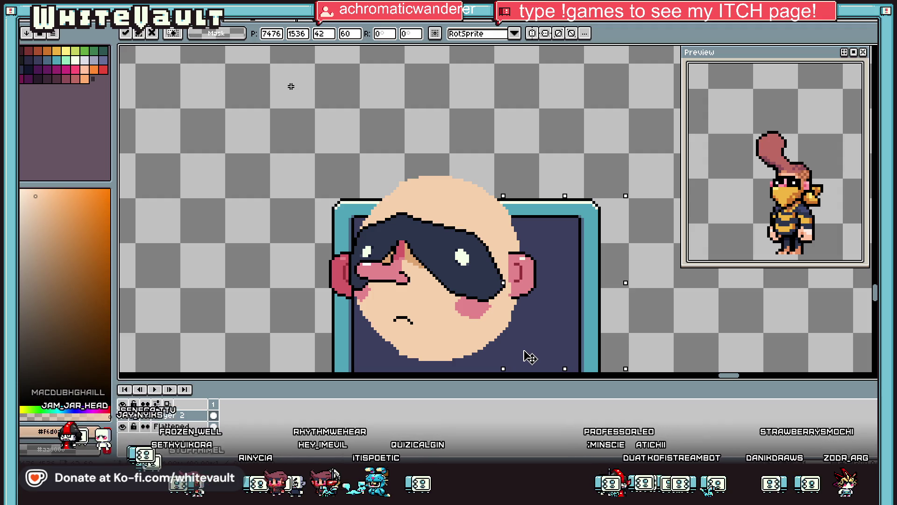
{"action": "key", "text": "ctrl+d"}
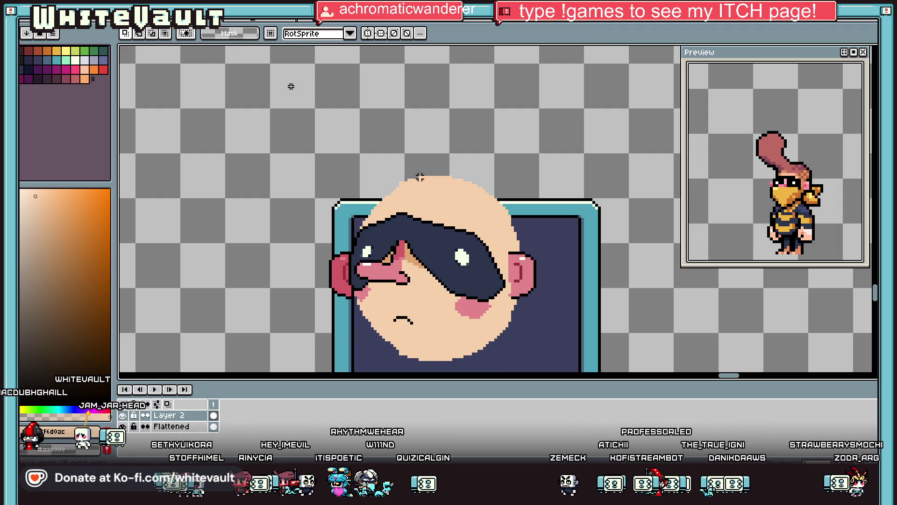
Select the top of the skull, nudge it upward and commit it.
{"action": "left_click_drag", "start_coordinate": [482, 177], "coordinate": [564, 237]}
{"action": "mouse_move", "coordinate": [544, 207]}
{"action": "left_mouse_down"}
{"action": "mouse_move", "coordinate": [510, 240]}
{"action": "mouse_move", "coordinate": [521, 244]}
{"action": "left_mouse_up"}
{"action": "key", "text": "Up"}
{"action": "key", "text": "Up"}
{"action": "key", "text": "Up"}
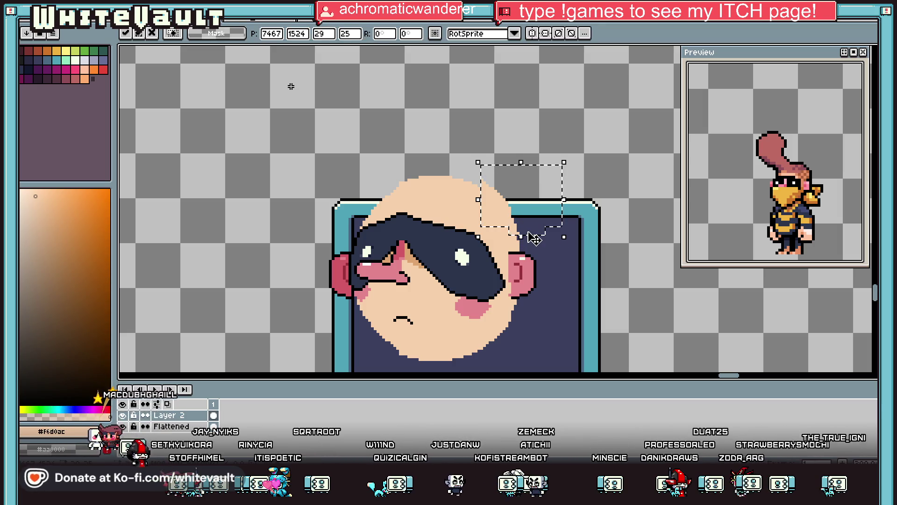
{"action": "key", "text": "Return"}
{"action": "scroll", "coordinate": [526, 232], "scroll_direction": "up", "scroll_amount": 1}
{"action": "key", "text": "b"}
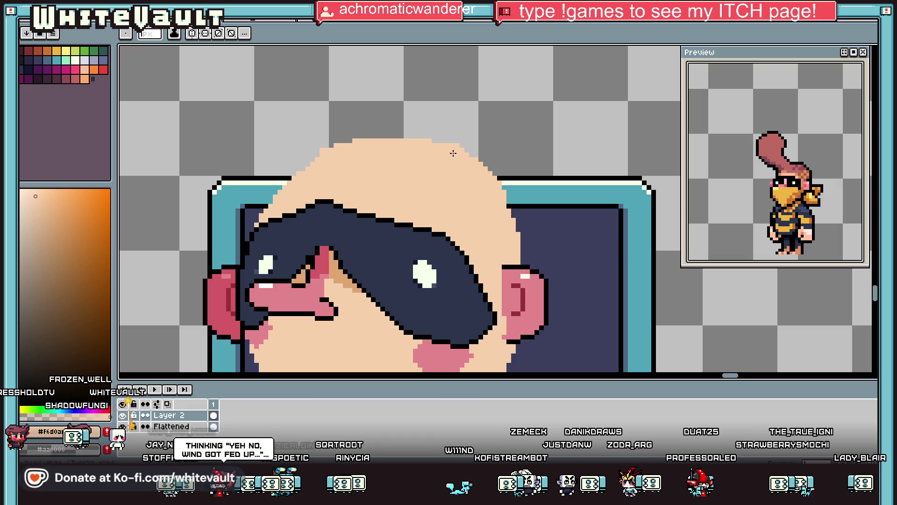
Paint skin colour over the head's top-left outline.
{"action": "scroll", "coordinate": [453, 153], "scroll_direction": "down", "scroll_amount": 3}
{"action": "scroll", "coordinate": [413, 162], "scroll_direction": "up", "scroll_amount": 3}
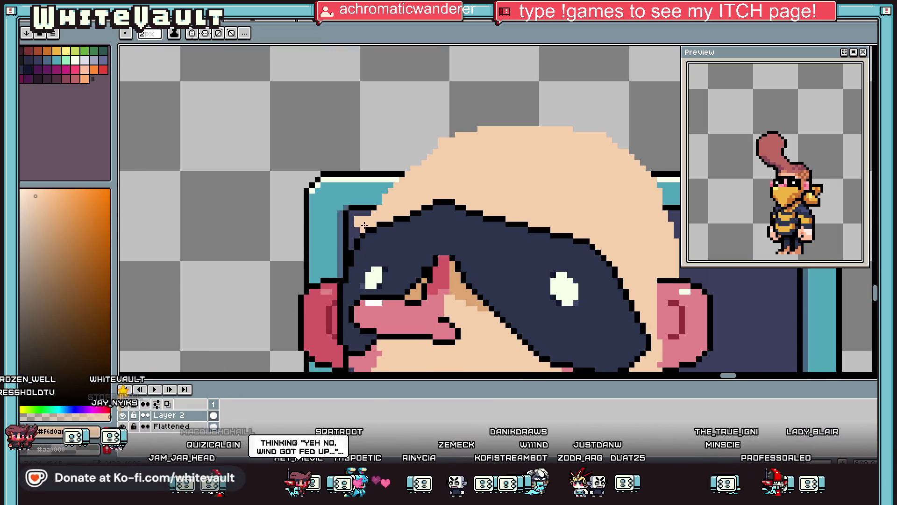
{"action": "mouse_move", "coordinate": [369, 224]}
{"action": "left_mouse_down"}
{"action": "mouse_move", "coordinate": [381, 177]}
{"action": "mouse_move", "coordinate": [407, 146]}
{"action": "mouse_move", "coordinate": [476, 132]}
{"action": "mouse_move", "coordinate": [400, 177]}
{"action": "left_mouse_up"}
Draw black pixels and a curving black line below the mouth.
{"action": "scroll", "coordinate": [462, 187], "scroll_direction": "down", "scroll_amount": 2}
{"action": "scroll", "coordinate": [464, 187], "scroll_direction": "down", "scroll_amount": 1}
{"action": "scroll", "coordinate": [464, 187], "scroll_direction": "up", "scroll_amount": 1}
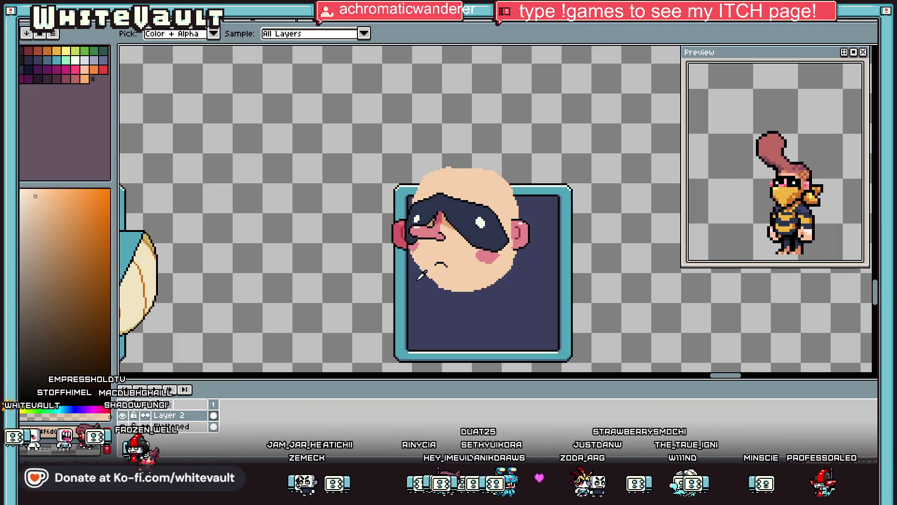
{"action": "scroll", "coordinate": [463, 210], "scroll_direction": "up", "scroll_amount": 3}
{"action": "left_click", "coordinate": [472, 234], "text": "alt"}
{"action": "scroll", "coordinate": [470, 253], "scroll_direction": "up", "scroll_amount": 1}
{"action": "left_click", "coordinate": [471, 261]}
{"action": "key", "text": "ctrl+z"}
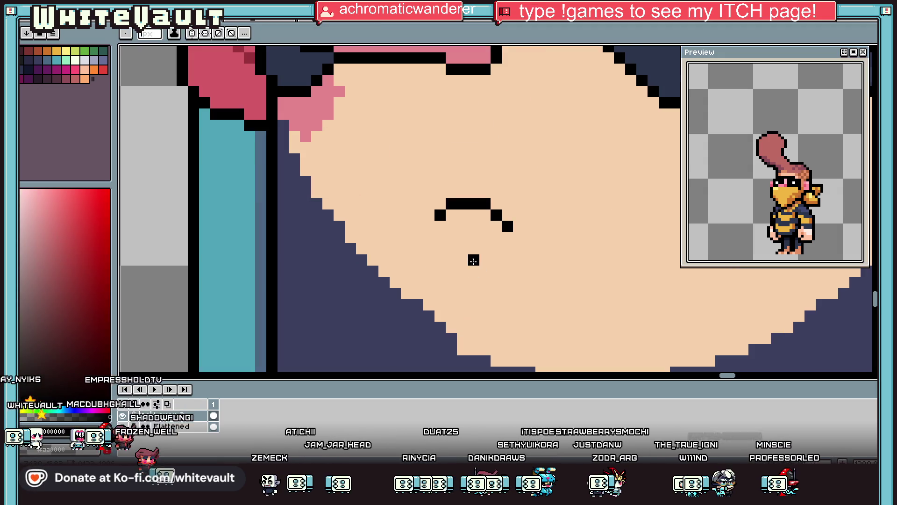
{"action": "left_click", "coordinate": [462, 249]}
{"action": "mouse_move", "coordinate": [429, 269]}
{"action": "left_mouse_down"}
{"action": "mouse_move", "coordinate": [429, 309]}
{"action": "mouse_move", "coordinate": [474, 319]}
{"action": "left_mouse_up"}
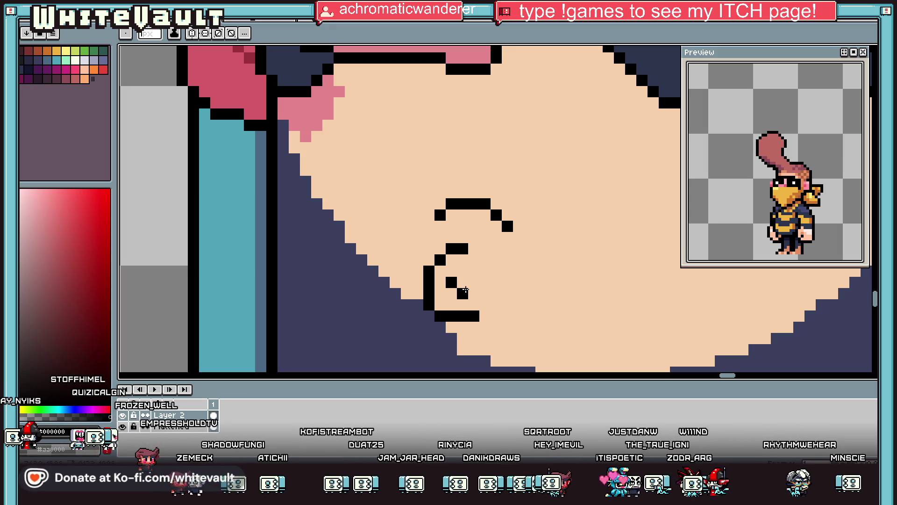
{"action": "scroll", "coordinate": [468, 281], "scroll_direction": "down", "scroll_amount": 5}
Pick the orange-brown #a7644f as the drawing colour for the hair.
{"action": "key", "text": "v"}
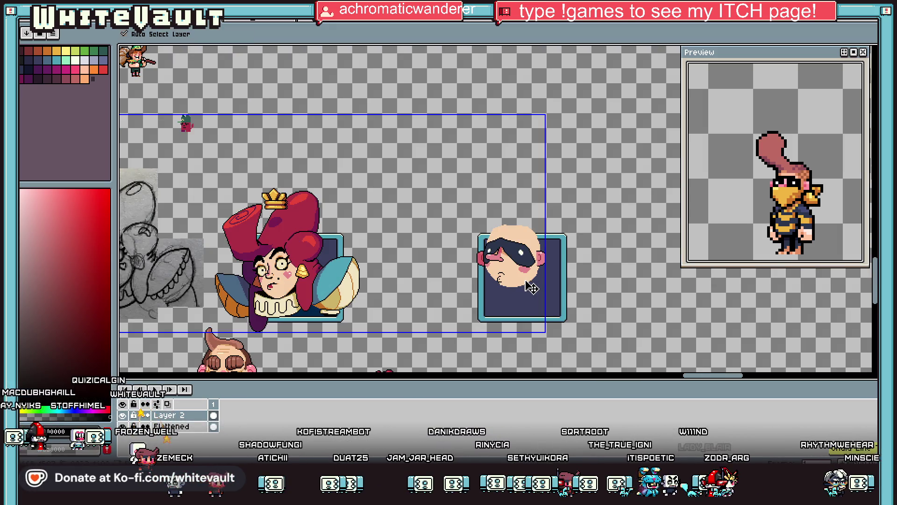
{"action": "key", "text": "b"}
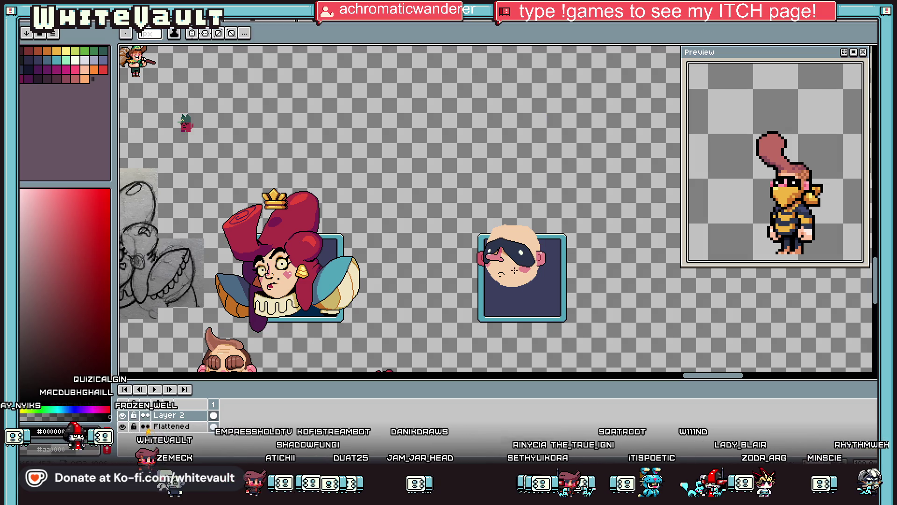
{"action": "scroll", "coordinate": [510, 259], "scroll_direction": "up", "scroll_amount": 2}
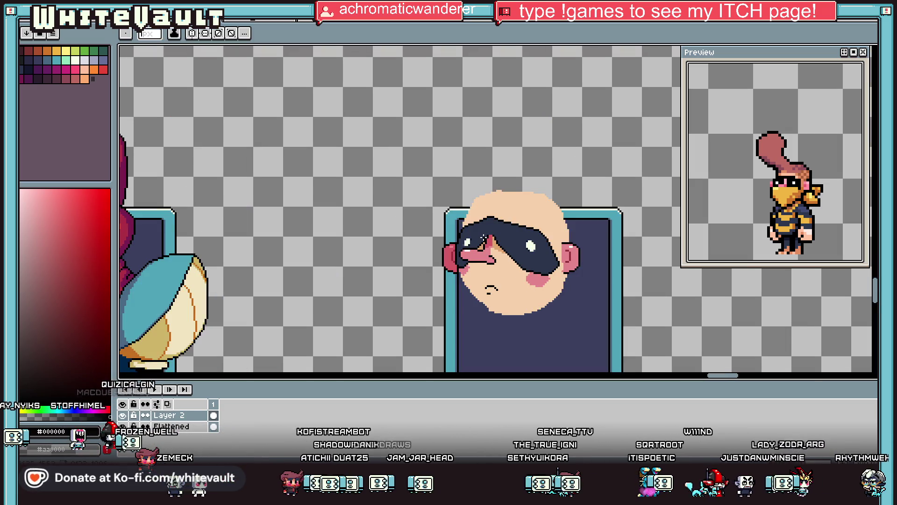
{"action": "key", "text": "i"}
{"action": "scroll", "coordinate": [380, 262], "scroll_direction": "down", "scroll_amount": 2}
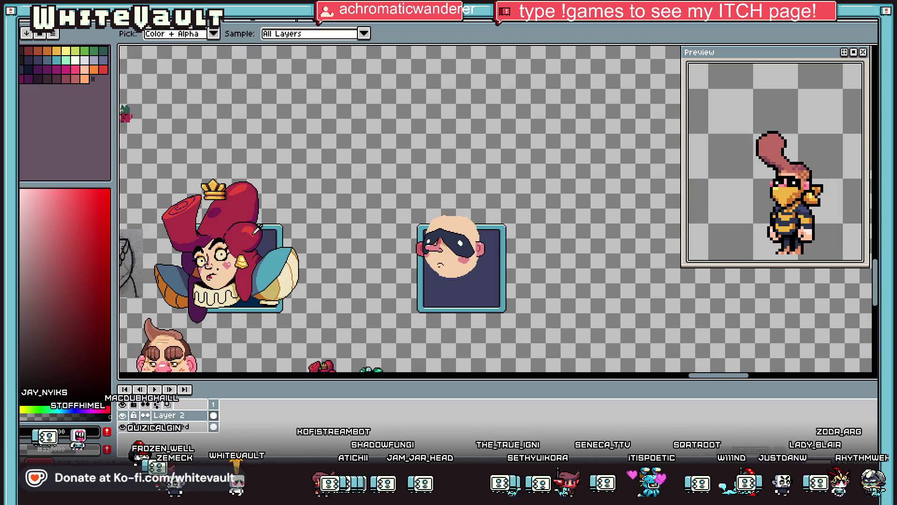
{"action": "scroll", "coordinate": [431, 216], "scroll_direction": "up", "scroll_amount": 2}
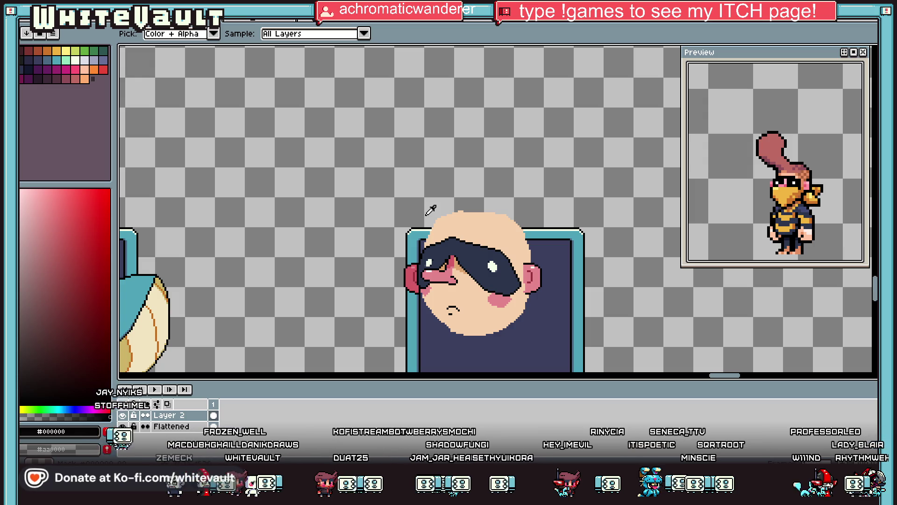
{"action": "scroll", "coordinate": [467, 269], "scroll_direction": "down", "scroll_amount": 2}
{"action": "scroll", "coordinate": [452, 290], "scroll_direction": "up", "scroll_amount": 2}
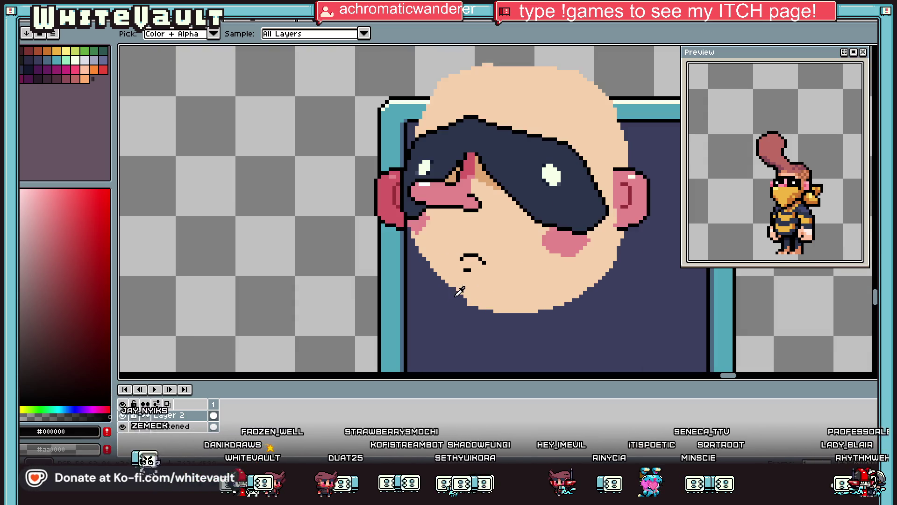
{"action": "scroll", "coordinate": [466, 275], "scroll_direction": "down", "scroll_amount": 2}
{"action": "scroll", "coordinate": [456, 271], "scroll_direction": "down", "scroll_amount": 1}
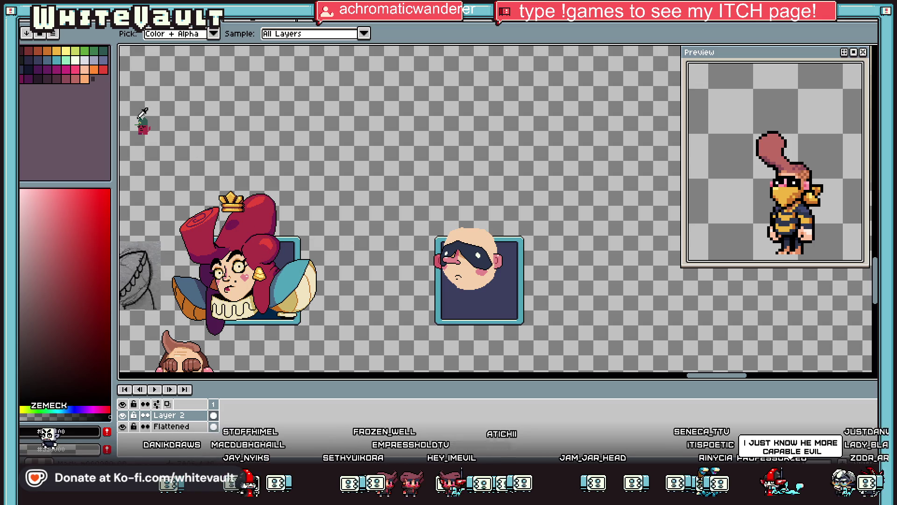
{"action": "left_click", "coordinate": [482, 180]}
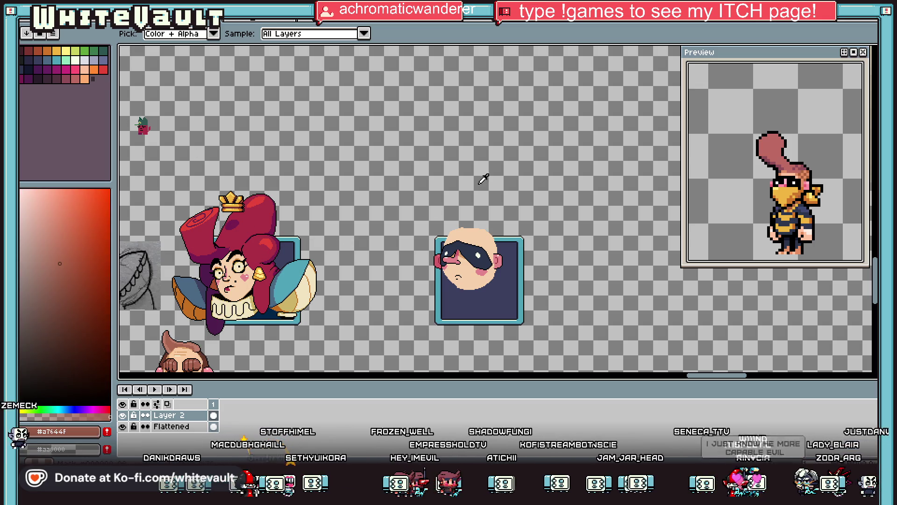
{"action": "right_click", "coordinate": [186, 434]}
Add a new layer for the hair.
{"action": "mouse_move", "coordinate": [205, 394]}
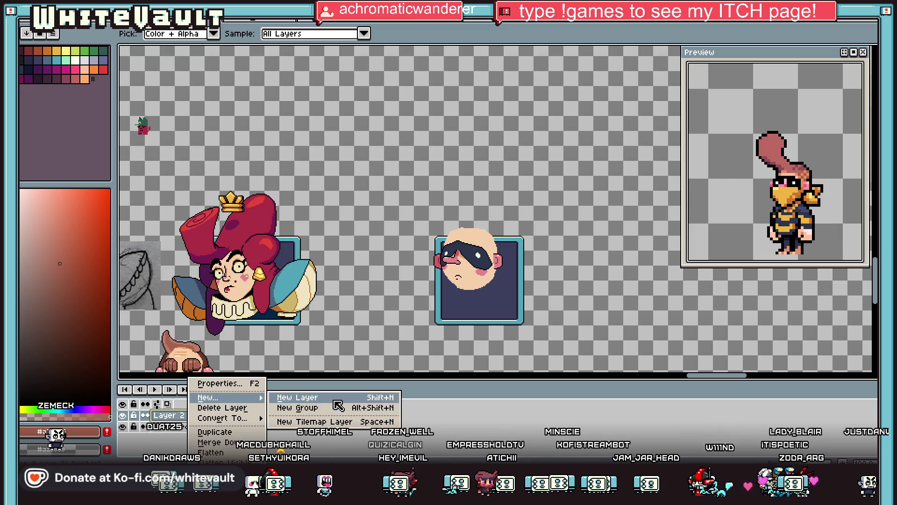
{"action": "left_click", "coordinate": [289, 395]}
{"action": "scroll", "coordinate": [455, 221], "scroll_direction": "up", "scroll_amount": 2}
Draw the hair bun outline above the head and fill it with solid brown.
{"action": "key", "text": "b"}
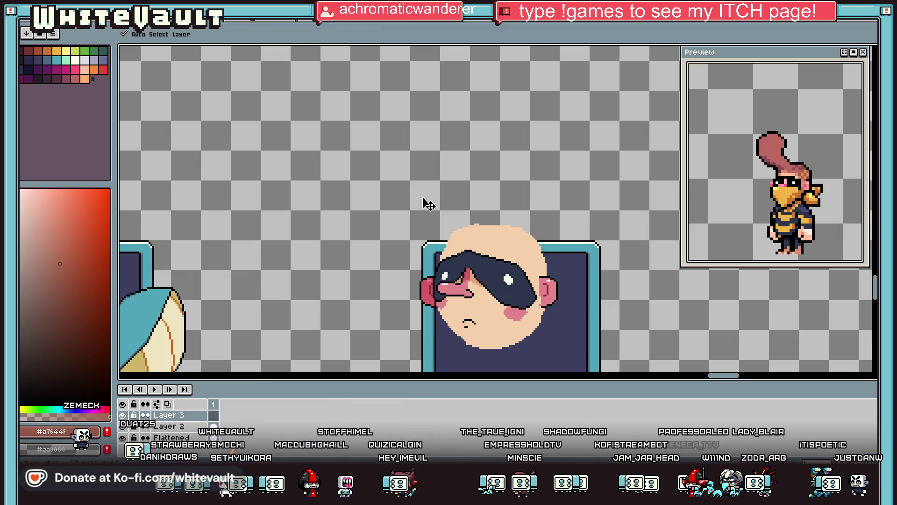
{"action": "mouse_move", "coordinate": [517, 229]}
{"action": "left_mouse_down"}
{"action": "mouse_move", "coordinate": [444, 236]}
{"action": "mouse_move", "coordinate": [410, 206]}
{"action": "mouse_move", "coordinate": [398, 172]}
{"action": "mouse_move", "coordinate": [402, 123]}
{"action": "mouse_move", "coordinate": [459, 110]}
{"action": "left_mouse_up"}
{"action": "mouse_move", "coordinate": [471, 211]}
{"action": "left_mouse_down"}
{"action": "mouse_move", "coordinate": [512, 210]}
{"action": "mouse_move", "coordinate": [536, 230]}
{"action": "left_mouse_up"}
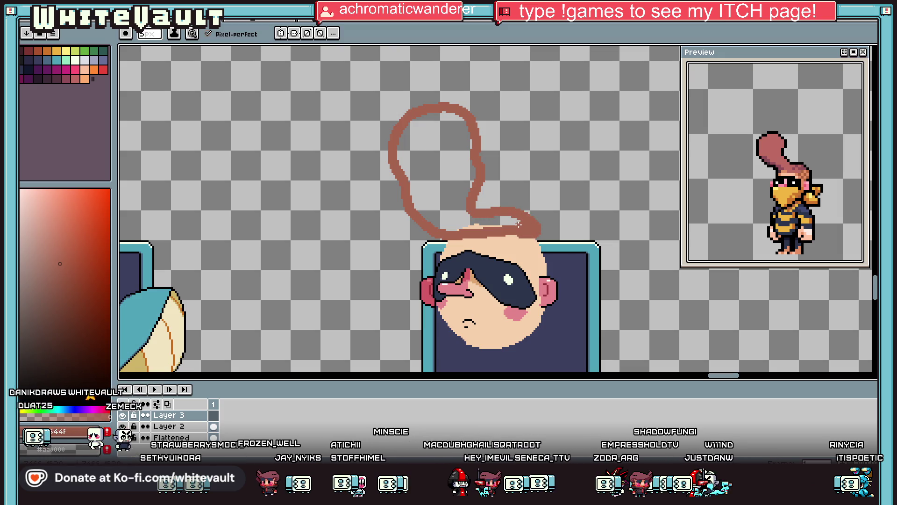
{"action": "key", "text": "g"}
{"action": "left_click", "coordinate": [488, 226]}
{"action": "scroll", "coordinate": [487, 225], "scroll_direction": "down", "scroll_amount": 3}
{"action": "scroll", "coordinate": [487, 223], "scroll_direction": "up", "scroll_amount": 1}
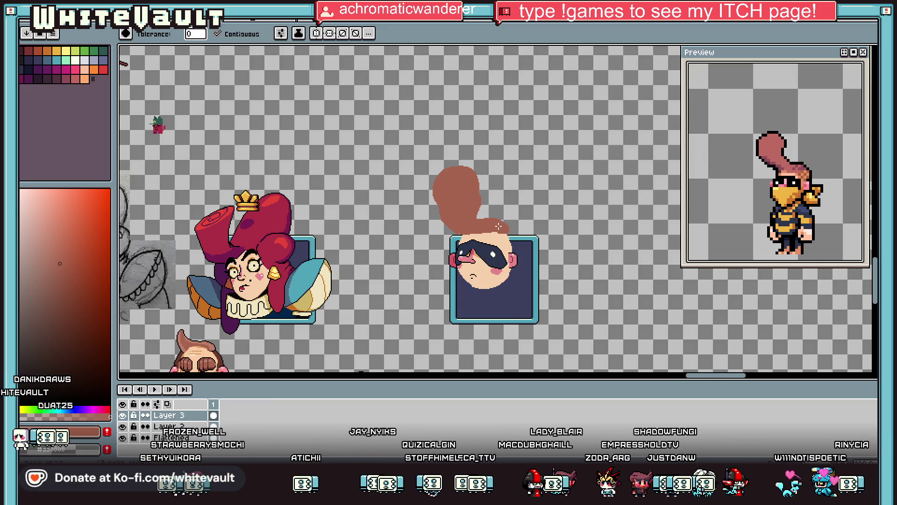
{"action": "scroll", "coordinate": [499, 226], "scroll_direction": "up", "scroll_amount": 2}
{"action": "scroll", "coordinate": [490, 214], "scroll_direction": "down", "scroll_amount": 2}
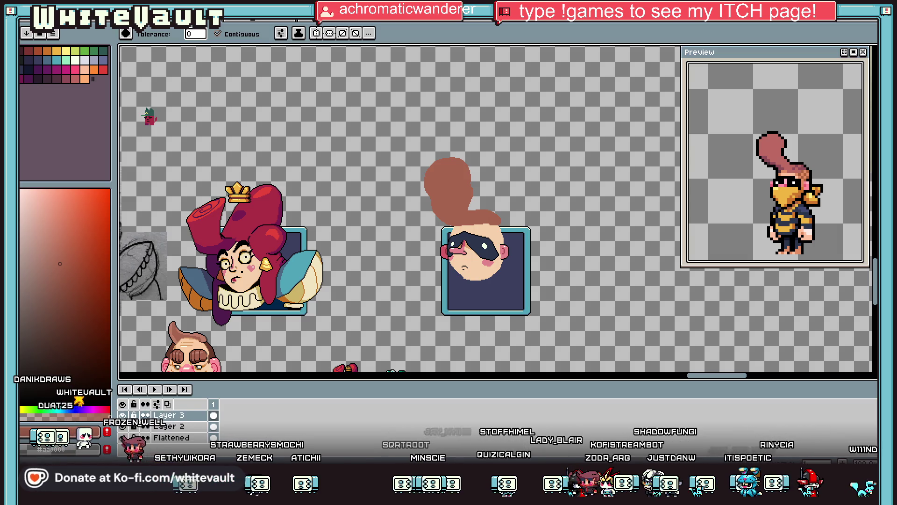
Sample the dark mask edge colour and bring up the Outline effect for the hair.
{"action": "key", "text": "alt+f"}
{"action": "key", "text": "Escape"}
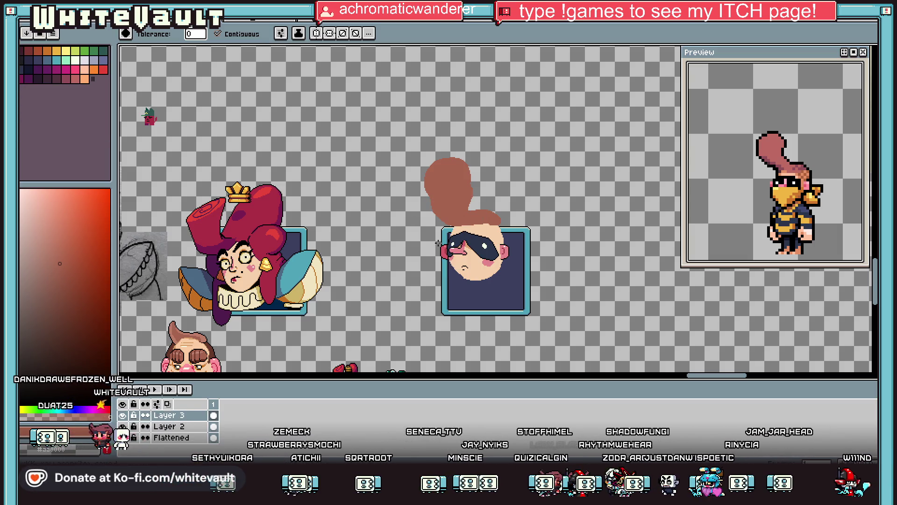
{"action": "scroll", "coordinate": [470, 244], "scroll_direction": "up", "scroll_amount": 2}
{"action": "key", "text": "v"}
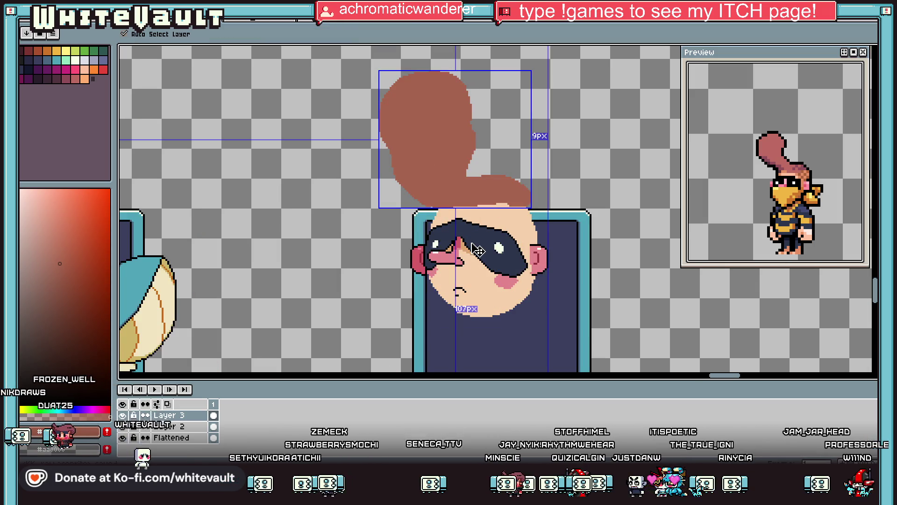
{"action": "key", "text": "g"}
{"action": "scroll", "coordinate": [476, 250], "scroll_direction": "down", "scroll_amount": 2}
{"action": "scroll", "coordinate": [501, 219], "scroll_direction": "up", "scroll_amount": 2}
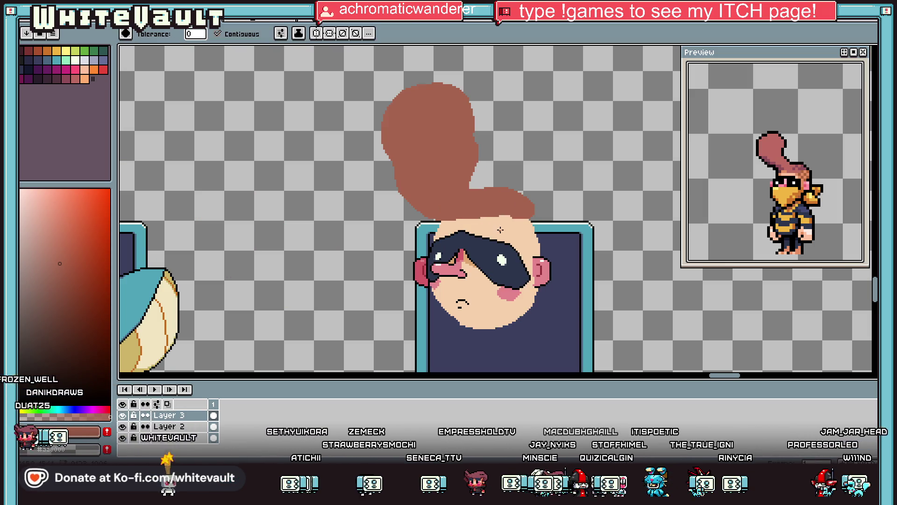
{"action": "scroll", "coordinate": [514, 218], "scroll_direction": "up", "scroll_amount": 2}
{"action": "key", "text": "i"}
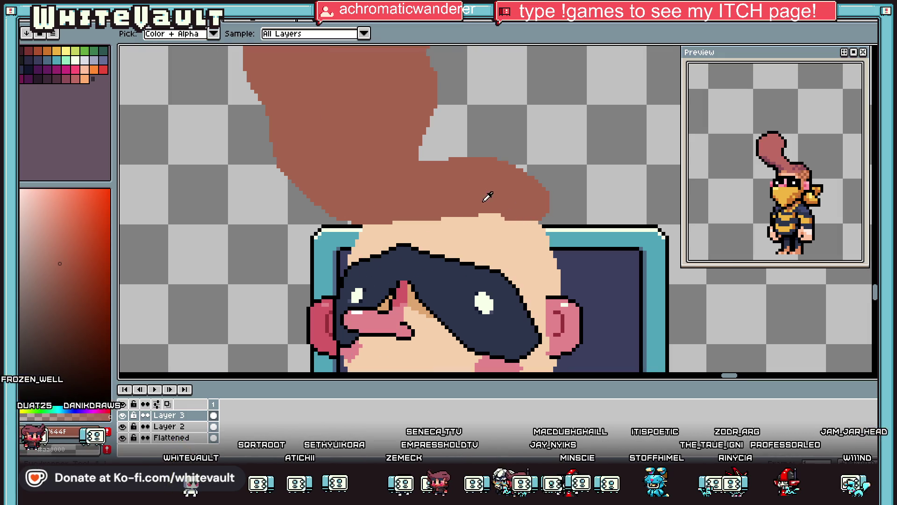
{"action": "scroll", "coordinate": [442, 209], "scroll_direction": "down", "scroll_amount": 1}
{"action": "left_click", "coordinate": [446, 242]}
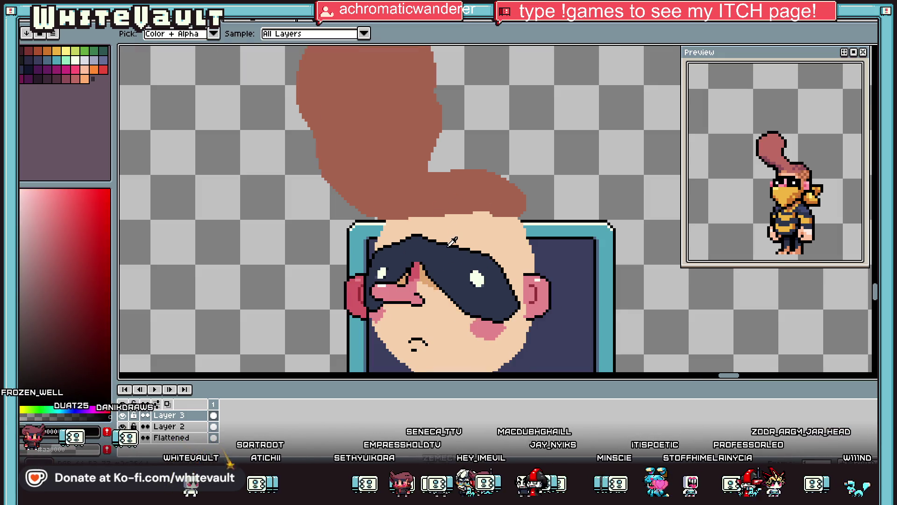
{"action": "key", "text": "shift+o"}
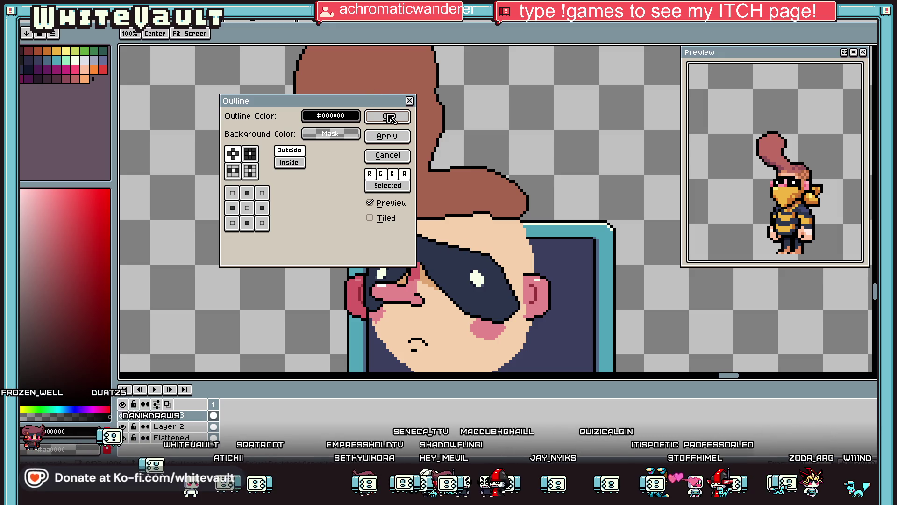
Apply the black outline to the brown hair bun.
{"action": "left_click", "coordinate": [389, 116]}
{"action": "scroll", "coordinate": [434, 168], "scroll_direction": "down", "scroll_amount": 1}
{"action": "scroll", "coordinate": [439, 171], "scroll_direction": "up", "scroll_amount": 2}
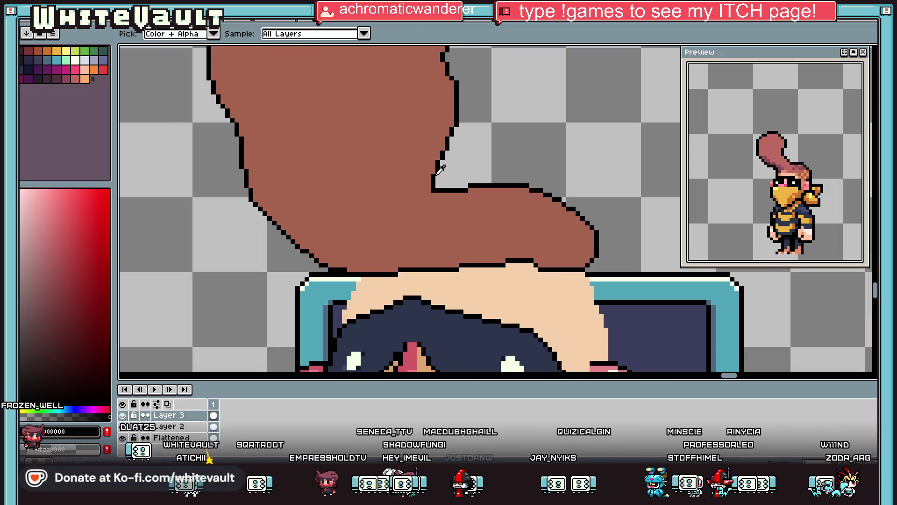
{"action": "scroll", "coordinate": [431, 195], "scroll_direction": "up", "scroll_amount": 1}
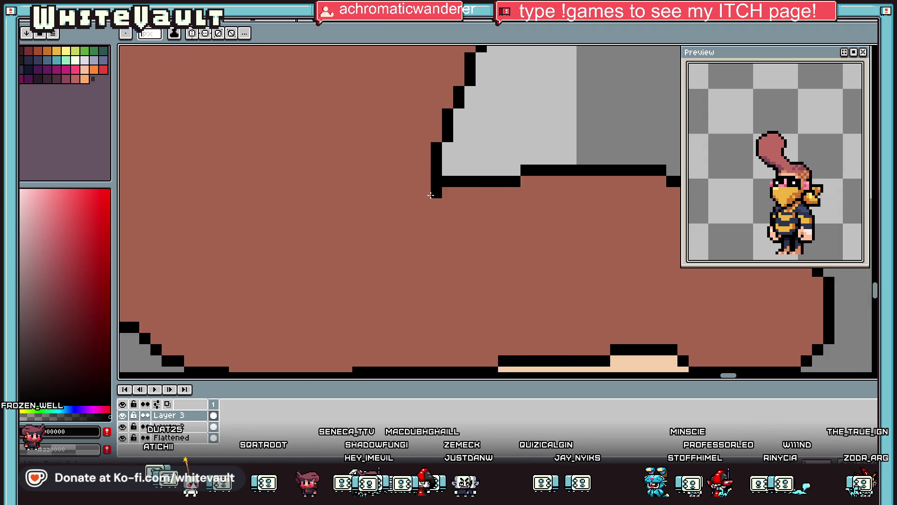
{"action": "scroll", "coordinate": [464, 217], "scroll_direction": "down", "scroll_amount": 3}
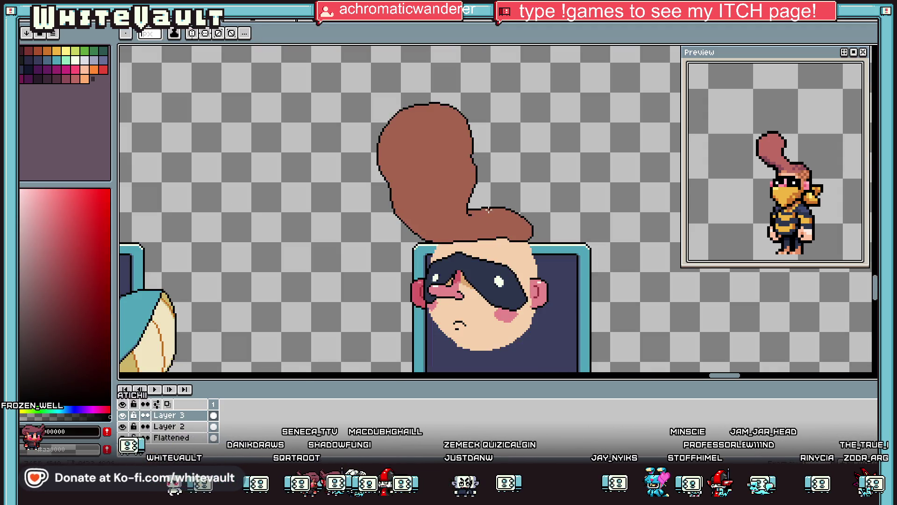
{"action": "scroll", "coordinate": [474, 179], "scroll_direction": "down", "scroll_amount": 2}
{"action": "scroll", "coordinate": [472, 162], "scroll_direction": "up", "scroll_amount": 3}
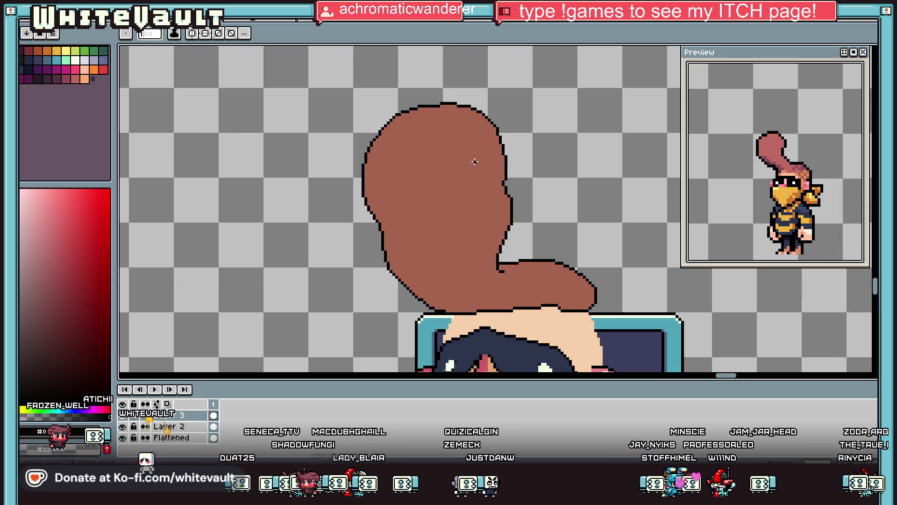
Erase the bun's tall upper lobe, leaving a low swept hair shape.
{"action": "key", "text": "e"}
{"action": "mouse_move", "coordinate": [513, 147]}
{"action": "left_mouse_down"}
{"action": "mouse_move", "coordinate": [506, 160]}
{"action": "mouse_move", "coordinate": [427, 188]}
{"action": "mouse_move", "coordinate": [381, 234]}
{"action": "mouse_move", "coordinate": [354, 200]}
{"action": "mouse_move", "coordinate": [473, 110]}
{"action": "mouse_move", "coordinate": [486, 131]}
{"action": "mouse_move", "coordinate": [429, 105]}
{"action": "mouse_move", "coordinate": [360, 196]}
{"action": "left_mouse_up"}
{"action": "scroll", "coordinate": [360, 196], "scroll_direction": "down", "scroll_amount": 2}
{"action": "scroll", "coordinate": [420, 212], "scroll_direction": "up", "scroll_amount": 3}
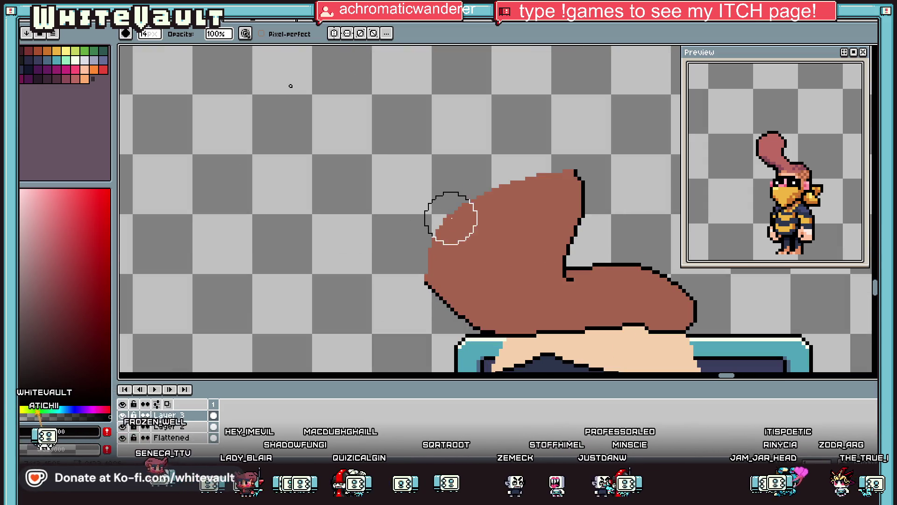